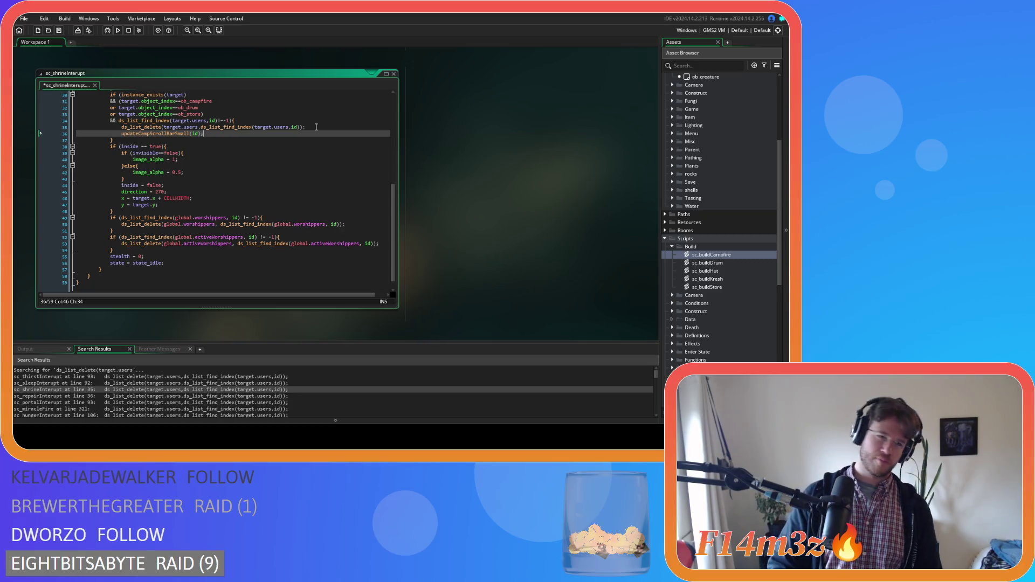
- Save sc_shrineInterupt, then add updateCampScrollBarSmall(id); after line 36 of sc_repairInterupt and save it
key(ctrl+s)
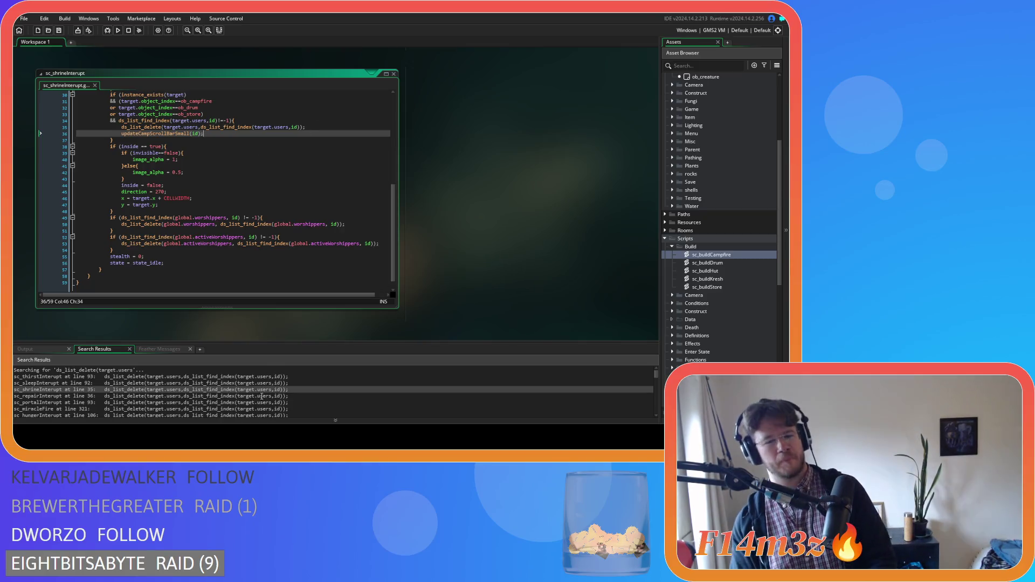
click(261, 396)
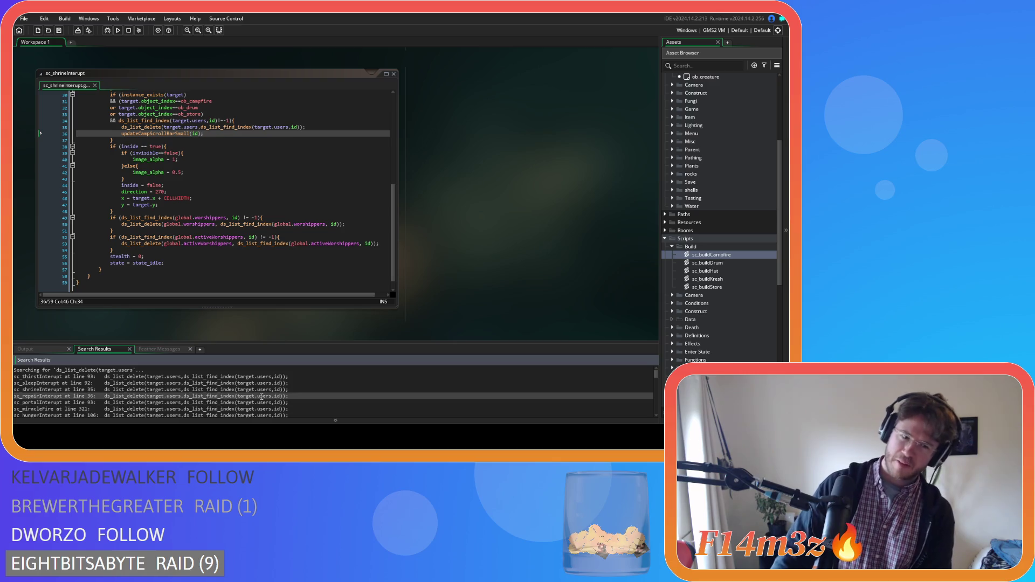
double_click(261, 396)
click(312, 106)
key(Return)
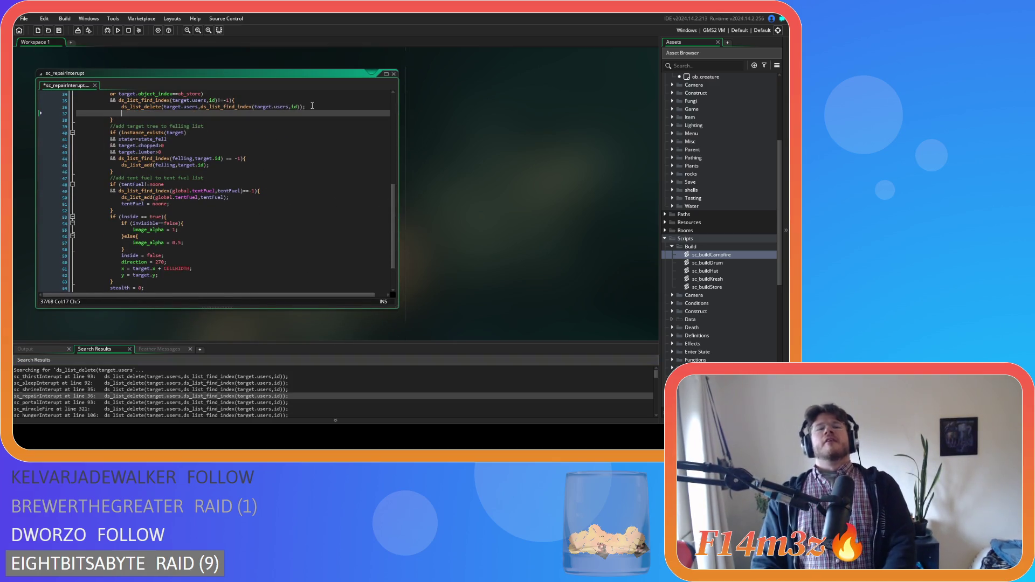
text(updateCampScrollBarSmall(id);)
key(ctrl+s)
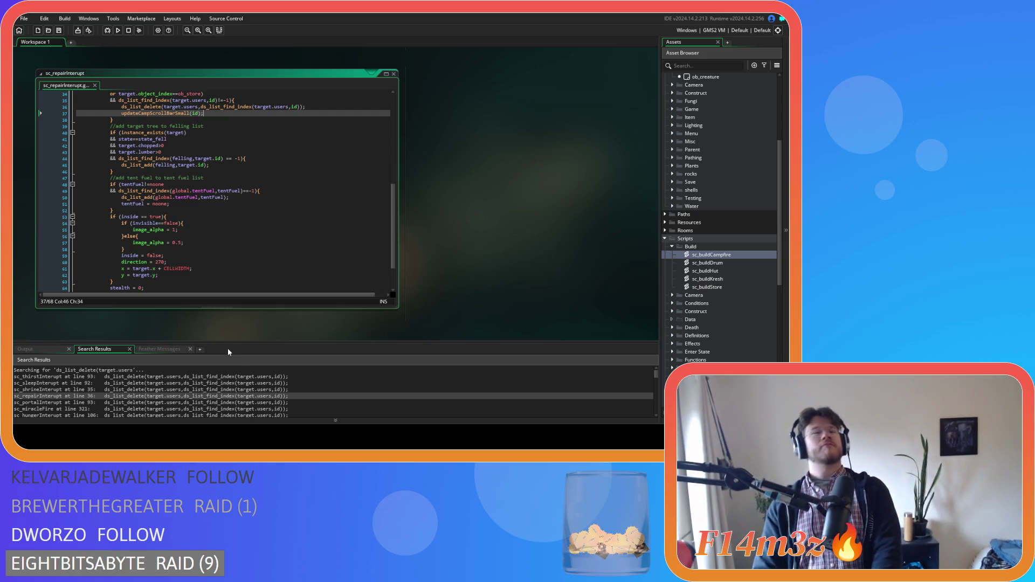
- Add updateCampScrollBarSmall(id); below line 93 of sc_portalInterupt
click(226, 402)
double_click(227, 402)
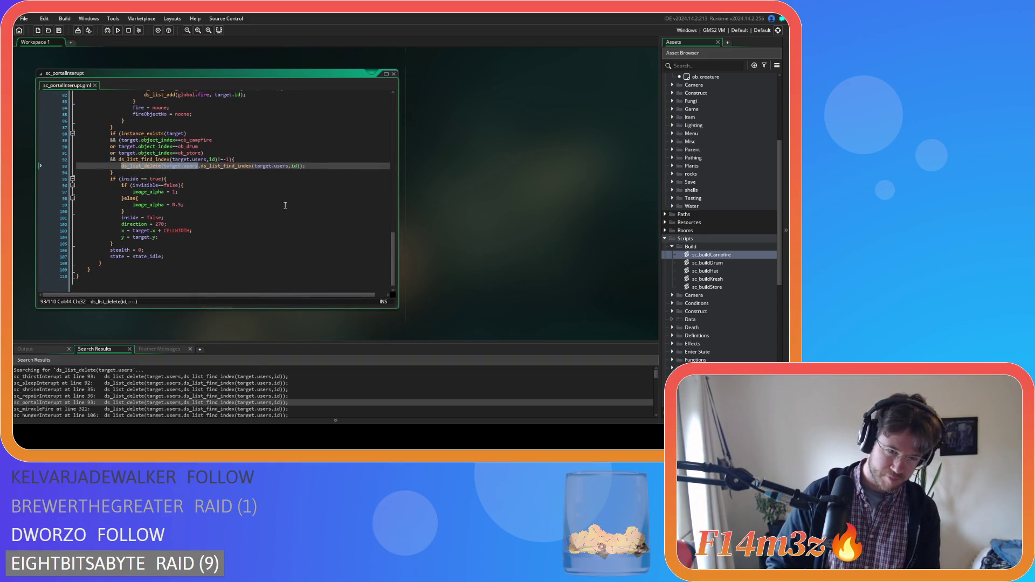
click(310, 165)
key(Return)
text(updateCampScrollBarSmall(id);)
- Add updateCampScrollBarSmall(id); below line 321 of sc_miracleFire
double_click(175, 409)
click(369, 109)
key(Return)
text(updateCampScrollBarSmall(id);)
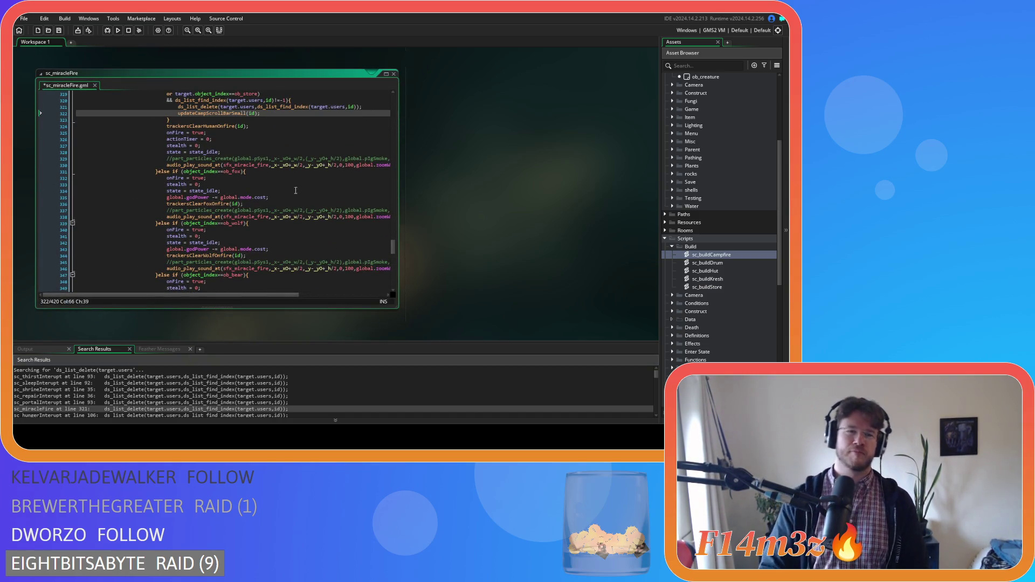
- Add updateCampScrollBarSmall(id); below line 106 of sc_hungerInterupt
scroll(222, 396, down, 2)
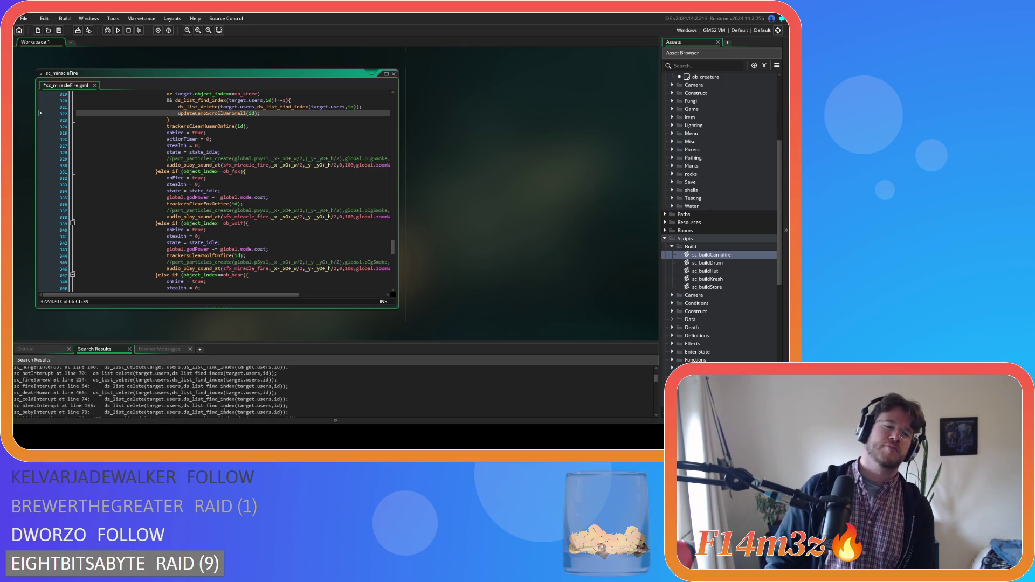
double_click(222, 383)
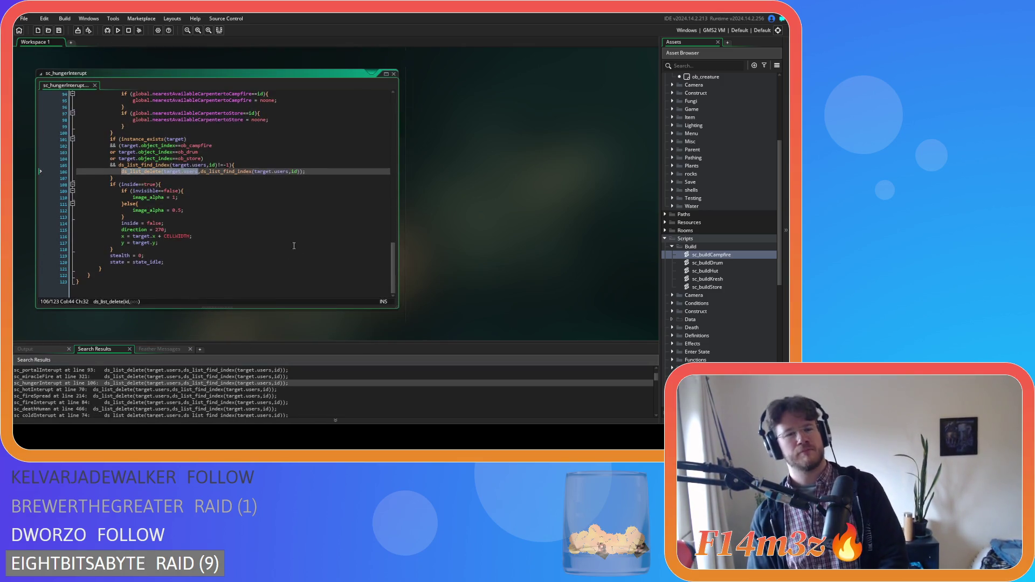
key(Return)
text(updateCampScrollBarSmall(id);)
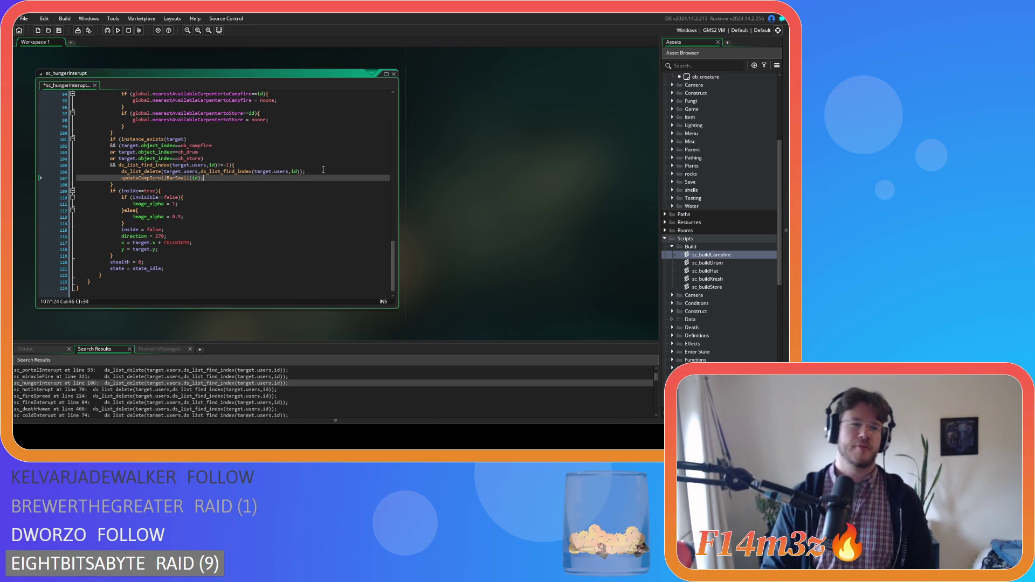
- Add updateCampScrollBarSmall(id); below line 70 of sc_hotInterupt
double_click(205, 389)
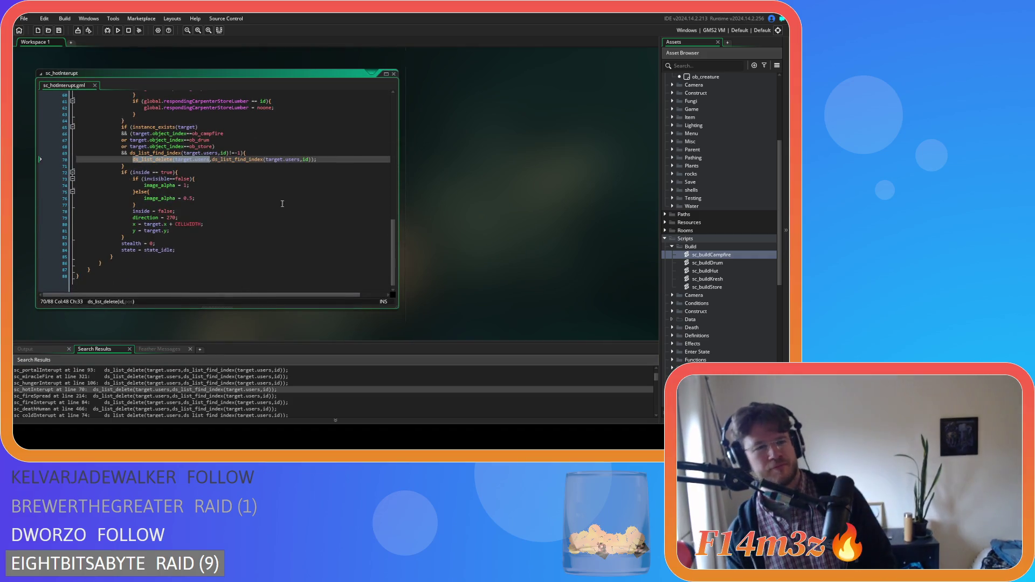
click(322, 160)
key(Return)
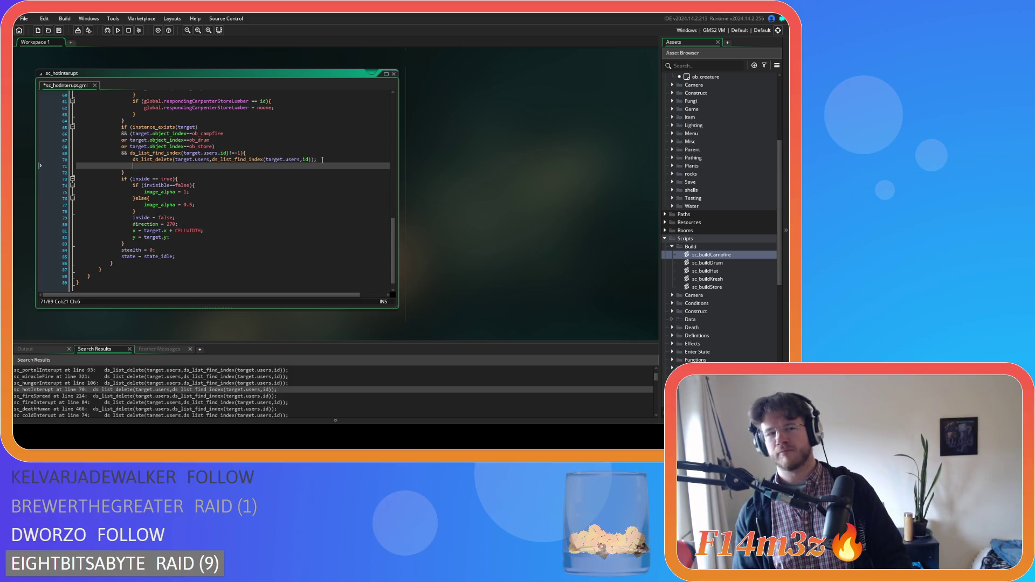
text(updateCampScrollBarSmall(id);)
- Open sc_fireSpread at line 214 and start a new line after the list removal
double_click(165, 396)
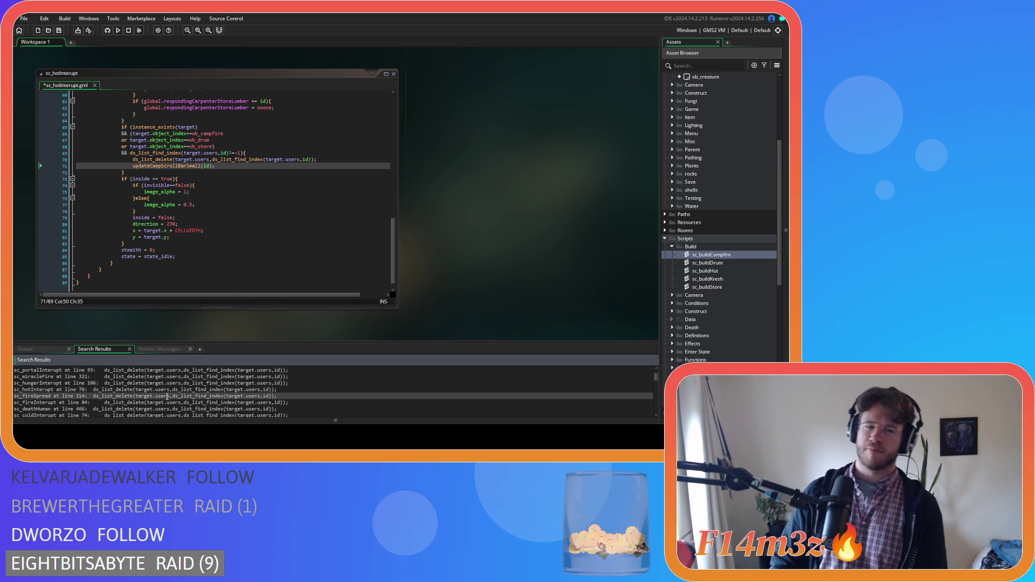
click(356, 107)
key(Return)
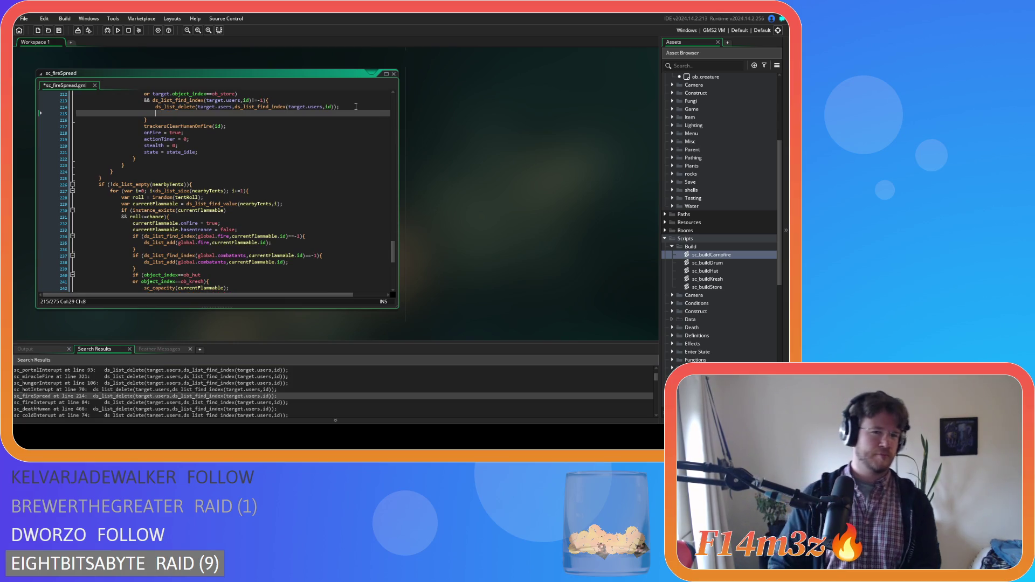
- Finish and save the sc_fireSpread call, then add it below line 84 of sc_fireInterupt
text(updateCampScrollBarSmall(id);)
key(ctrl+s)
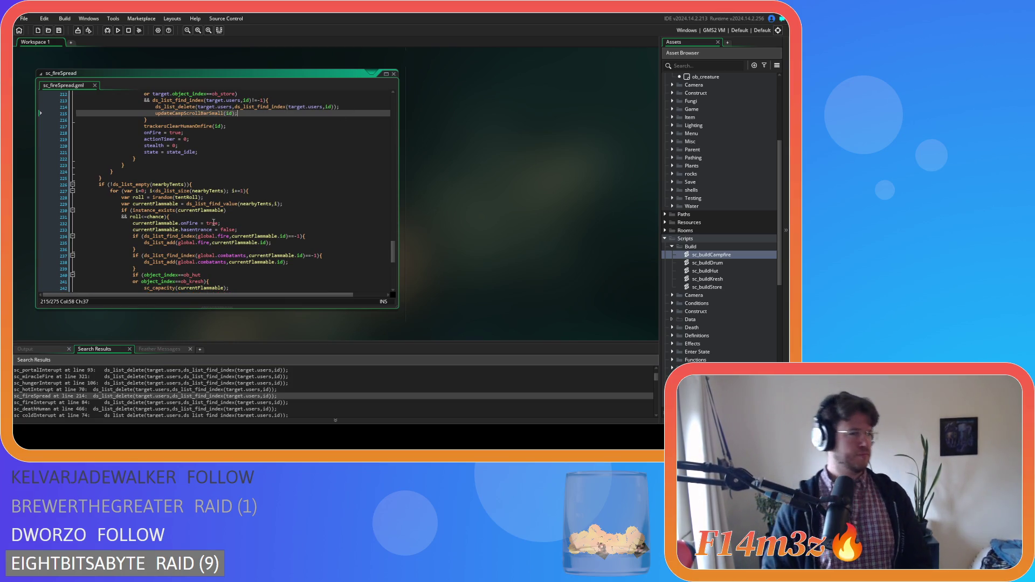
double_click(131, 403)
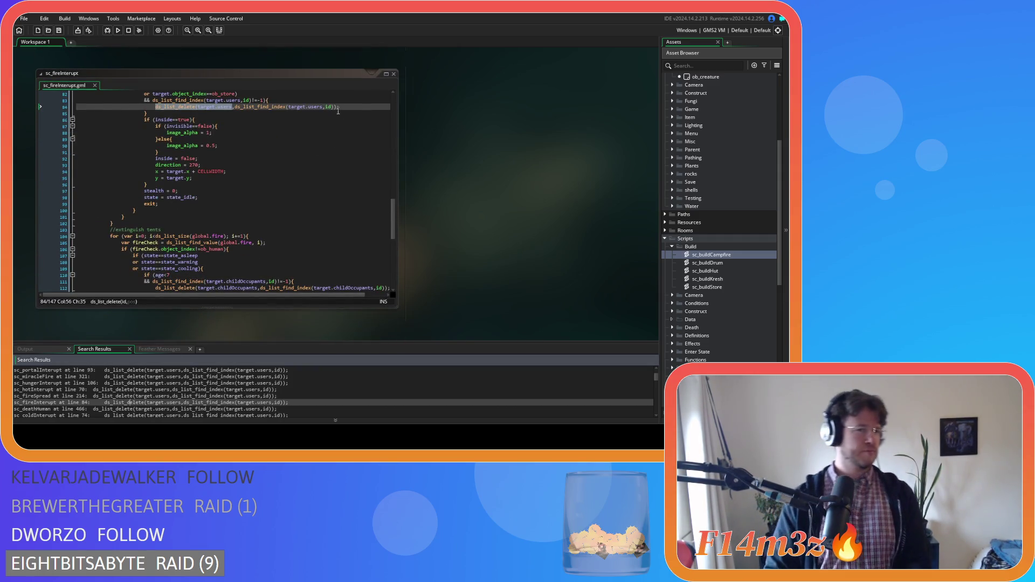
click(344, 107)
key(Return)
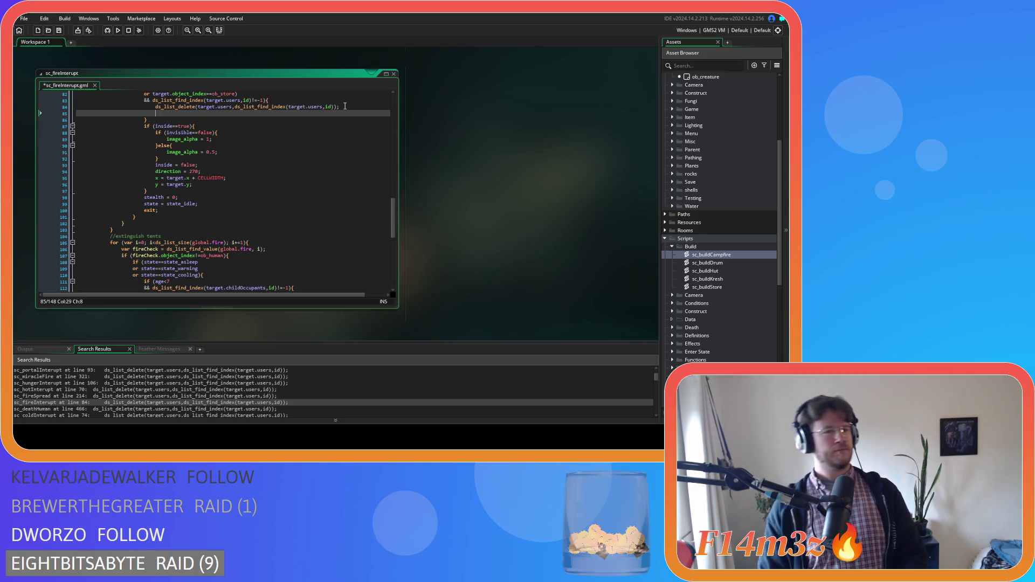
text(updateCampScrollBarSmall(id);)
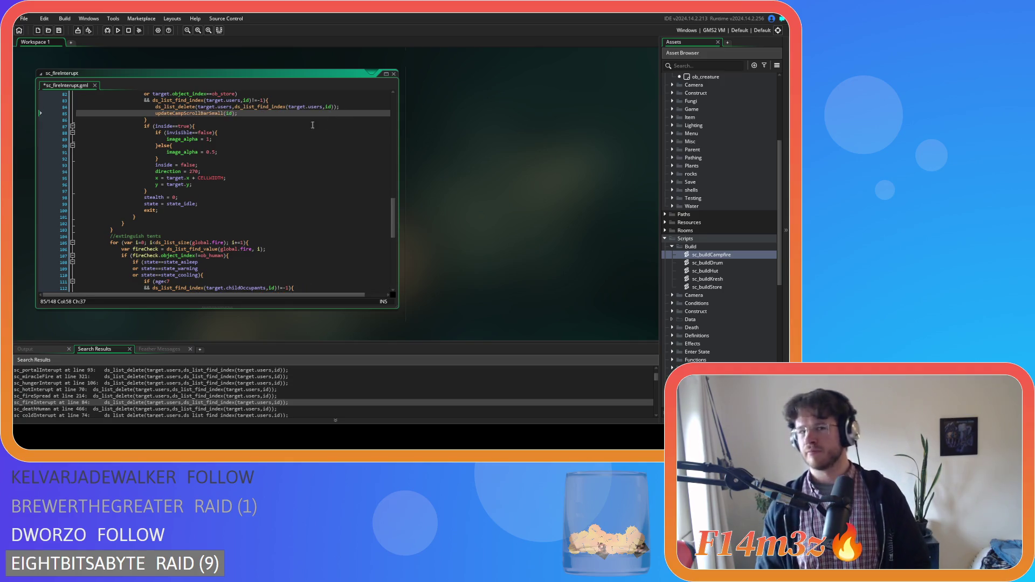
- Add updateCampScrollBarSmall(id); below line 466 of sc_deathHuman
double_click(146, 409)
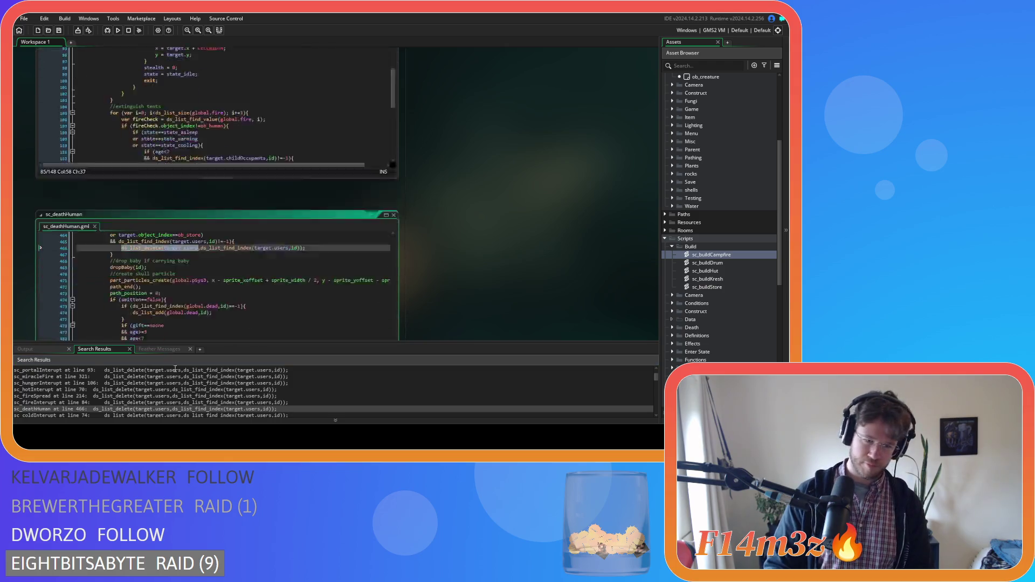
click(331, 107)
key(Return)
key(ctrl+v)
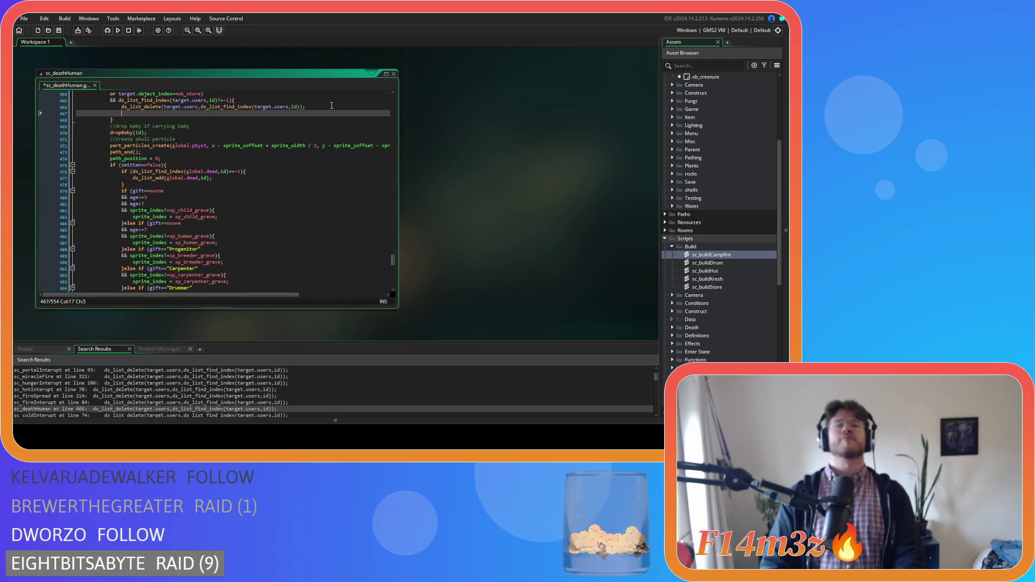
- Add updateCampScrollBarSmall(id); below line 74 of sc_coldInterupt
scroll(104, 384, down, 1)
double_click(113, 399)
click(323, 159)
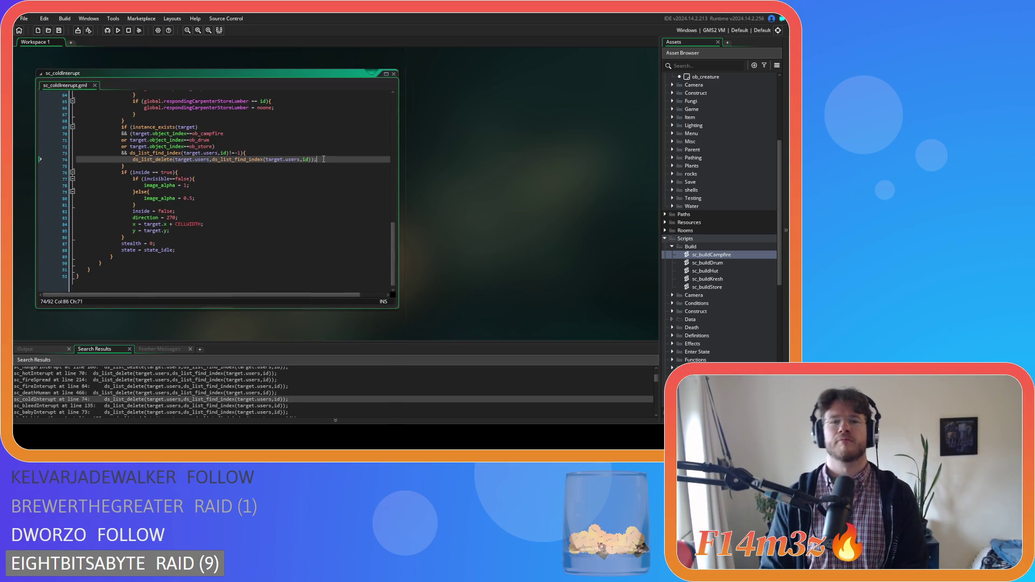
key(Return)
text(updateCampScrollBarSmall(id);)
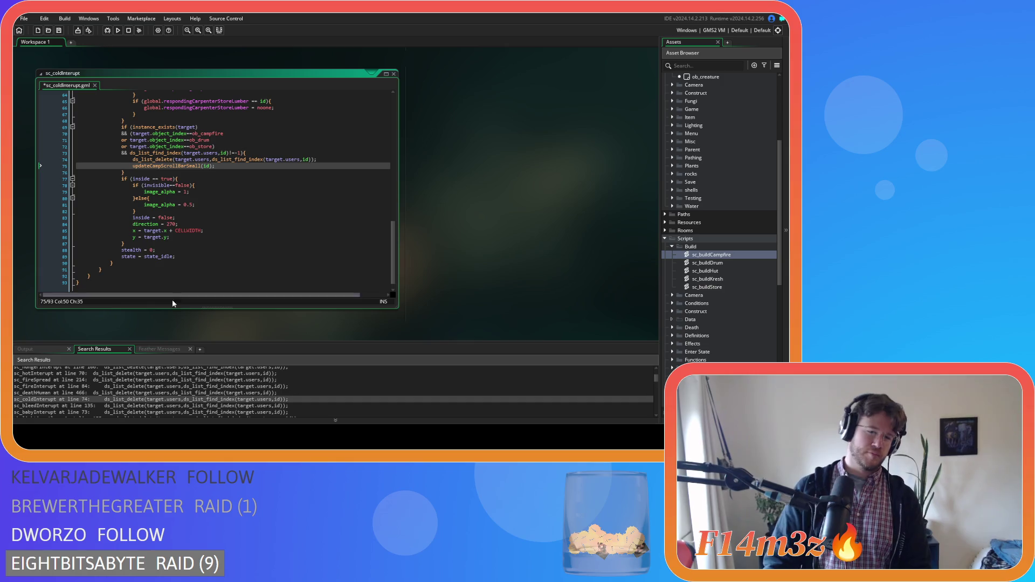
- Add updateCampScrollBarSmall(id); below line 135 of sc_bleedInterupt
double_click(150, 405)
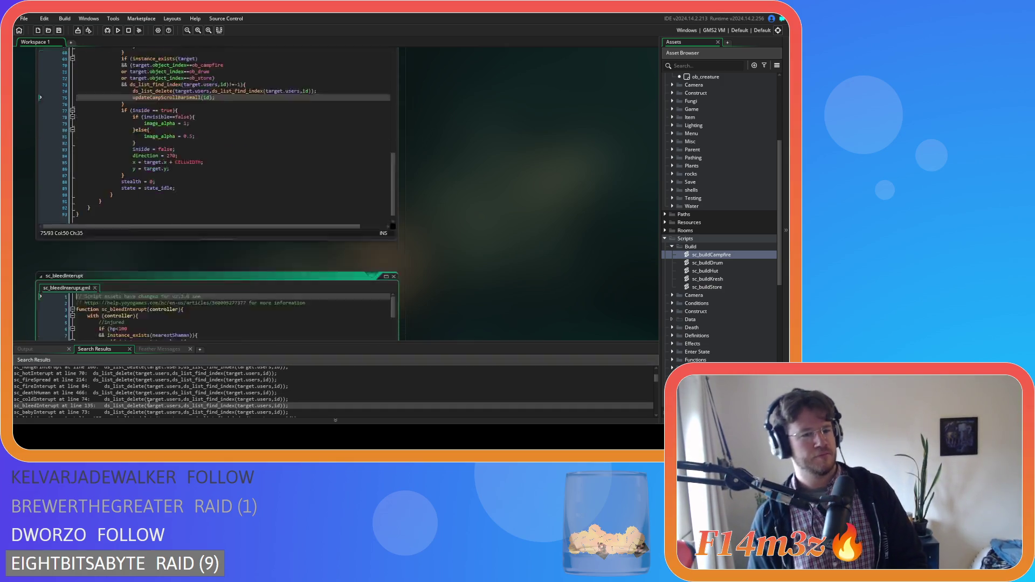
click(323, 107)
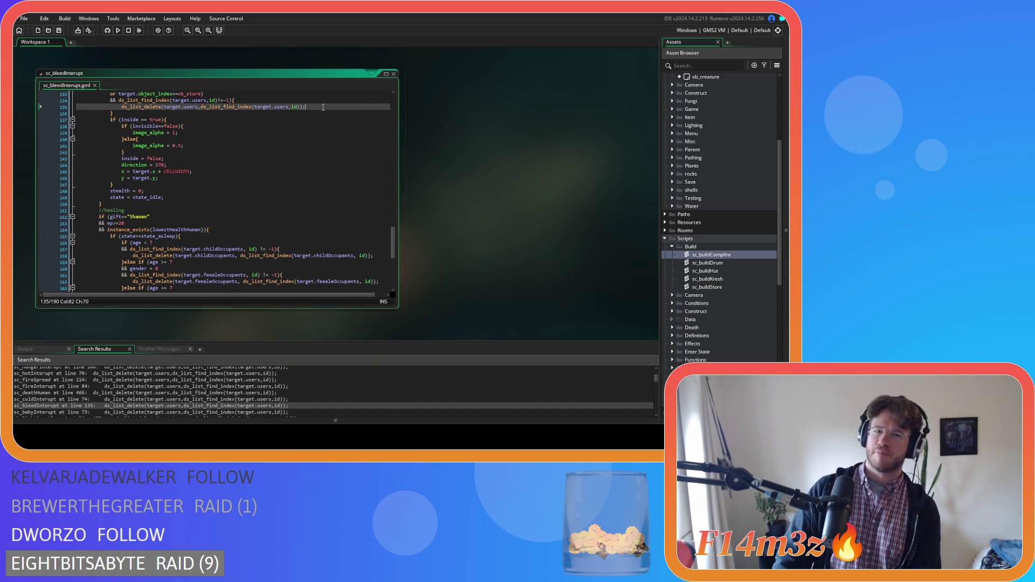
key(Return)
text(updateCampScrollBarSmall(id);)
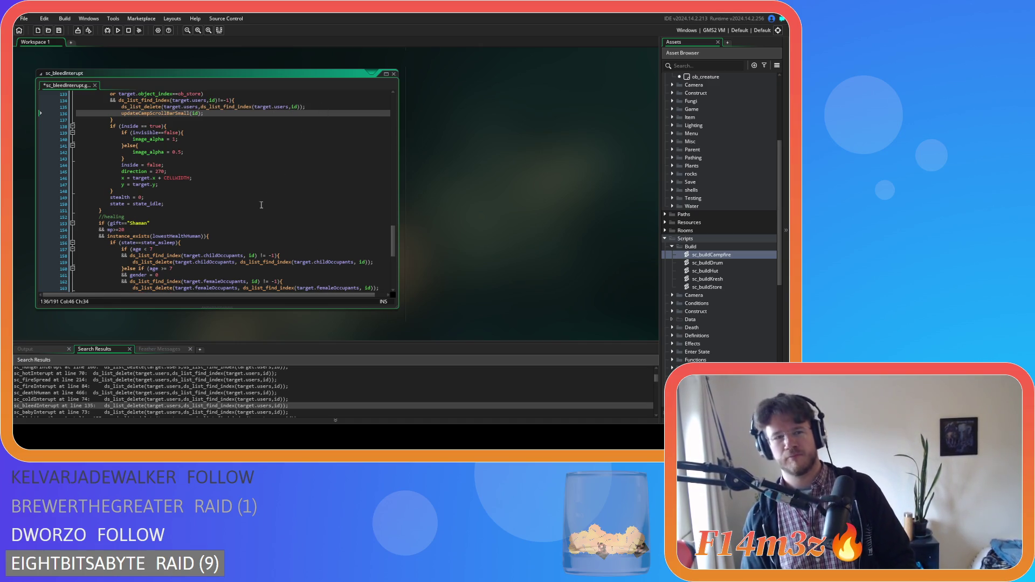
- Add updateCampScrollBarSmall(id); below line 73 of sc_babyInterupt
double_click(146, 412)
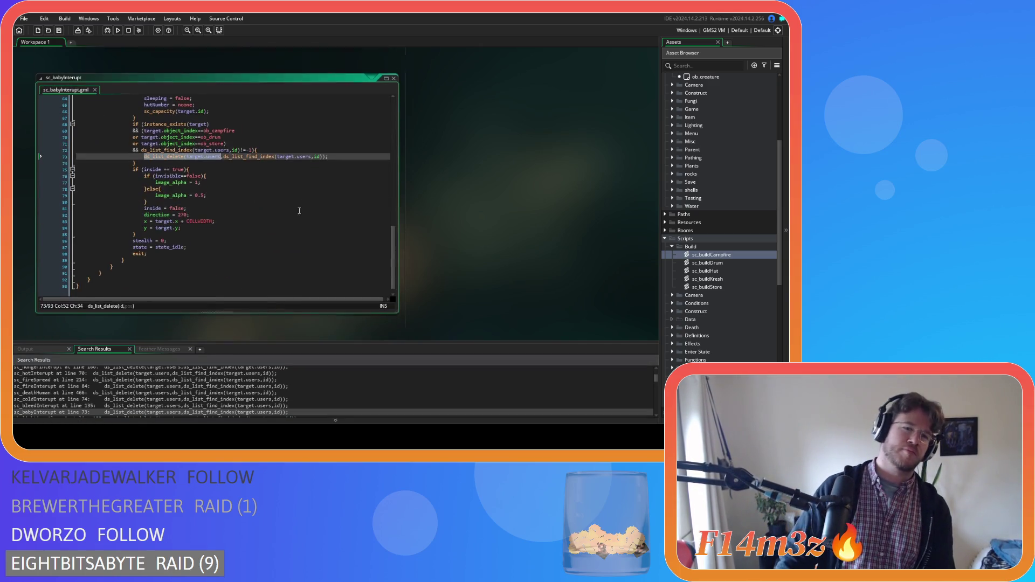
click(342, 150)
key(Return)
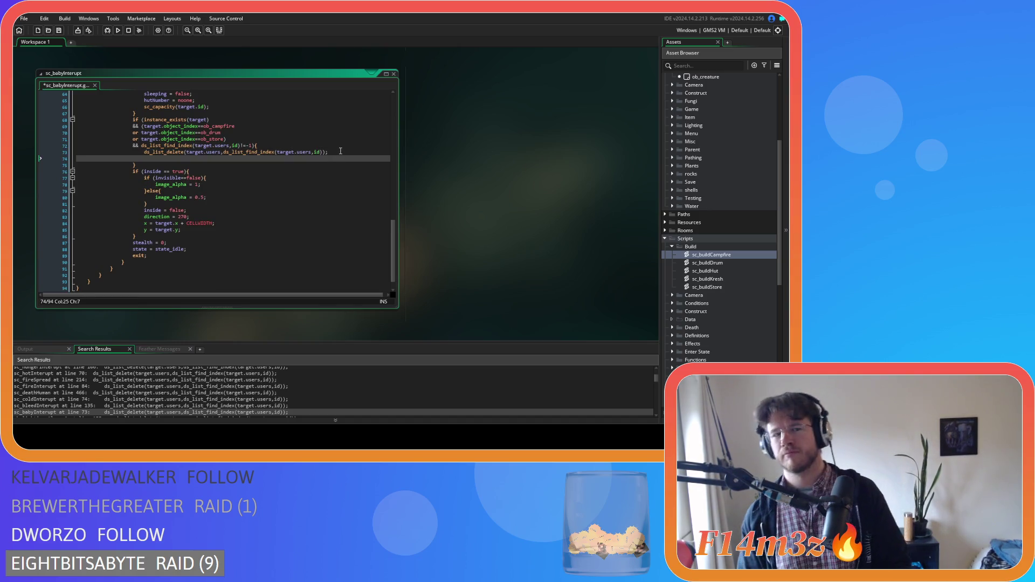
text(updateCampScrollBarSmall(id);)
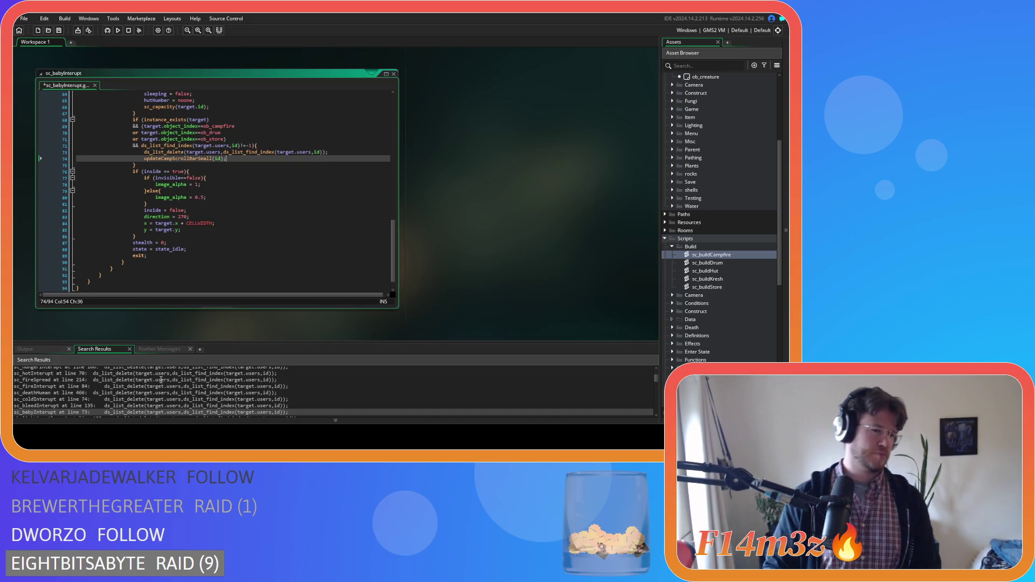
scroll(173, 405, down, 2)
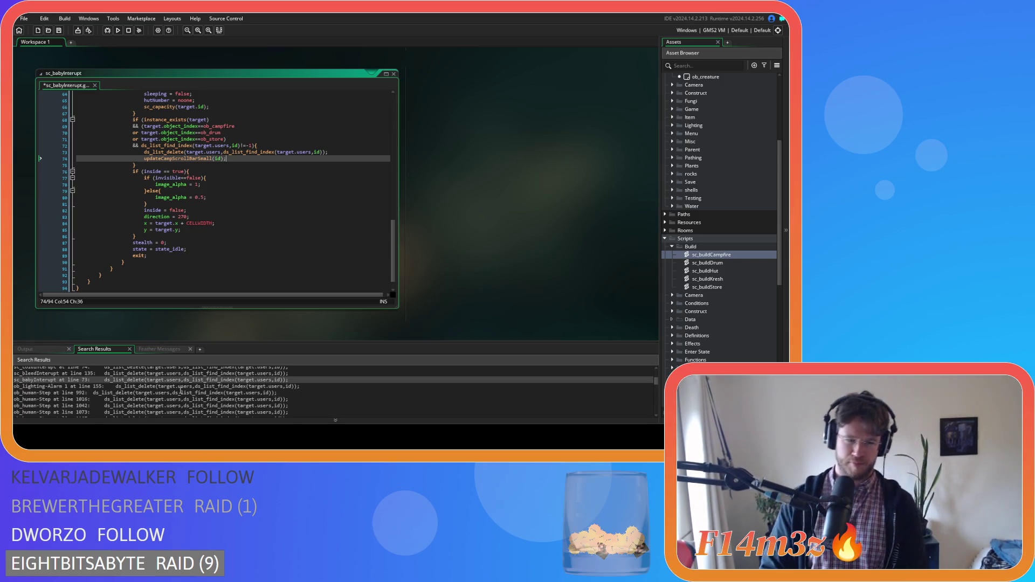
- Add updateCampScrollBarSmall(id); below line 155 of ob_lighting's Alarm 1 code
double_click(180, 386)
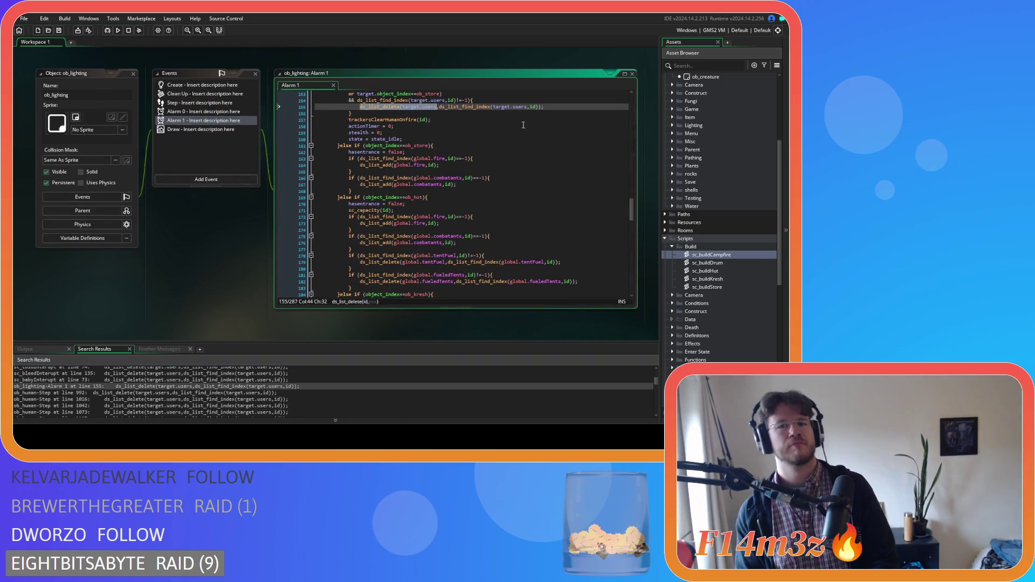
click(572, 106)
key(Return)
text(updateCampScrollBarSmall(id);)
- Add updateCampScrollBarSmall(id); below line 992 of ob_human's Step event
double_click(237, 393)
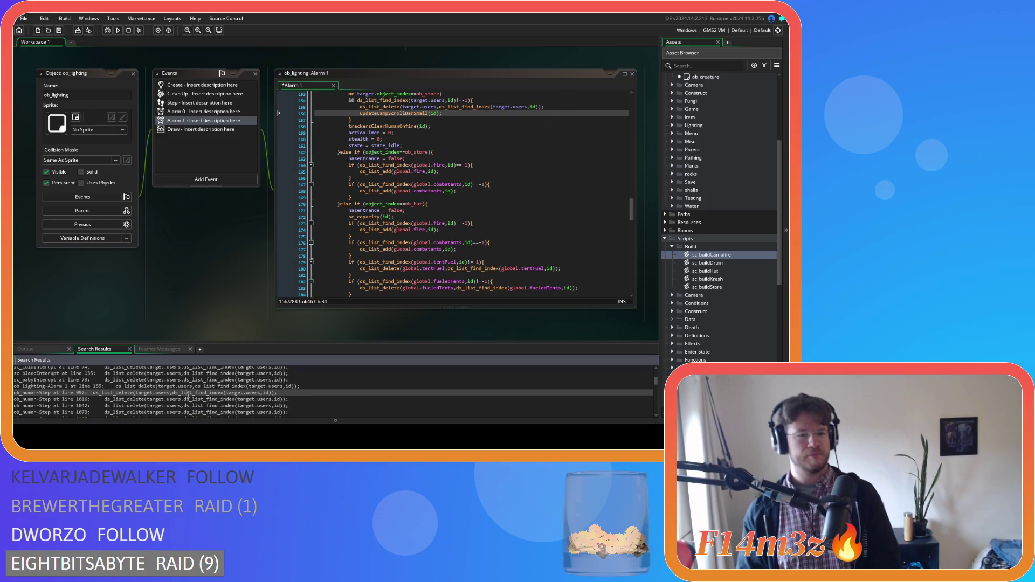
click(580, 107)
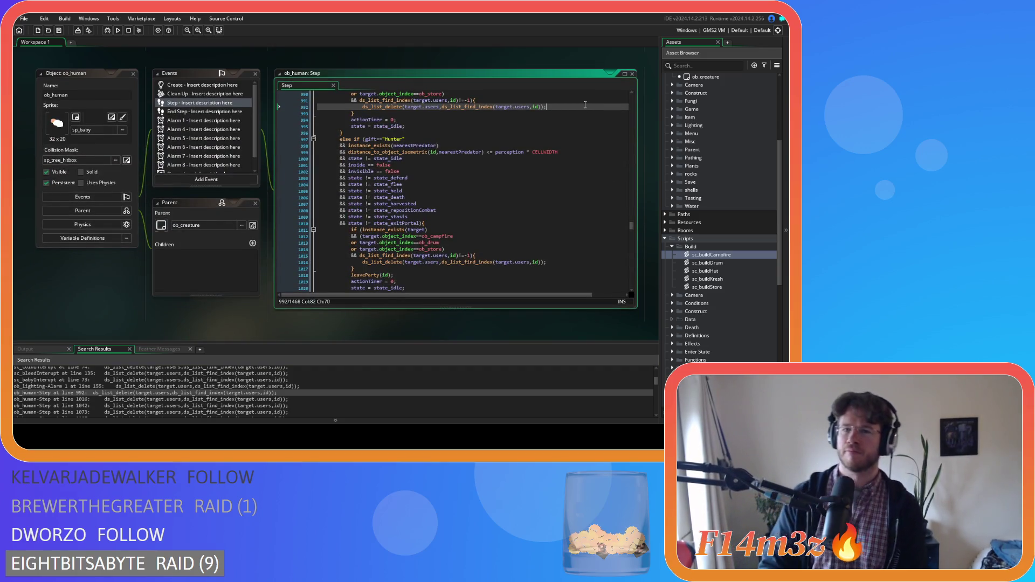
key(Return)
text(updateCampScrollBarSmall(id);)
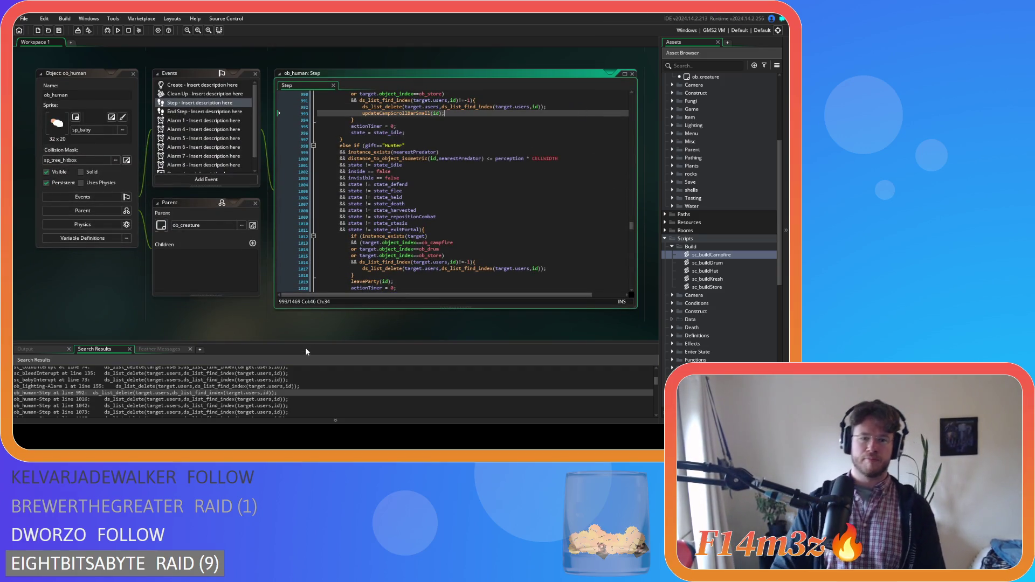
- Insert the scroll bar update call as line 1018 of the Step event
double_click(261, 399)
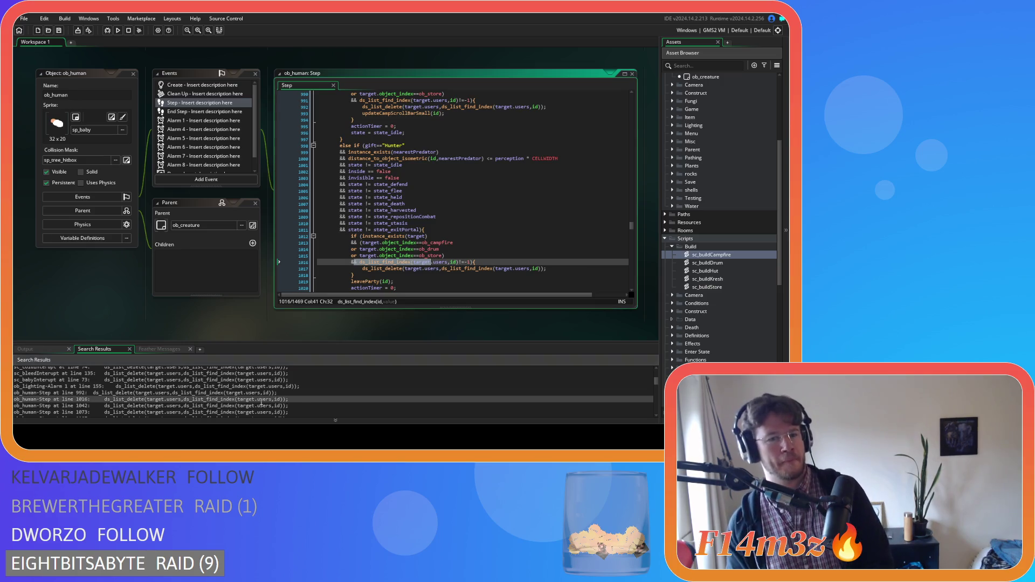
scroll(554, 237, down, 2)
click(555, 237)
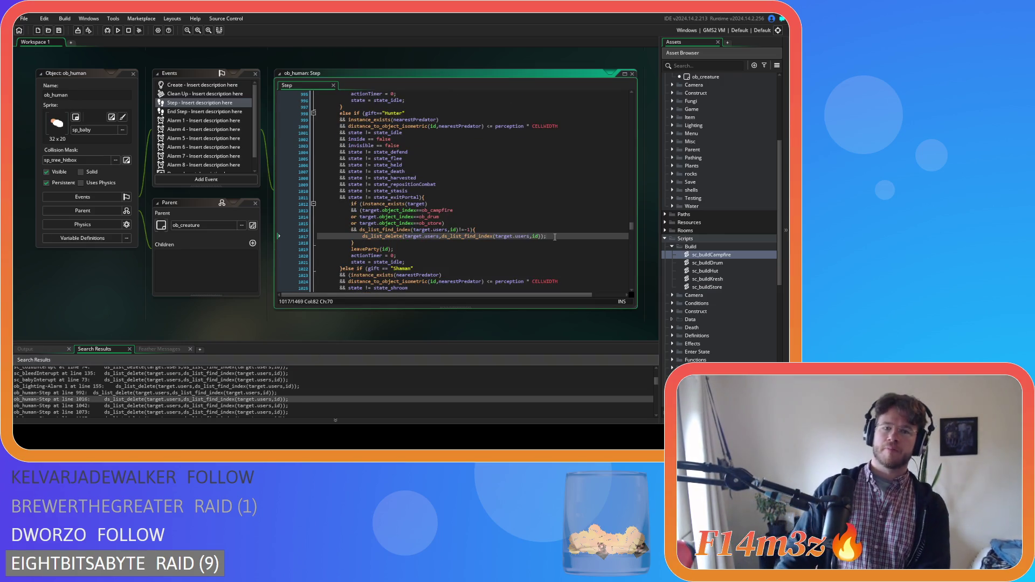
key(Return)
text(updateCampScrollBarSmall(id);)
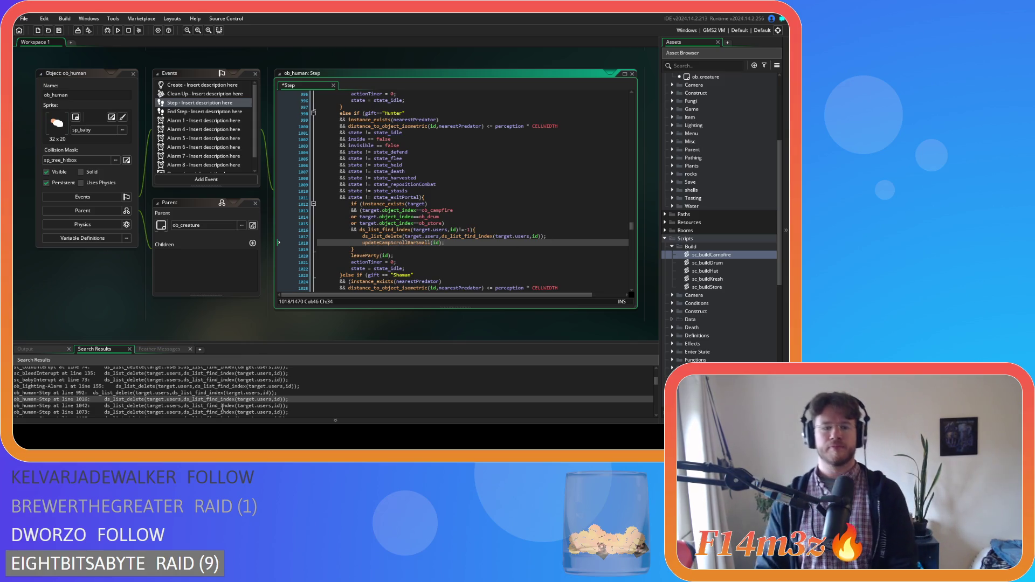
- Insert the call as line 1045 and save the Step event
click(222, 406)
click(556, 122)
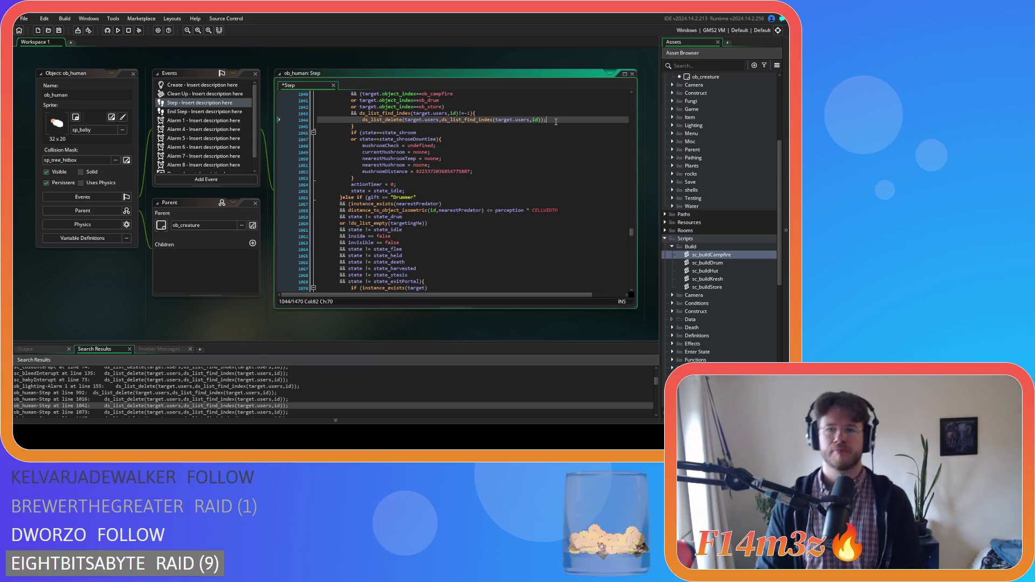
key(Return)
text(updateCampScrollBarSmall(id);)
key(ctrl+s)
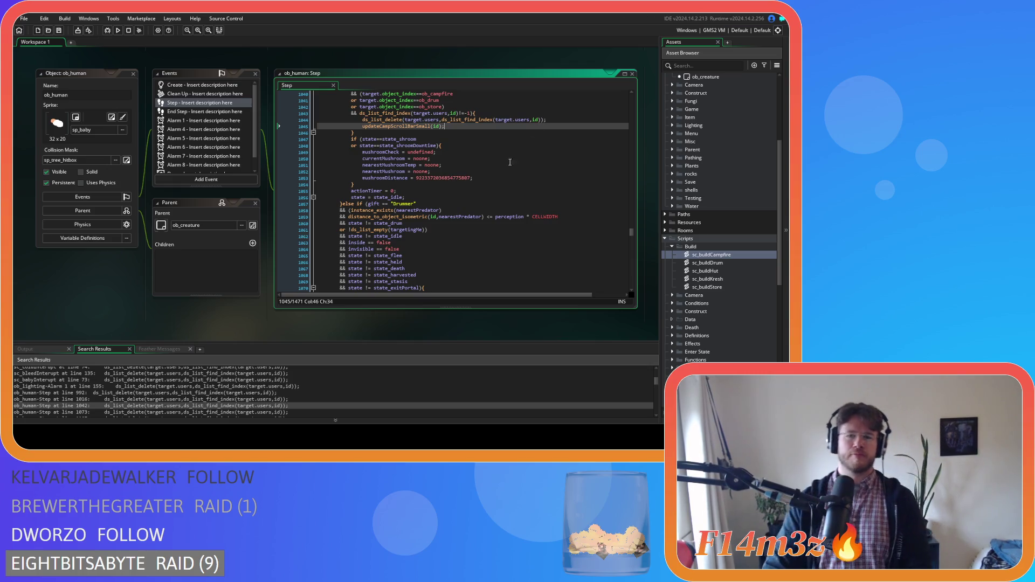
- Type updateCampScrollBarSmall(id); on a new line after line 1076
scroll(286, 384, down, 2)
click(285, 380)
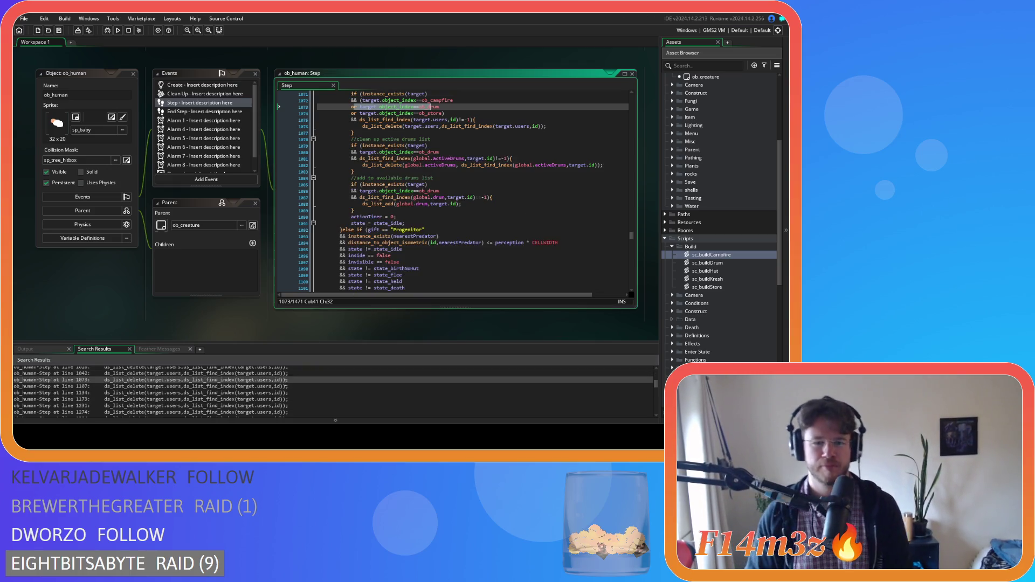
click(559, 126)
key(Return)
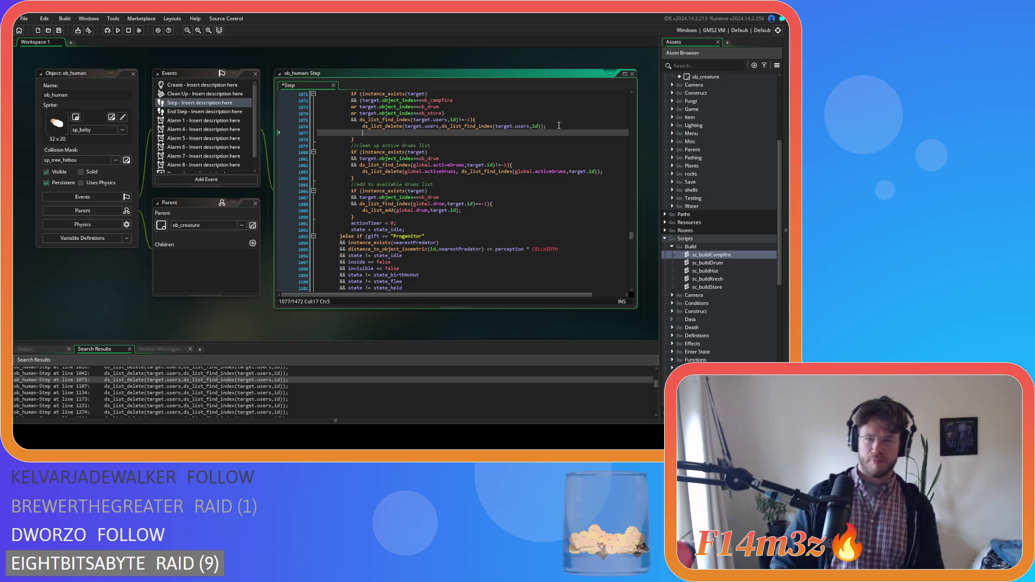
text(updateCampScrollBarSmall(id);)
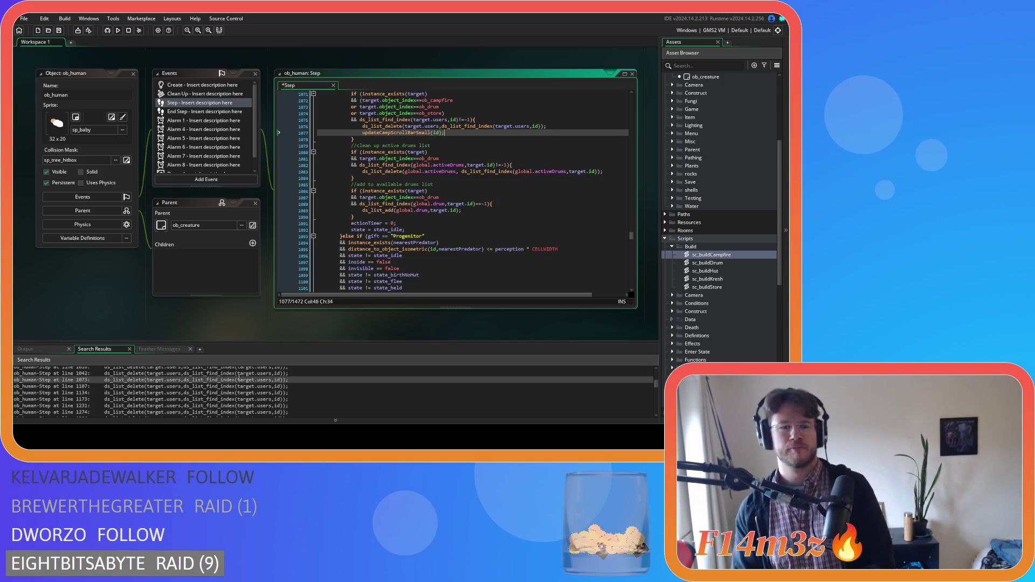
- Insert the scroll bar update call as line 1112
click(236, 386)
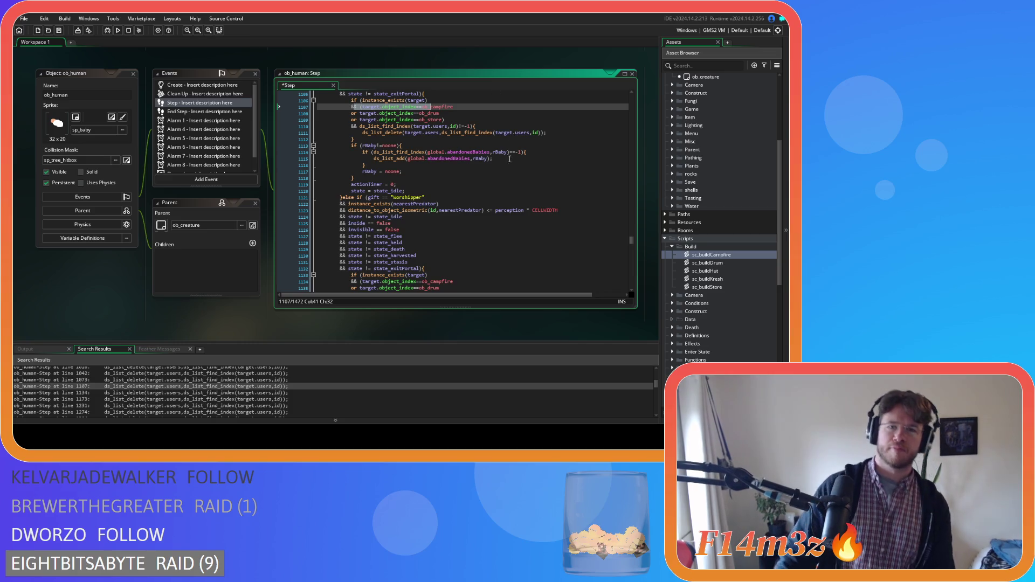
click(550, 132)
key(Return)
text(updateCampScrollBarSmall(id);)
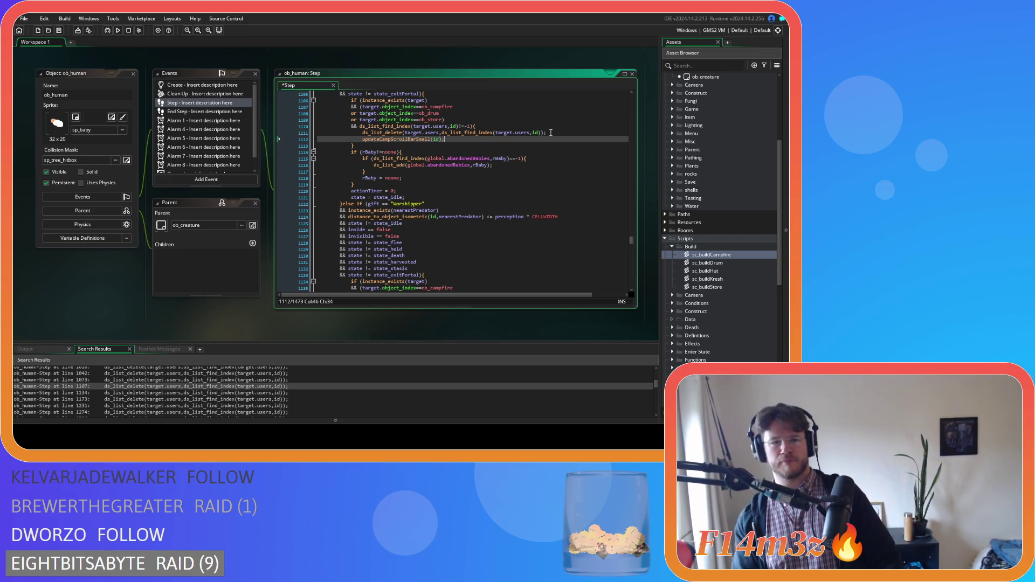
- Type updateCampScrollBarSmall(id); on a new line after line 1139
double_click(287, 393)
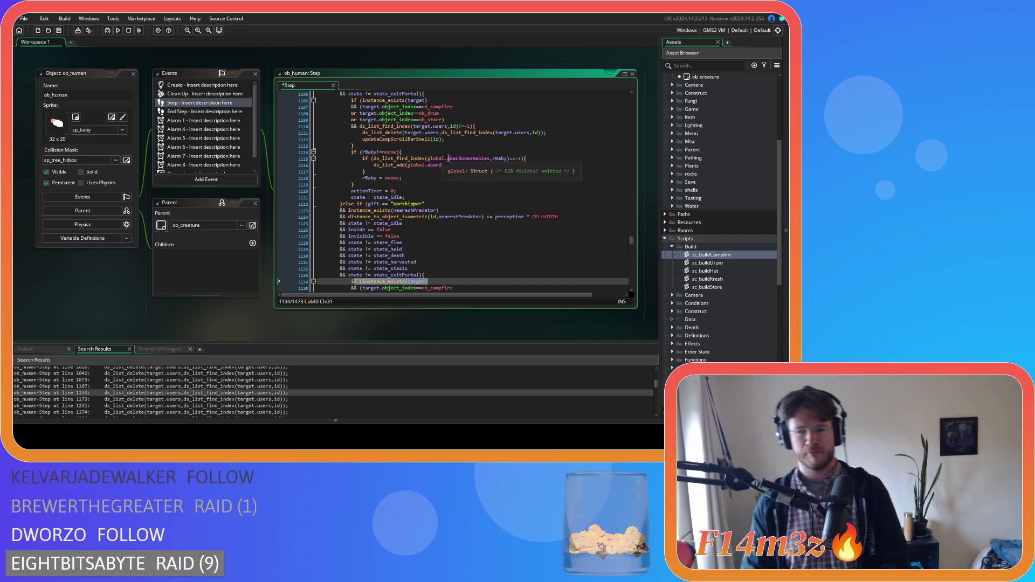
scroll(510, 175, down, 2)
scroll(510, 175, down, 2)
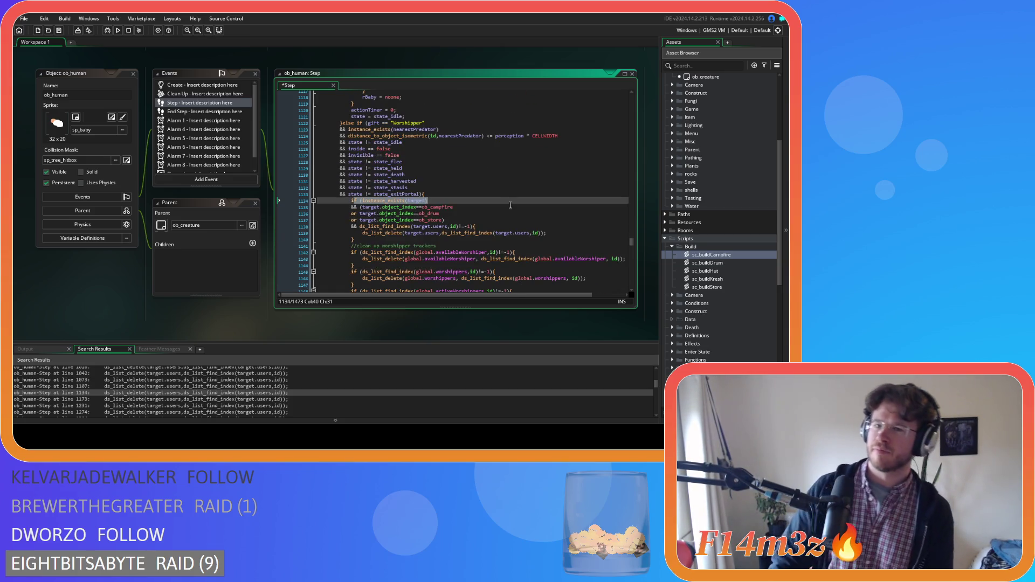
click(550, 234)
key(Return)
text(updateCampScrollBarSmall(id);)
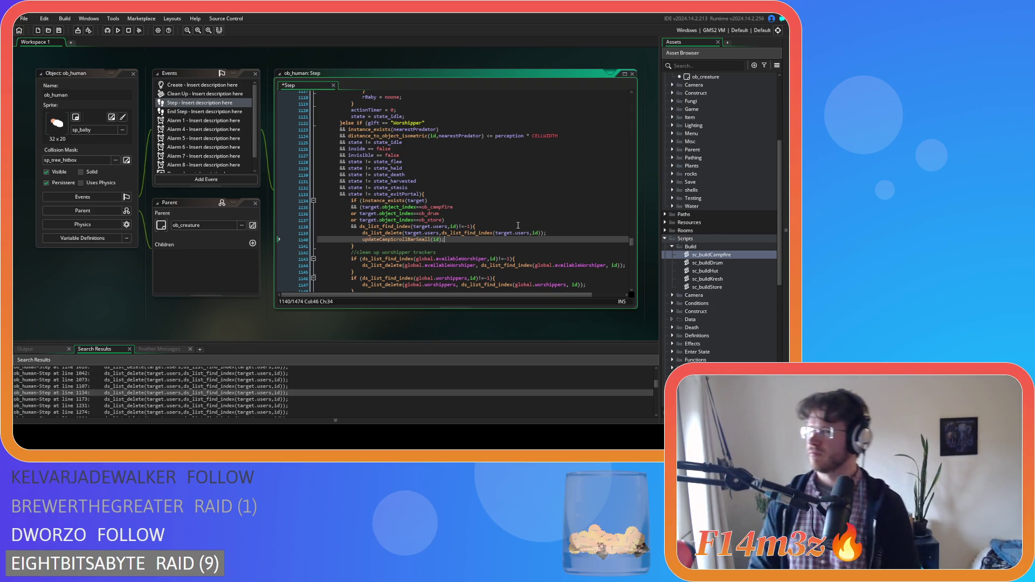
- Insert the scroll bar update call as lines 1180 and 1239
double_click(191, 400)
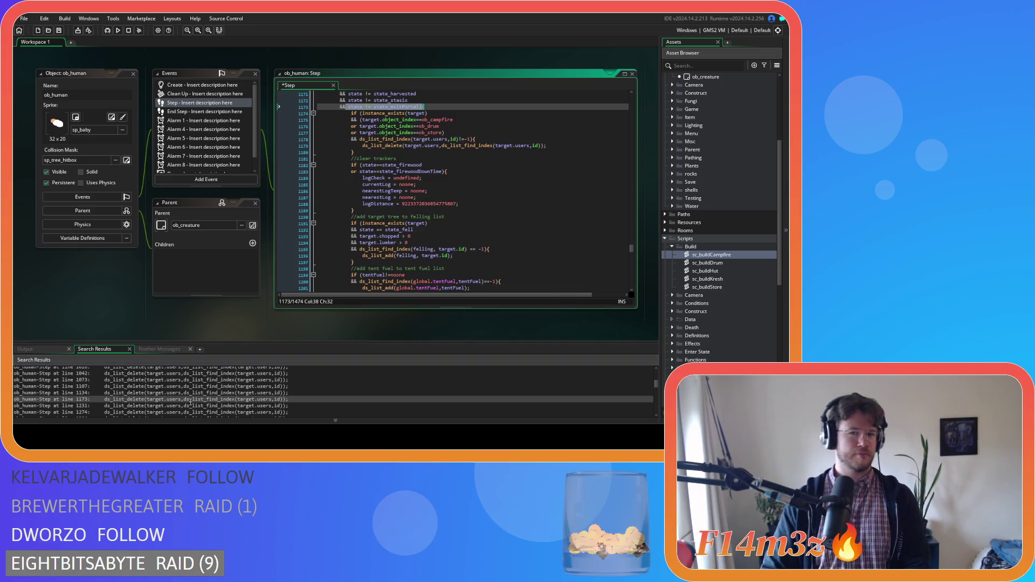
click(549, 146)
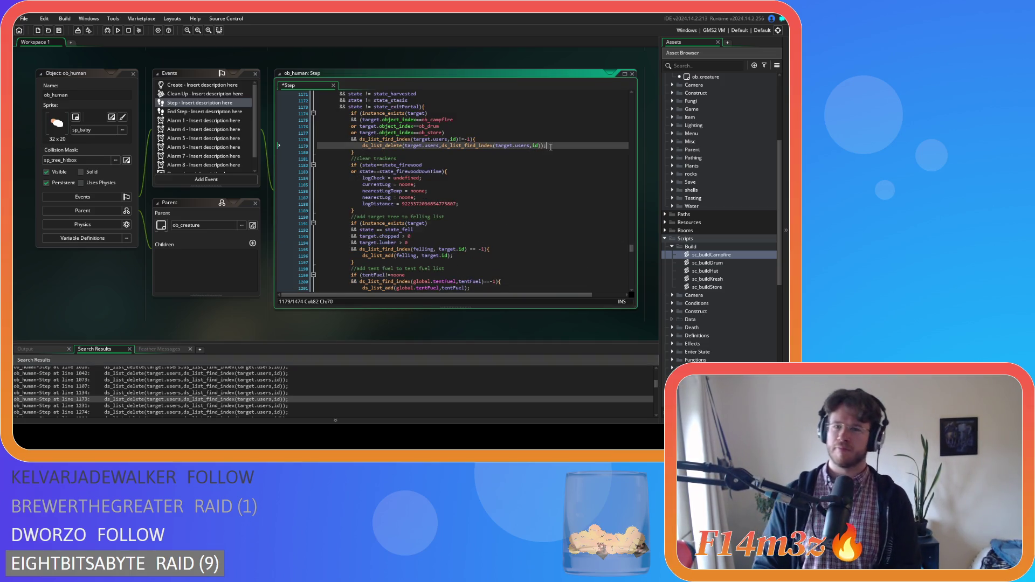
key(Return)
text(updateCampScrollBarSmall(id);)
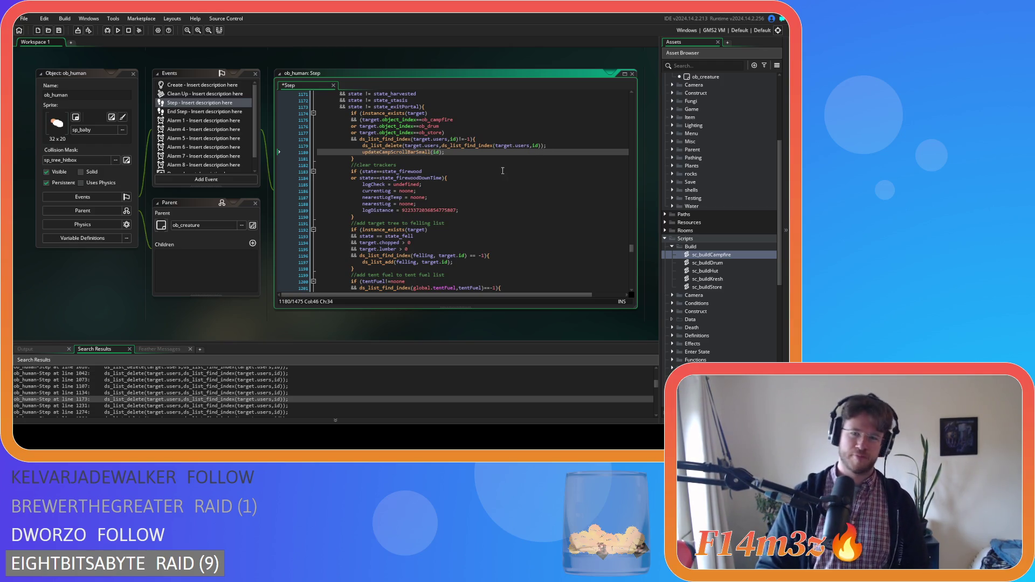
double_click(226, 405)
click(551, 151)
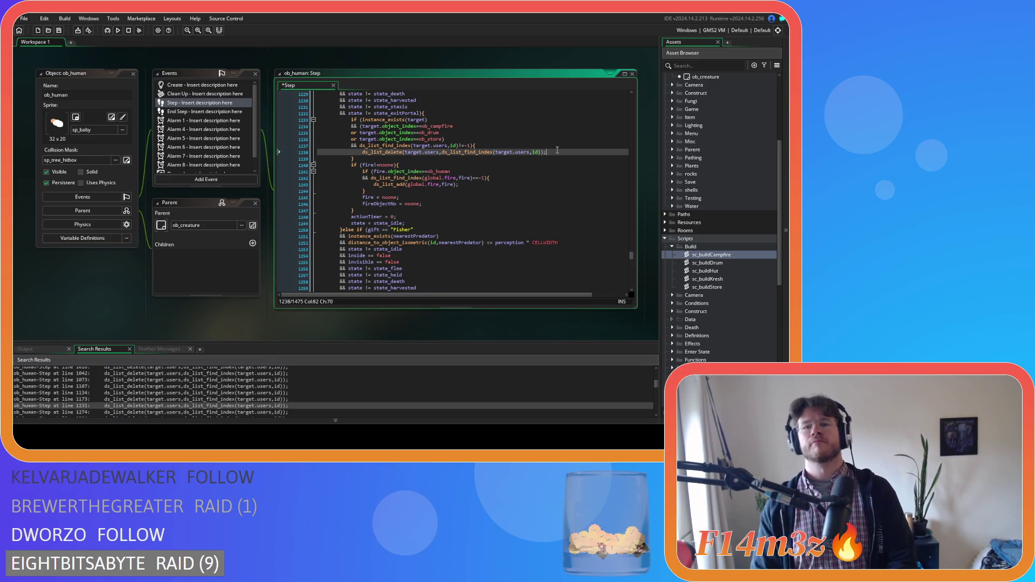
key(Return)
text(updateCampScrollBarSmall(id);)
- Insert the scroll bar update call as line 1283
double_click(210, 411)
click(551, 158)
key(Return)
key(ctrl+v)
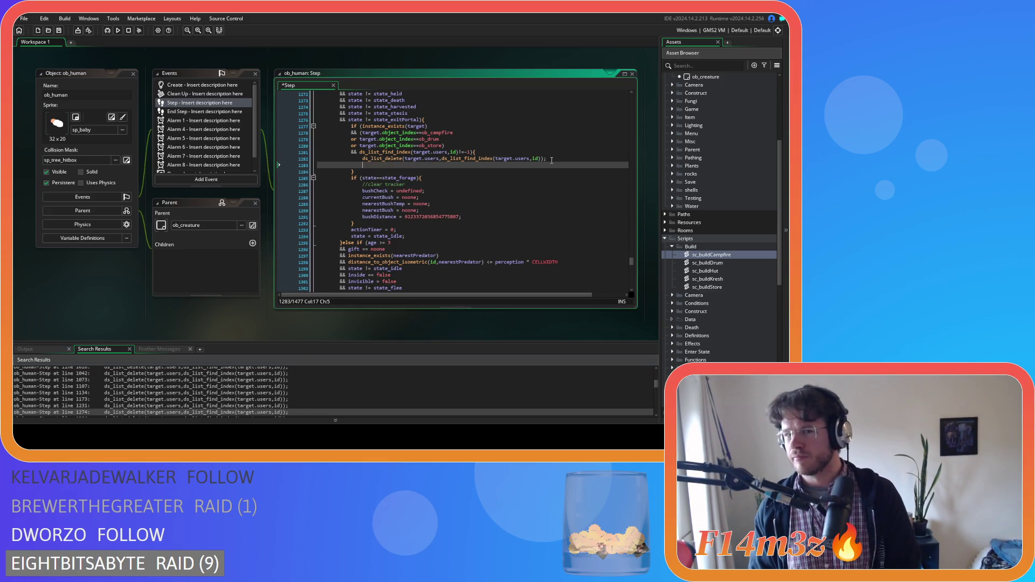
- Insert the call as line 1314, then go to the Create event match at line 2489
scroll(243, 383, down, 2)
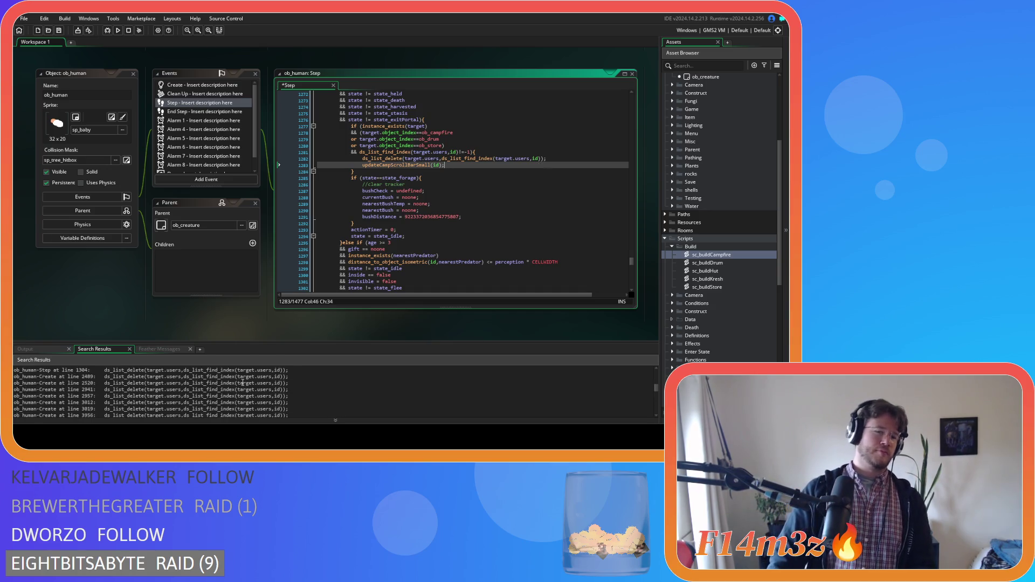
double_click(244, 386)
click(548, 165)
key(Return)
text(updateCampScrollBarSmall(id);)
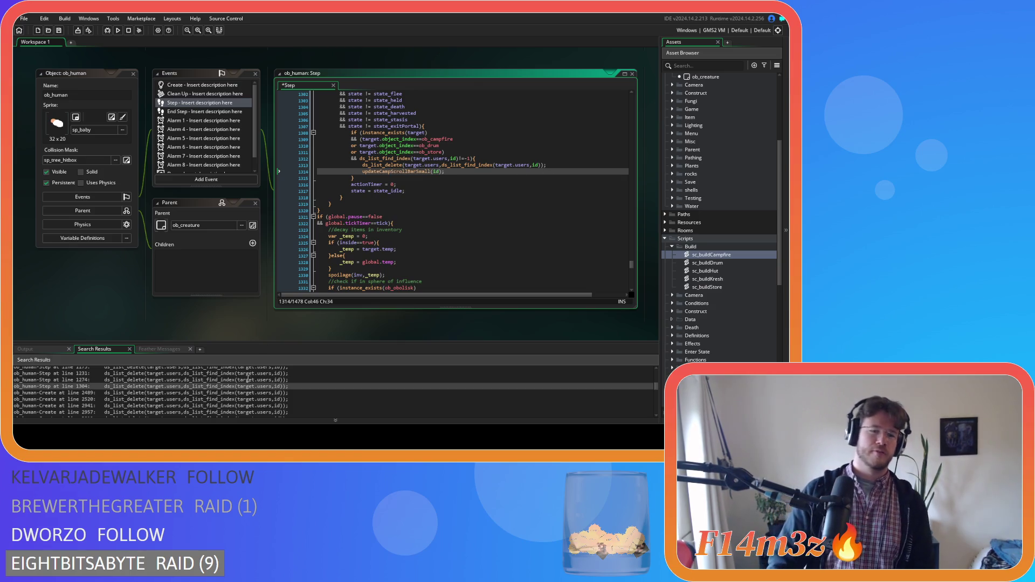
click(246, 393)
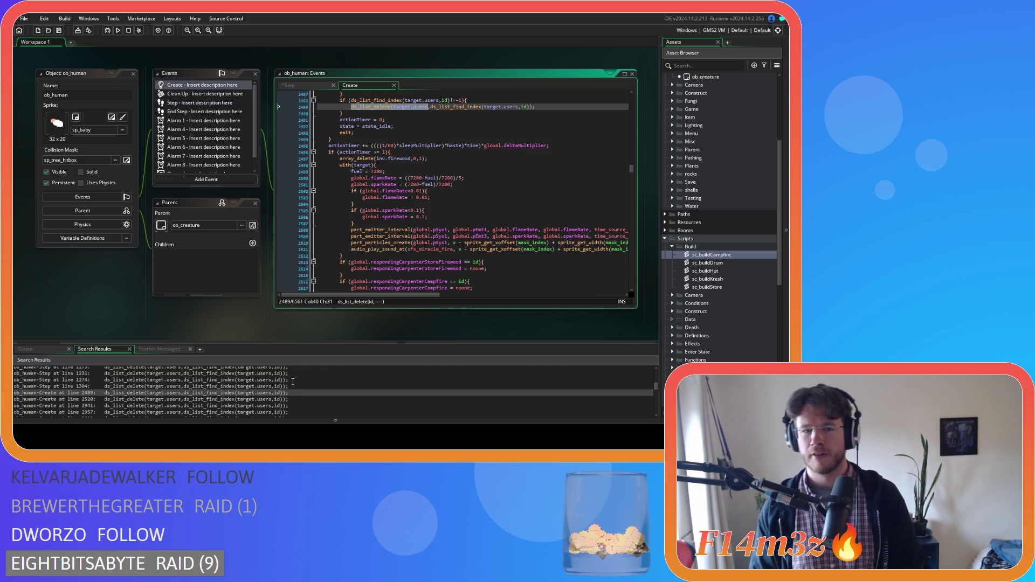
- Insert updateCampScrollBarSmall(id); after the user removals on lines 2489 and 2521
click(555, 104)
key(Return)
text(updateCampScrollBarSmall(id);)
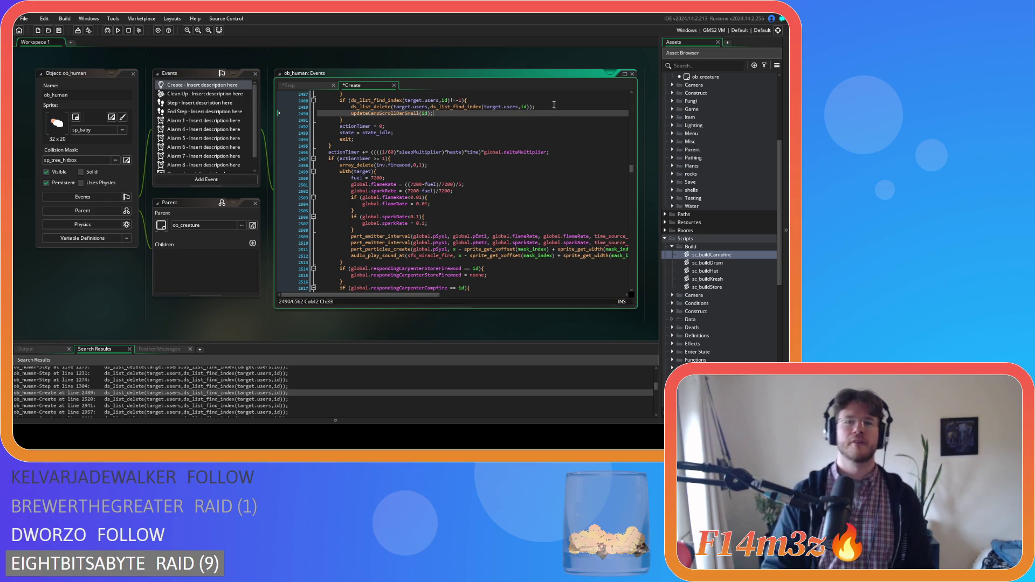
click(163, 400)
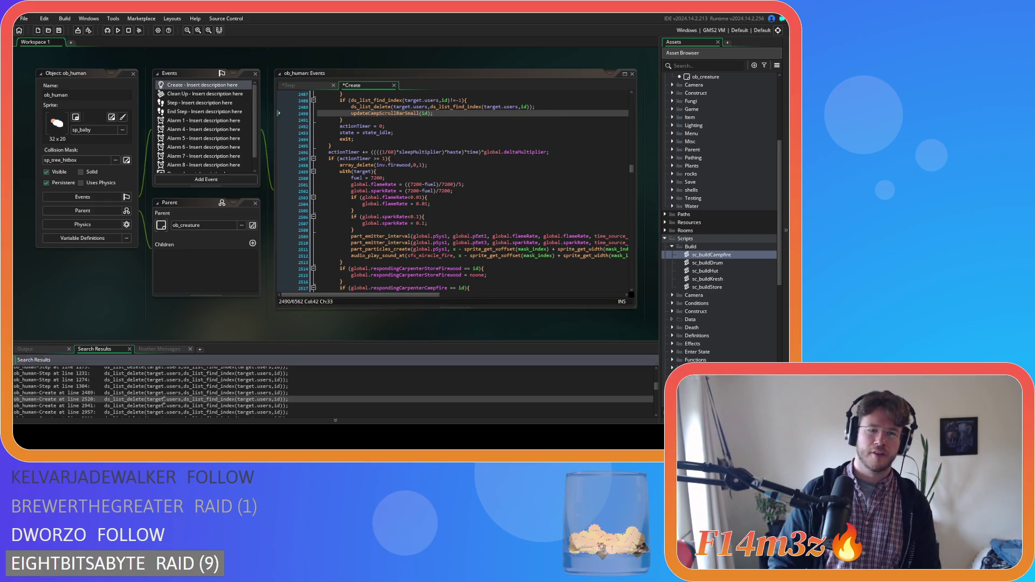
click(542, 113)
key(Return)
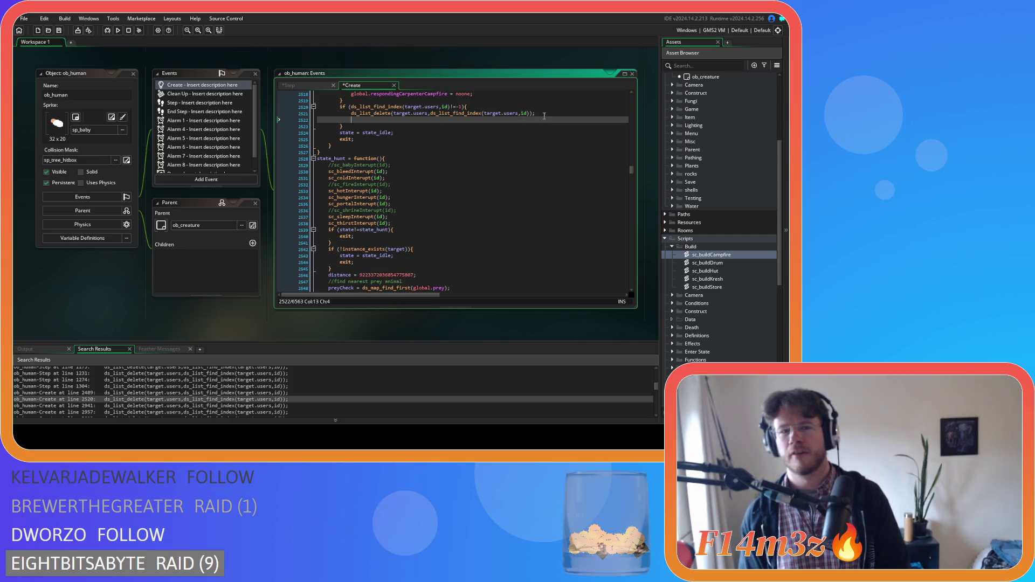
text(updateCampScrollBarSmall(id);)
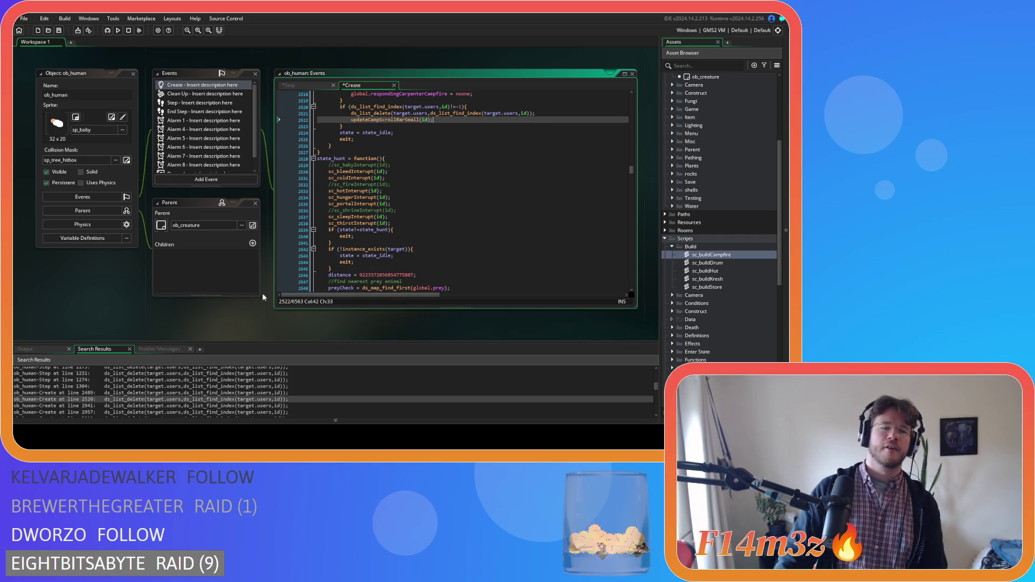
- Add the updateCampScrollBarSmall(id); call below the removals at lines 2943 and 2960
click(183, 405)
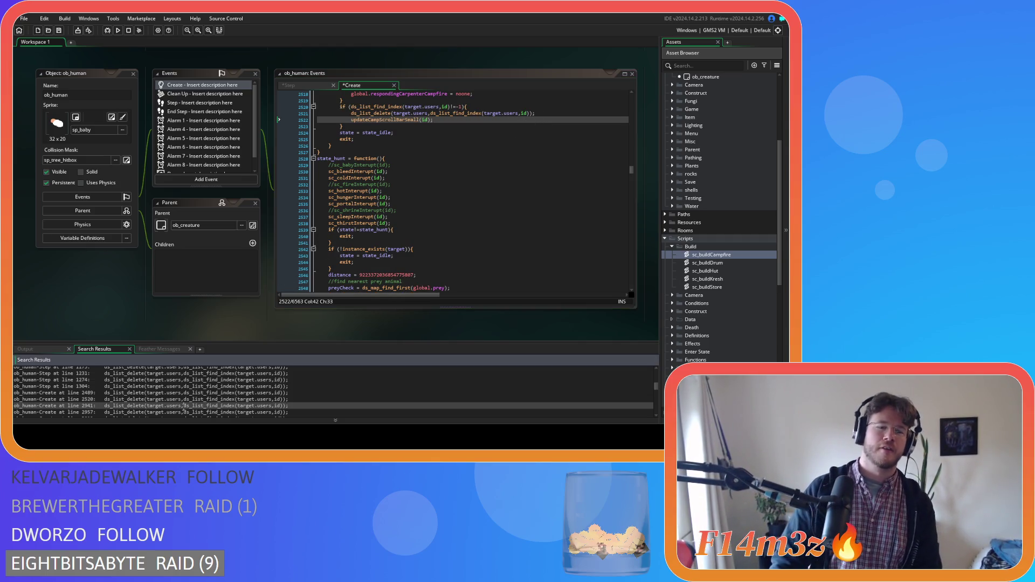
click(537, 120)
key(Return)
text(updateCampScrollBarSmall(id);)
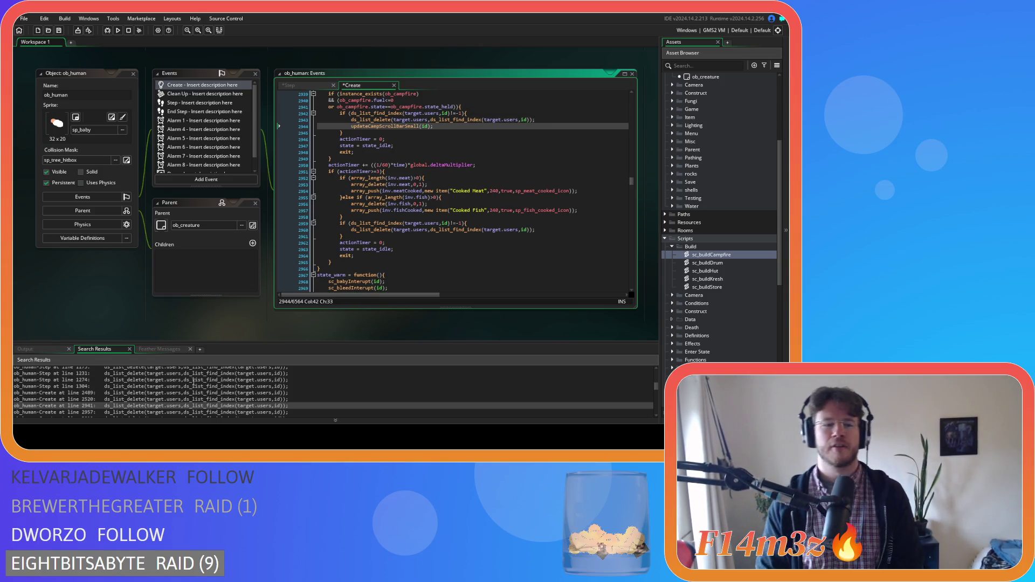
scroll(193, 382, down, 2)
click(192, 379)
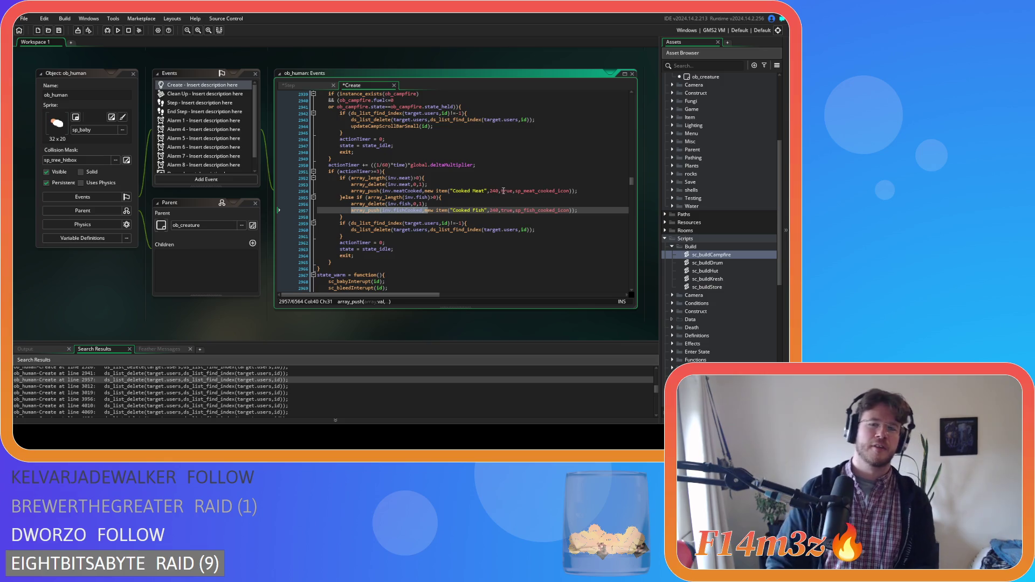
click(565, 230)
key(Return)
key(ctrl+v)
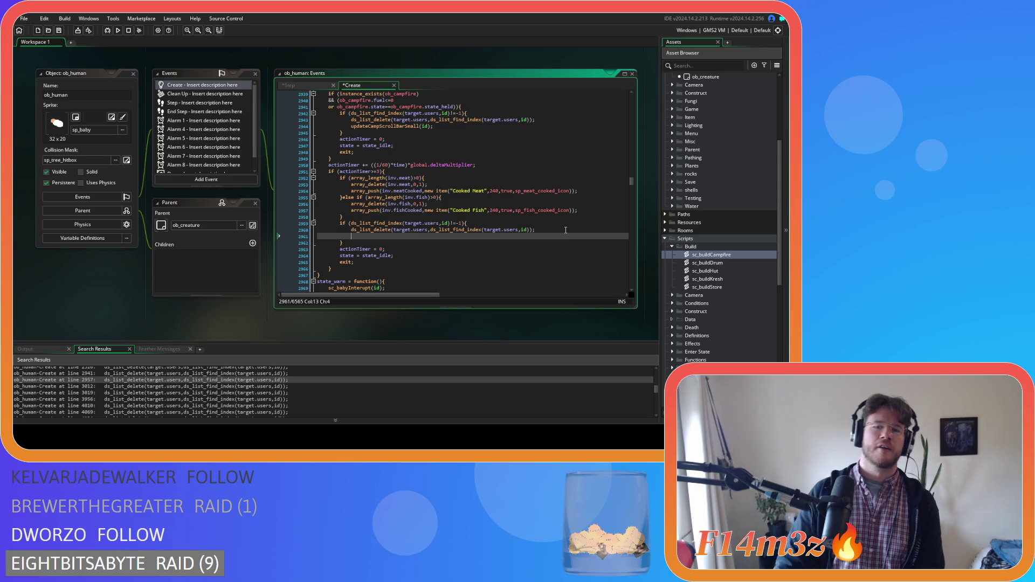
- Paste updateCampScrollBarSmall(id); after line 3016 and after the following user removal line
click(251, 386)
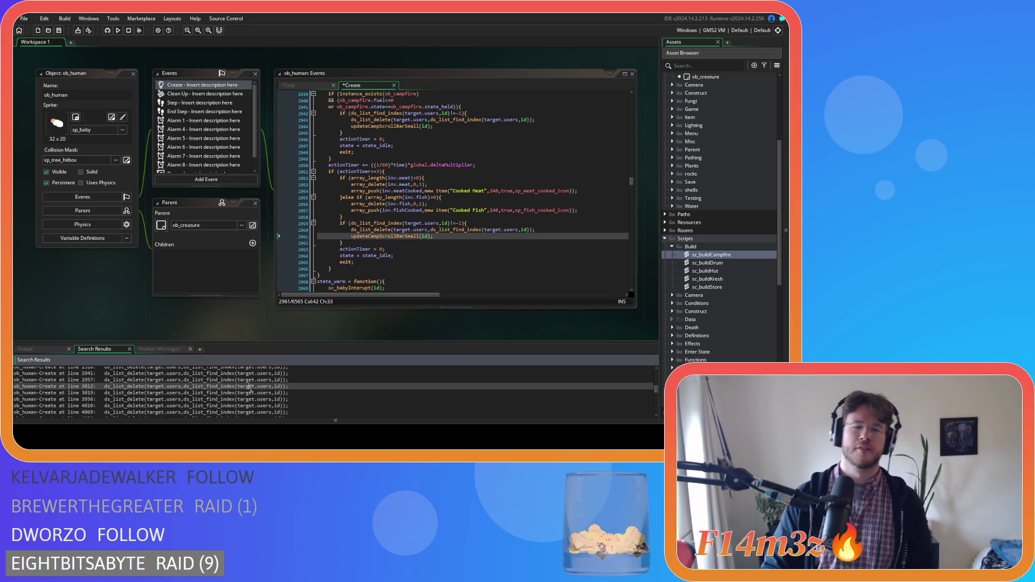
click(563, 132)
key(Return)
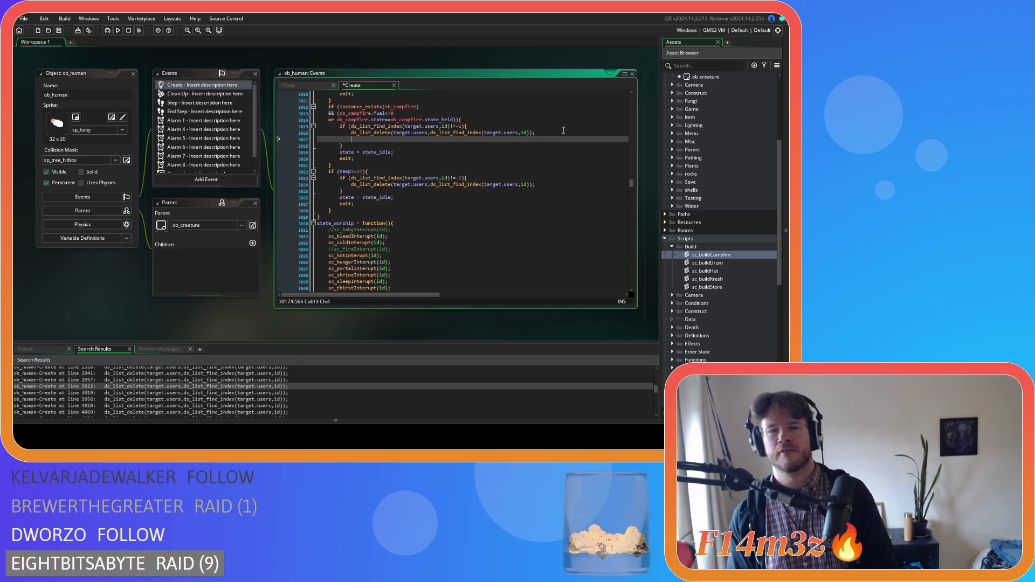
text(updateCampScrollBarSmall(id);)
click(541, 184)
key(Return)
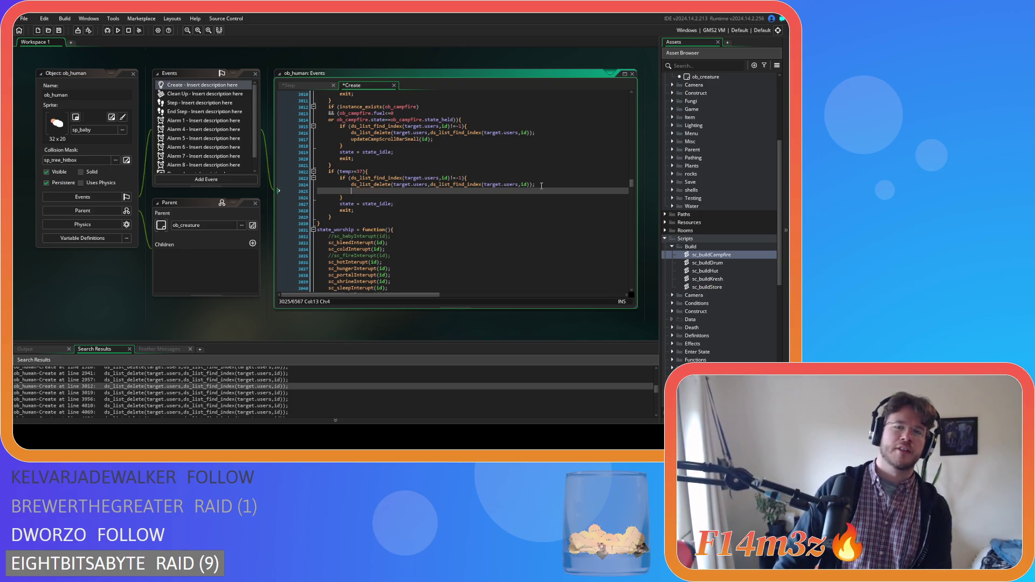
text(updateCampScrollBarSmall(id);)
- Add updateCampScrollBarSmall(id); after the ds_list_delete match near line 3956
double_click(232, 393)
double_click(229, 399)
click(541, 141)
click(543, 146)
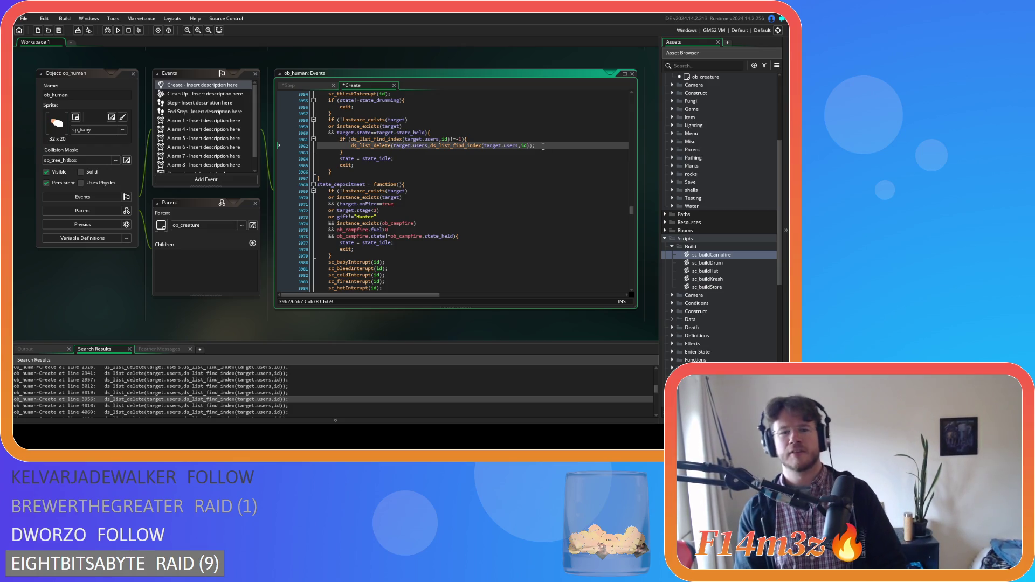
key(Return)
text(updateCampScrollBarSmall(id);)
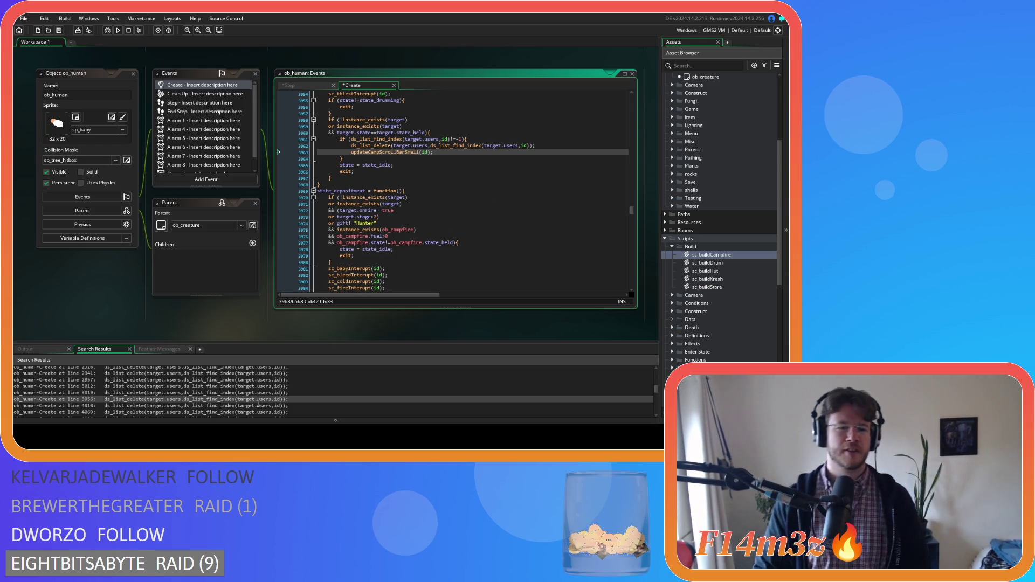
- Insert updateCampScrollBarSmall(id); after the removals at the 4010 and 4069 matches
double_click(257, 406)
click(547, 152)
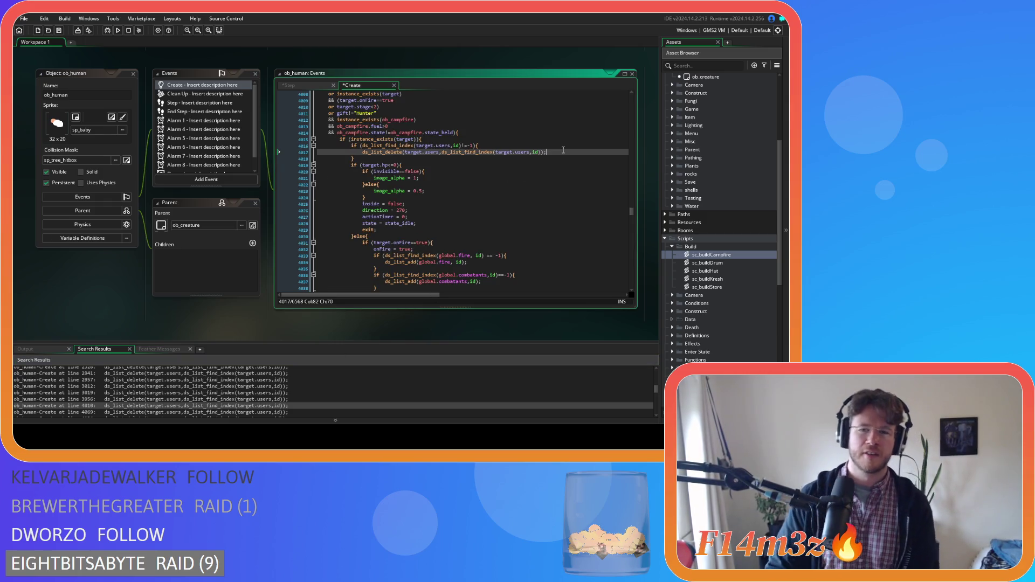
key(Return)
text(updateCampScrollBarSmall(id);)
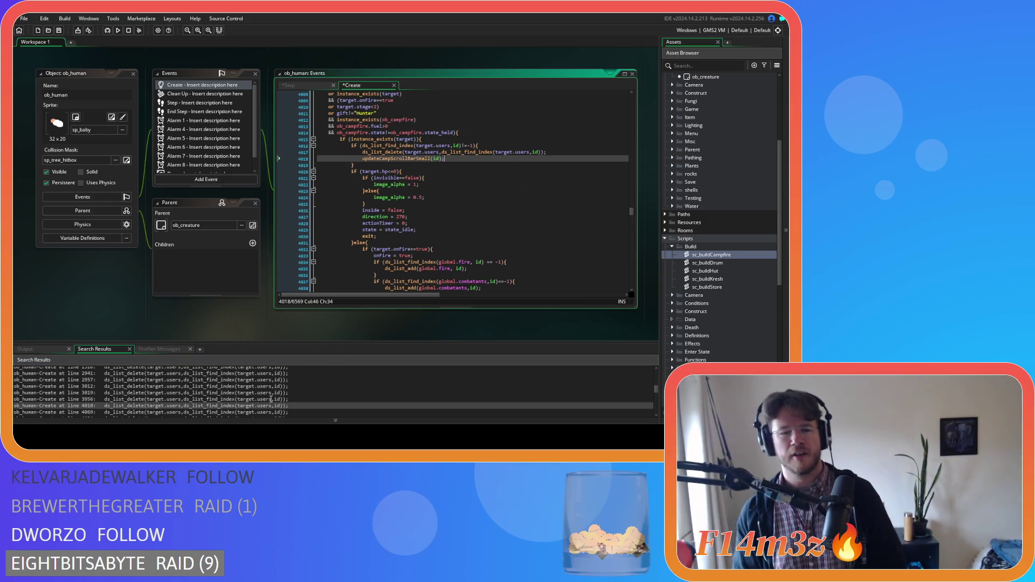
scroll(258, 399, down, 1)
double_click(258, 396)
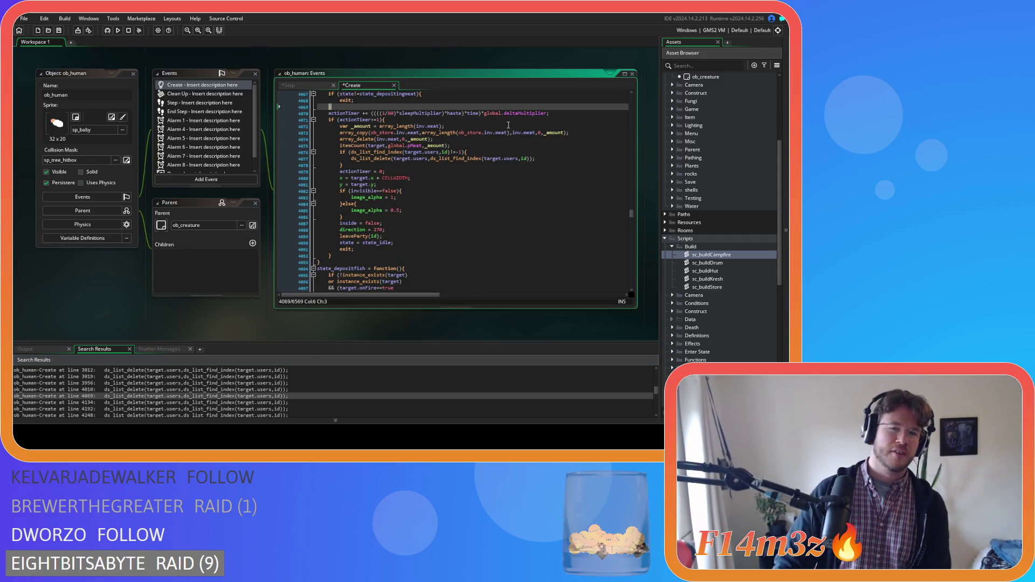
click(547, 158)
key(Return)
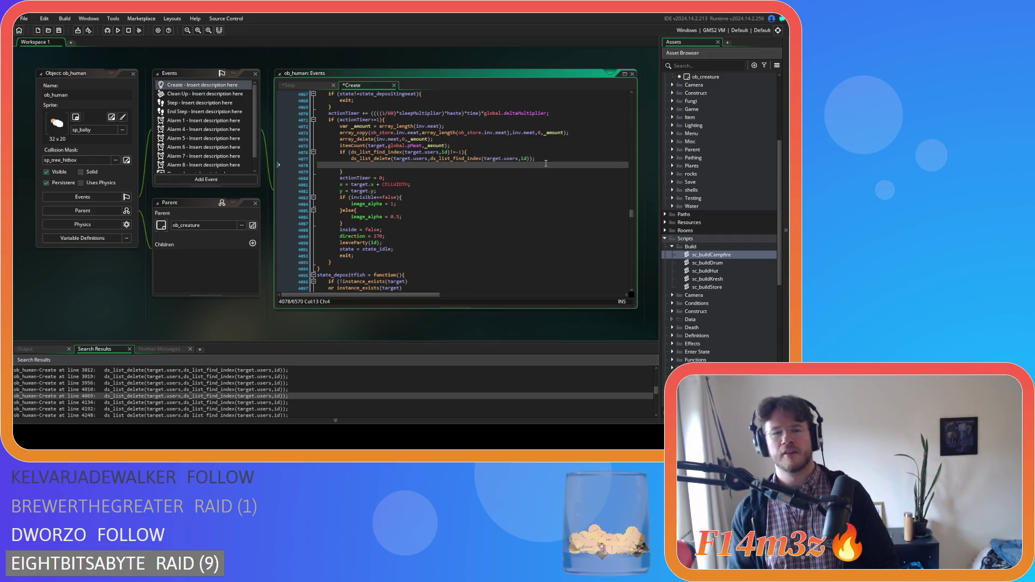
text(updateCampScrollBarSmall(id);)
- Add updateCampScrollBarSmall(id); after the 4134 match's removal and save the Create event
click(241, 408)
double_click(241, 403)
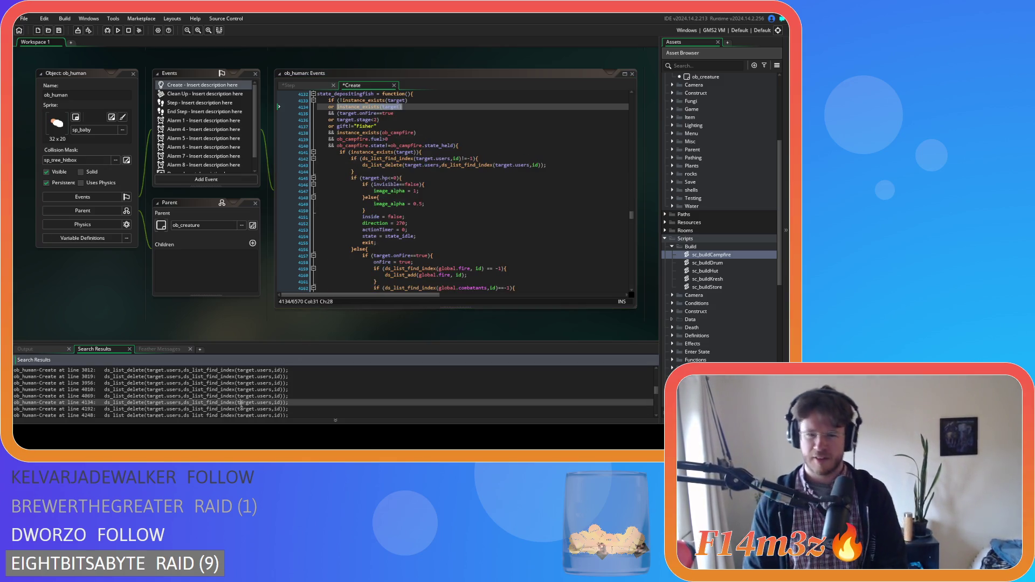
click(554, 165)
key(Return)
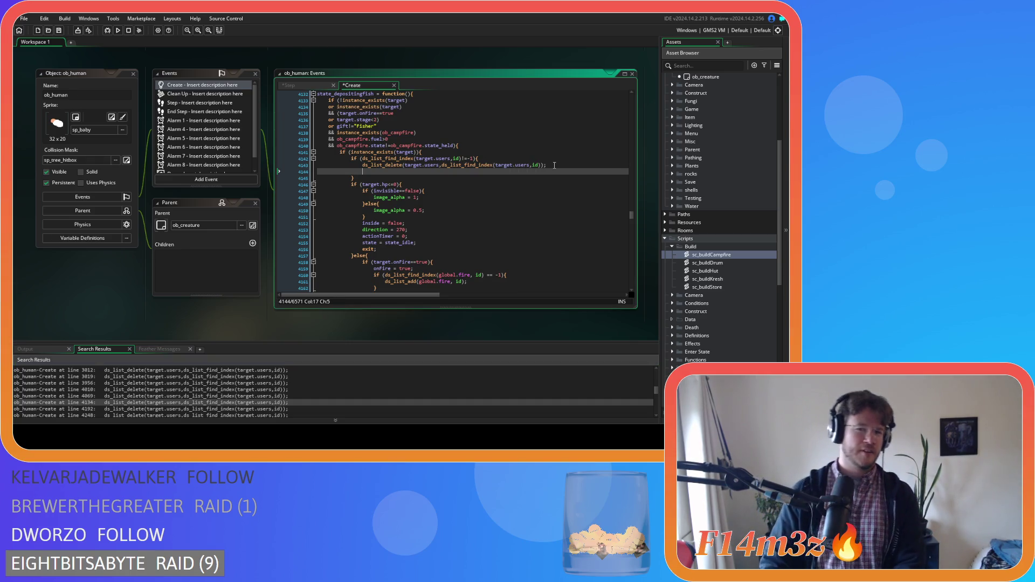
text(updateCampScrollBarSmall(id);)
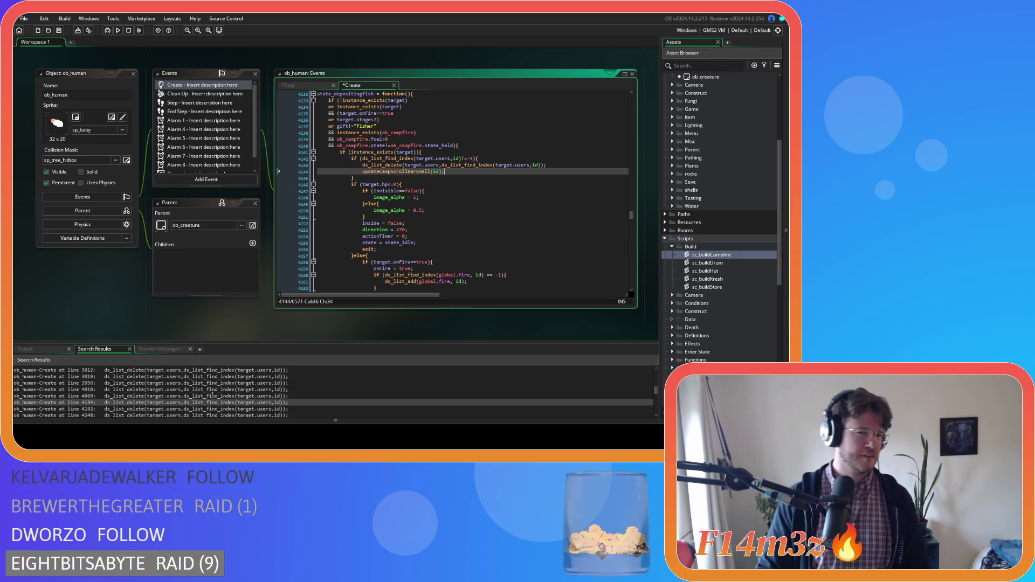
key(ctrl+s)
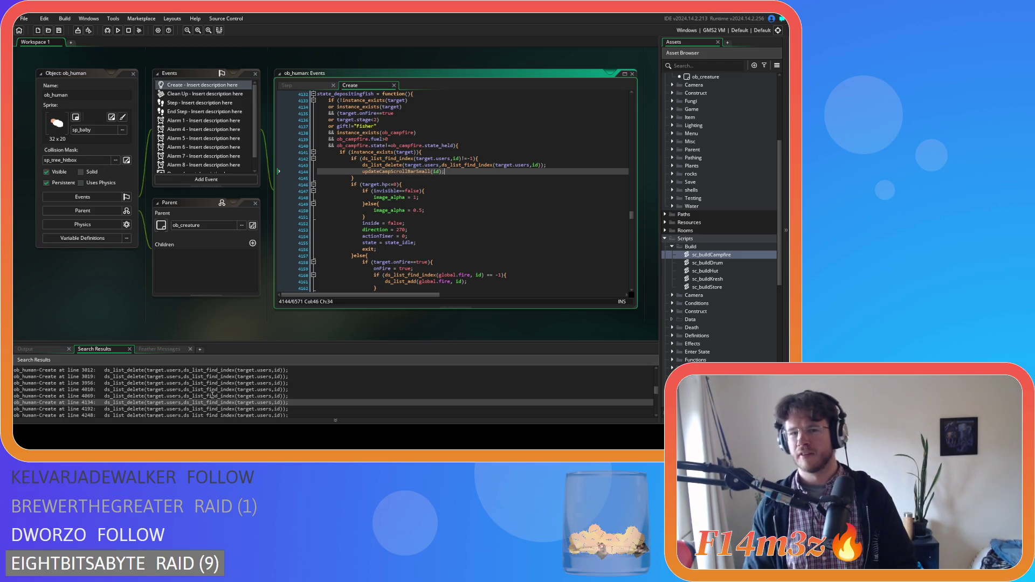
scroll(212, 395, down, 1)
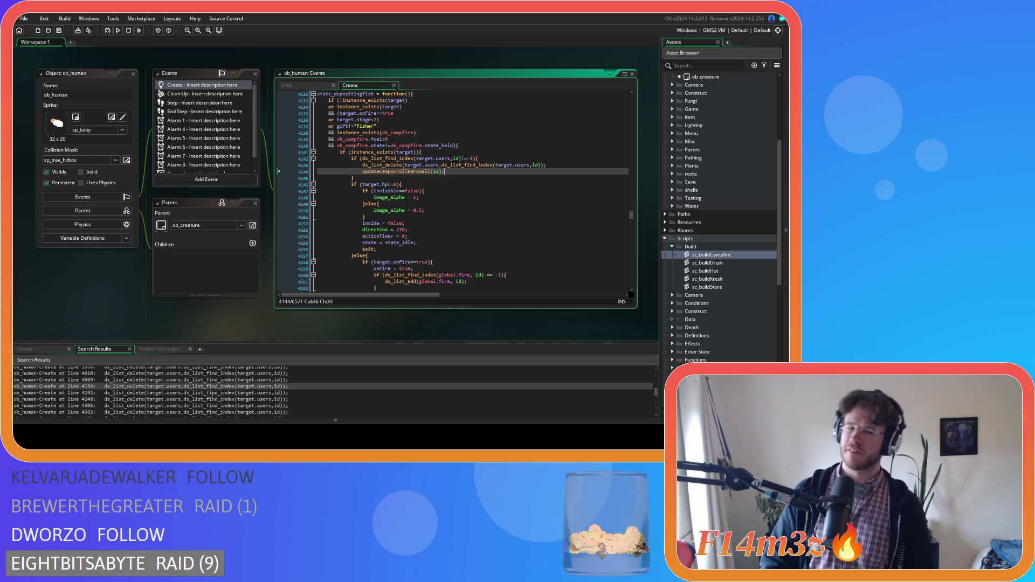
- Insert updateCampScrollBarSmall(id); after the removal at the 4192 match and save
double_click(214, 393)
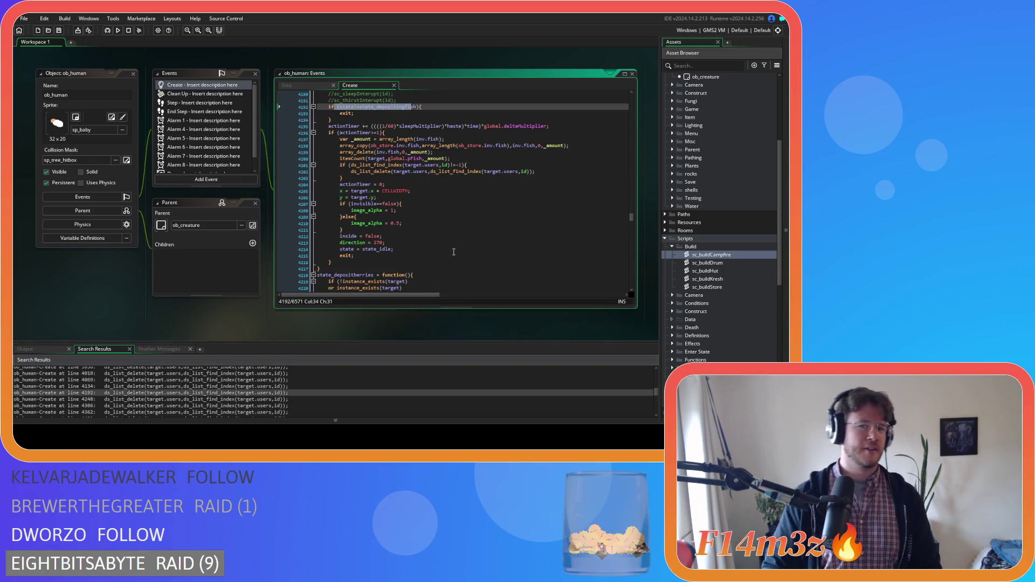
click(549, 172)
key(Return)
text(updateCampScrollBarSmall(id);)
key(ctrl+s)
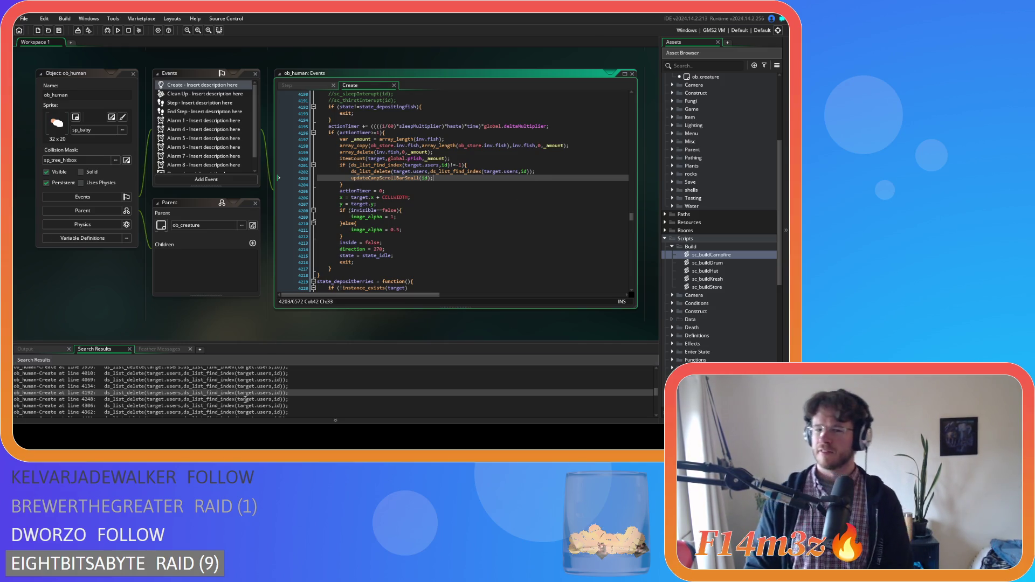
- Paste the call after the 4248 removal and open a new line after 4306
double_click(245, 399)
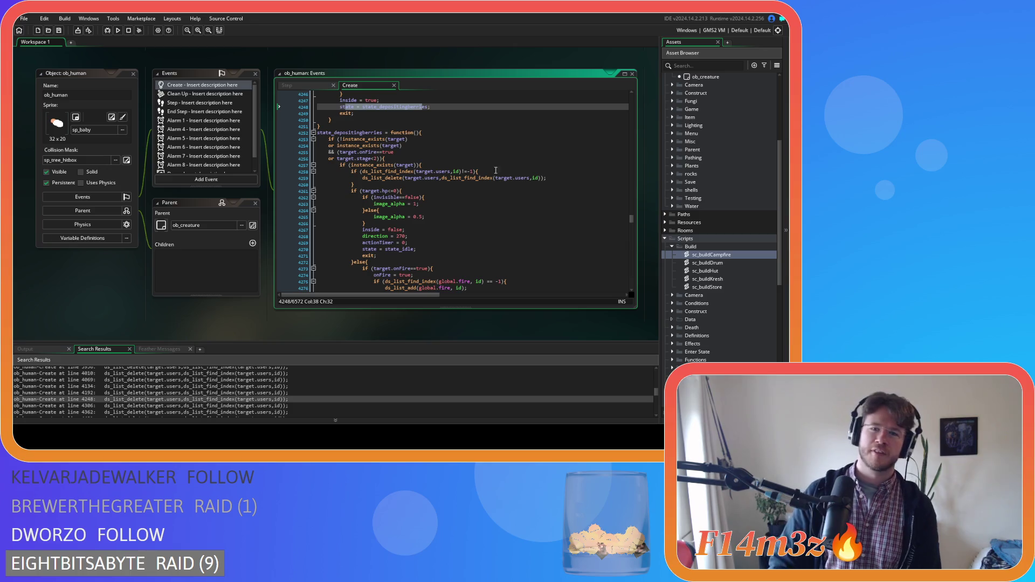
click(558, 174)
key(Return)
text(updateCampScrollBarSmall(id);)
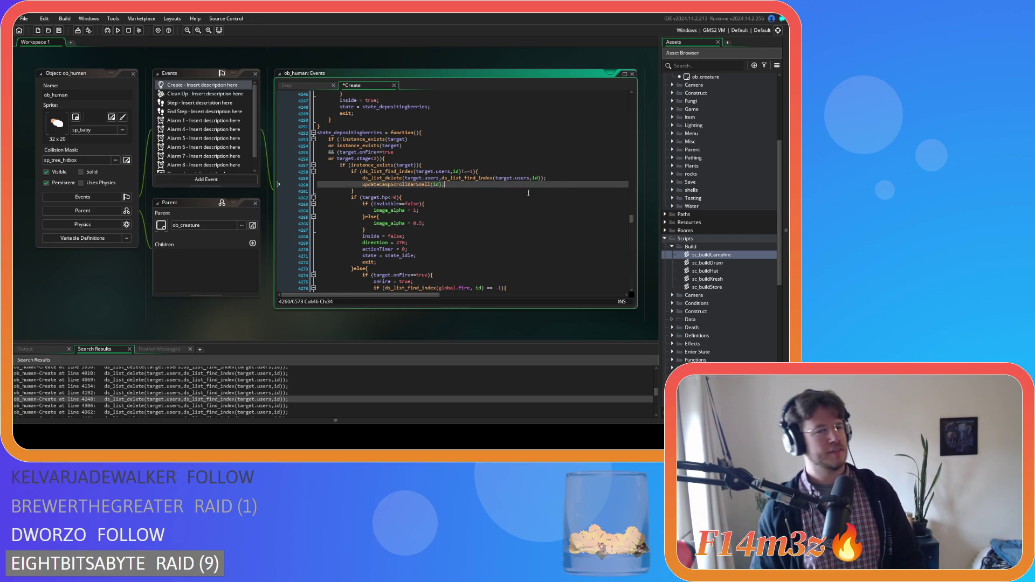
scroll(200, 387, down, 1)
double_click(200, 389)
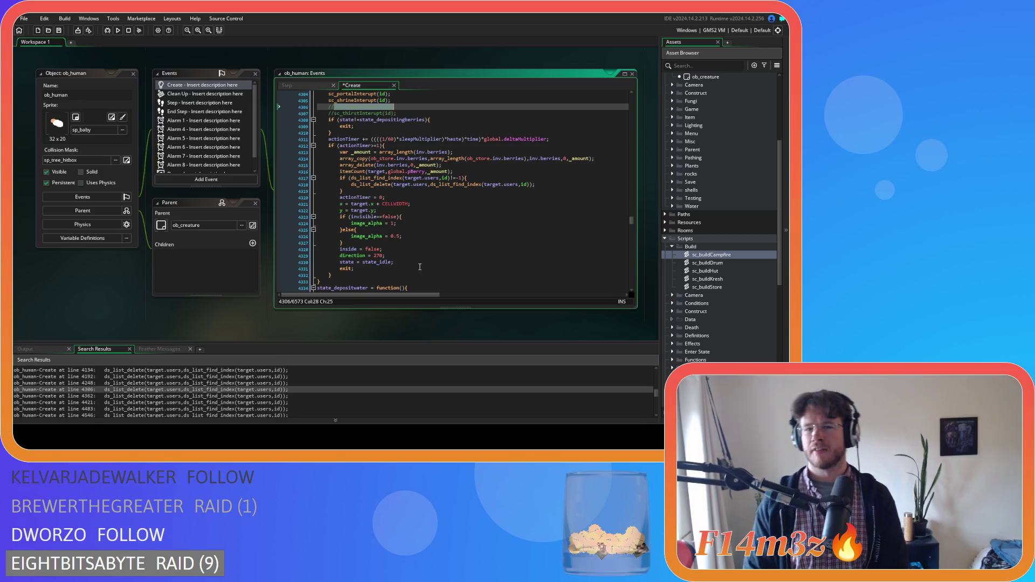
click(544, 184)
key(Return)
- Add updateCampScrollBarSmall(id); after the removals at the 4362 and 4421 matches
scroll(262, 387, down, 1)
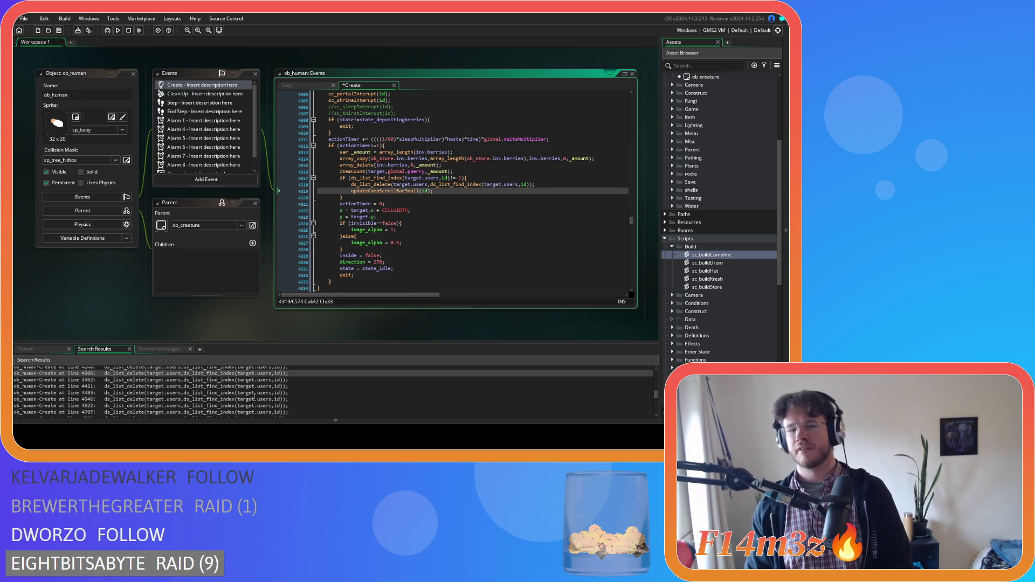
double_click(262, 380)
click(558, 189)
key(Return)
text(updateCampScrollBarSmall(id);)
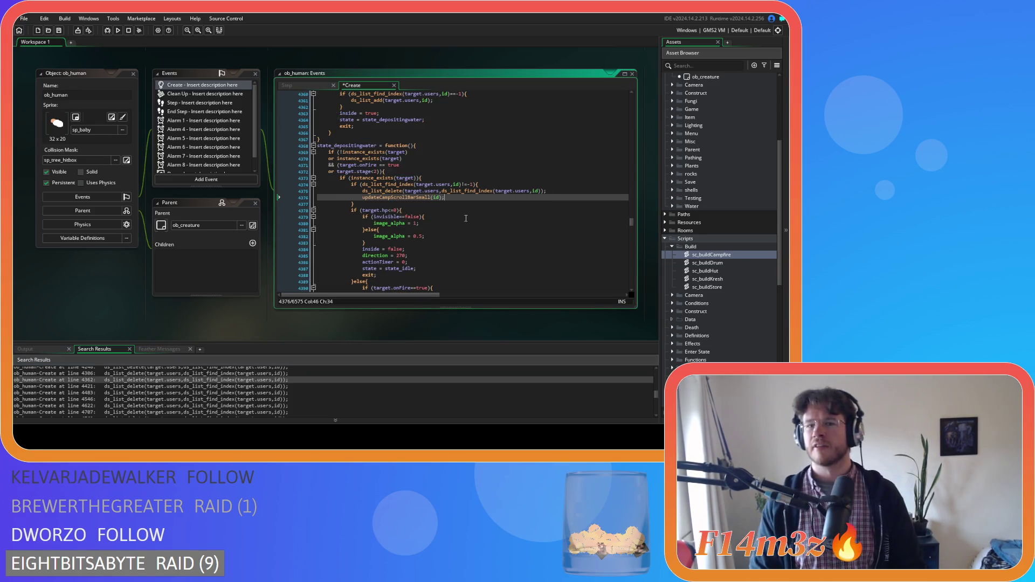
double_click(248, 386)
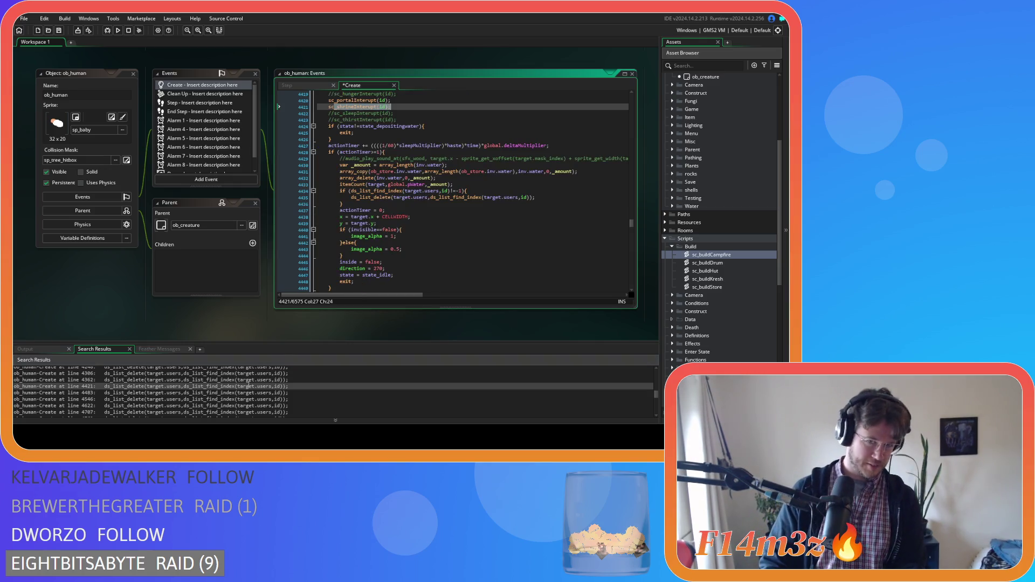
click(544, 199)
key(Return)
text(updateCampScrollBarSmall(id);)
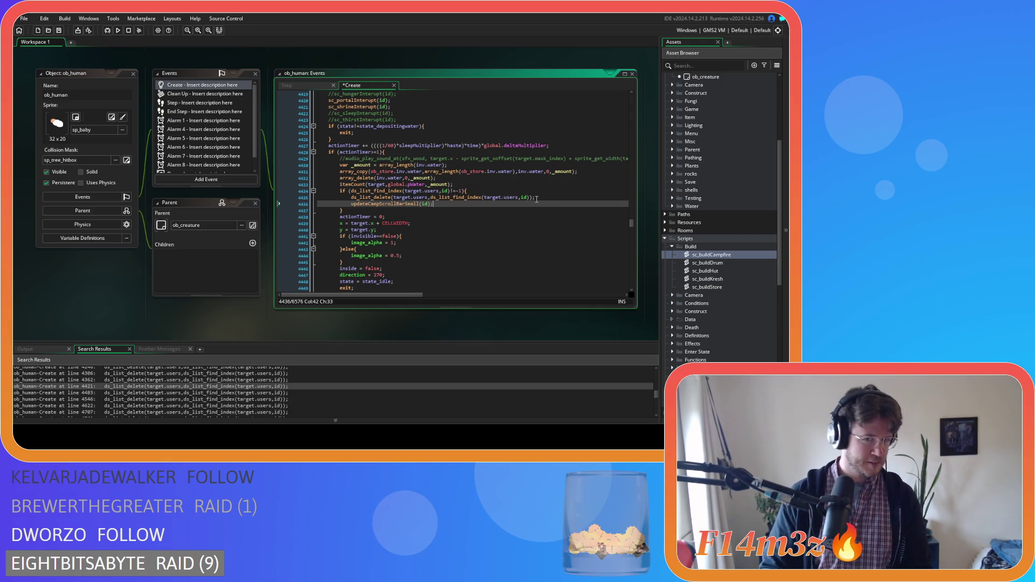
- Insert updateCampScrollBarSmall(id); after the removals at the 4483 and 4546 matches
double_click(275, 393)
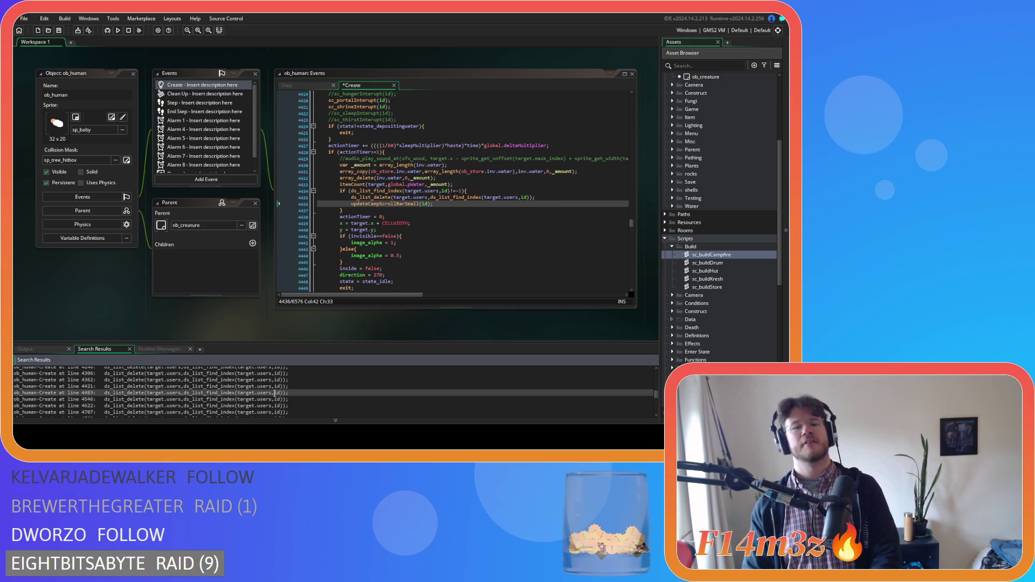
click(546, 205)
key(Return)
text(updateCampScrollBarSmall(id);)
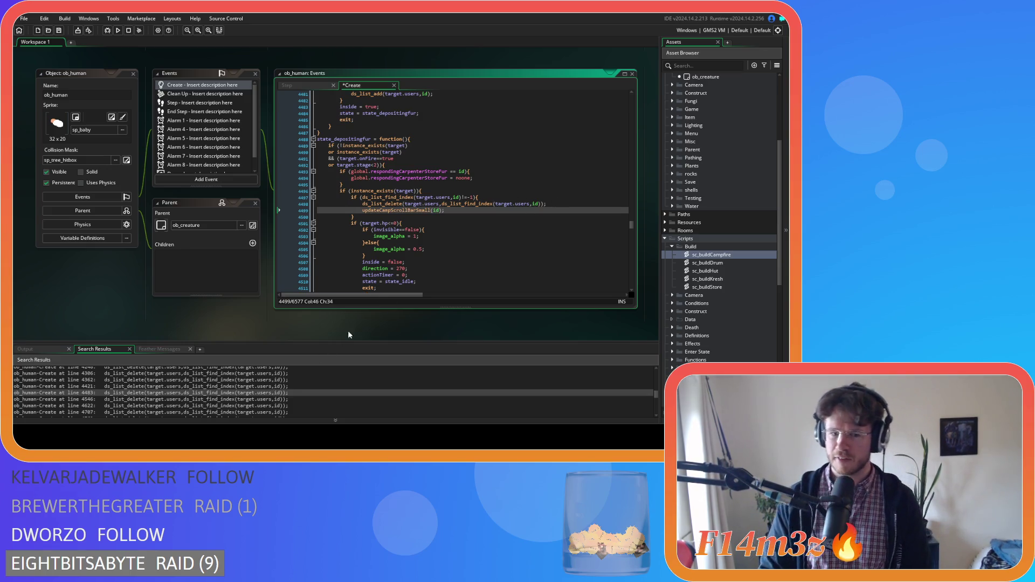
double_click(271, 400)
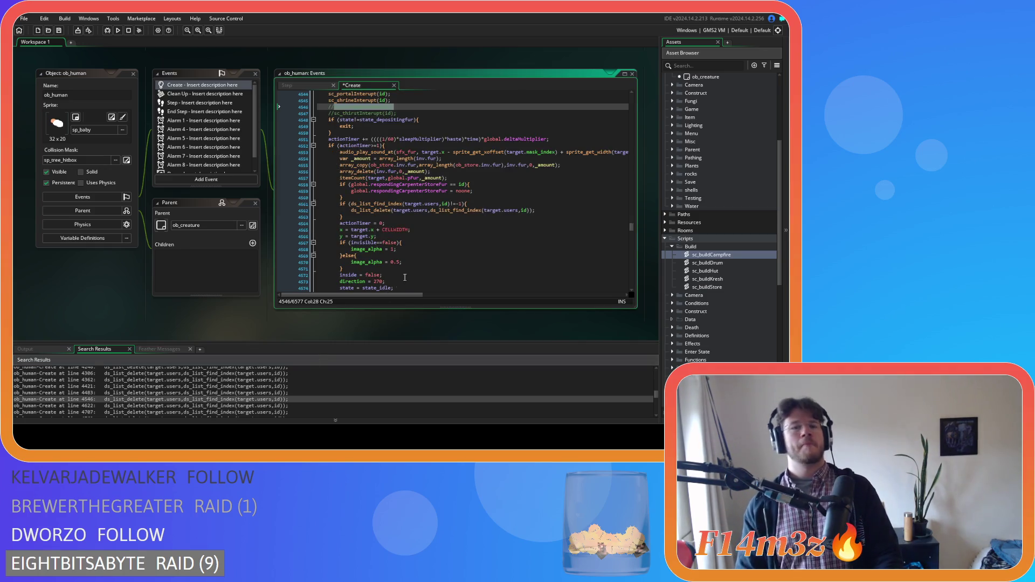
click(550, 210)
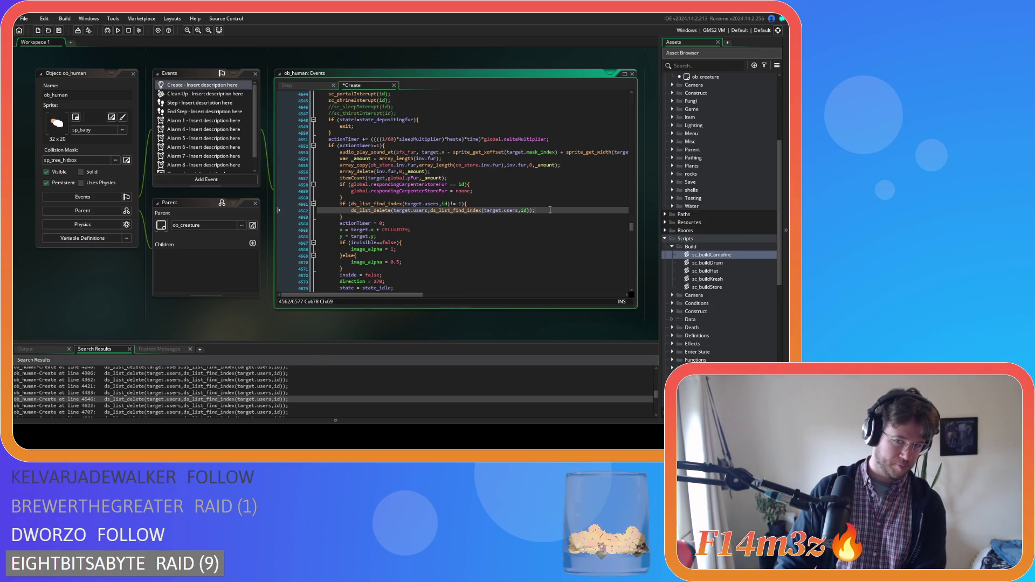
key(Return)
text(updateCampScrollBarSmall(id);)
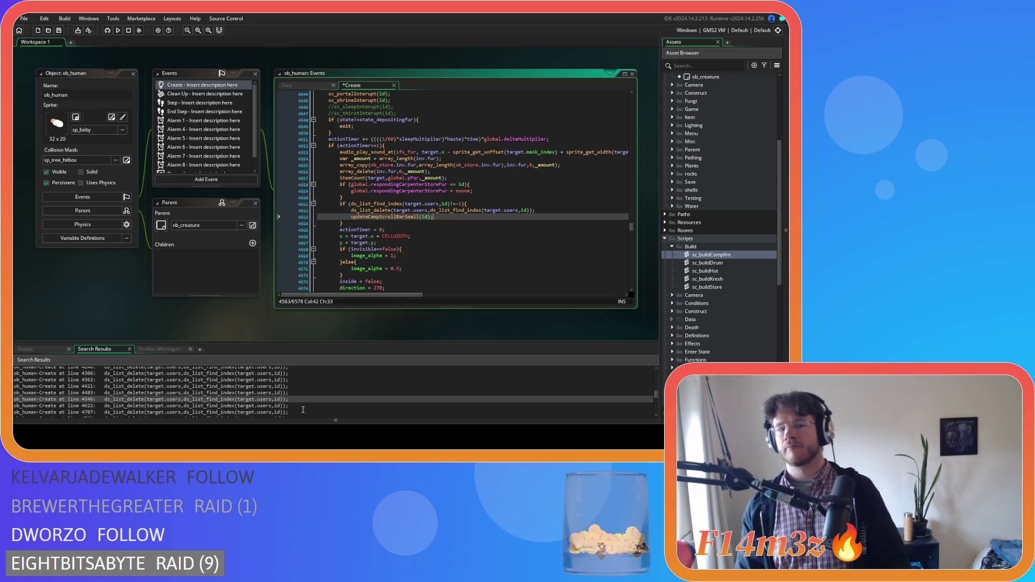
- Add updateCampScrollBarSmall(id); after the removals at the 4622 and 4707 matches
double_click(304, 406)
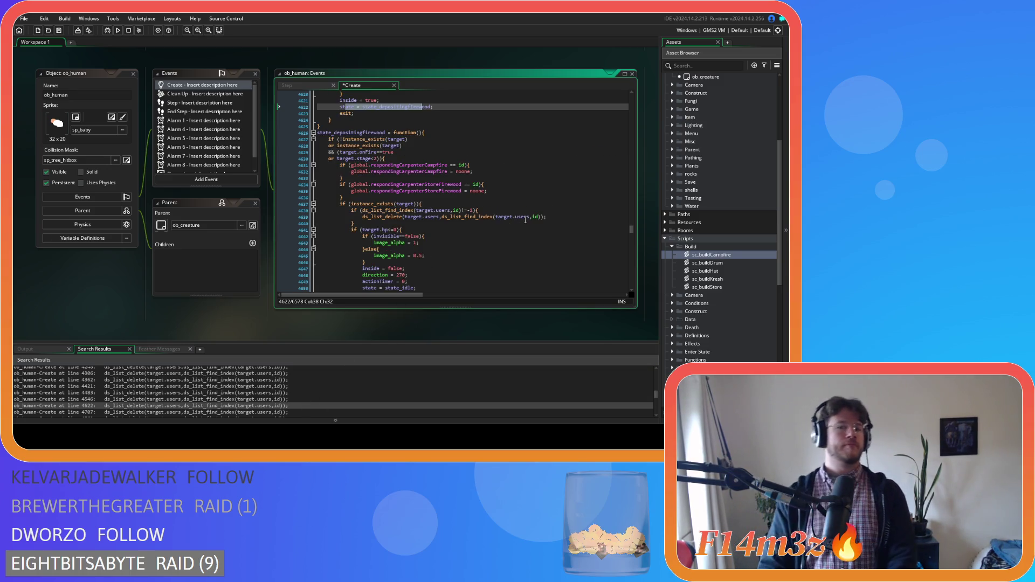
click(549, 216)
key(Return)
text(updateCampScrollBarSmall(id);)
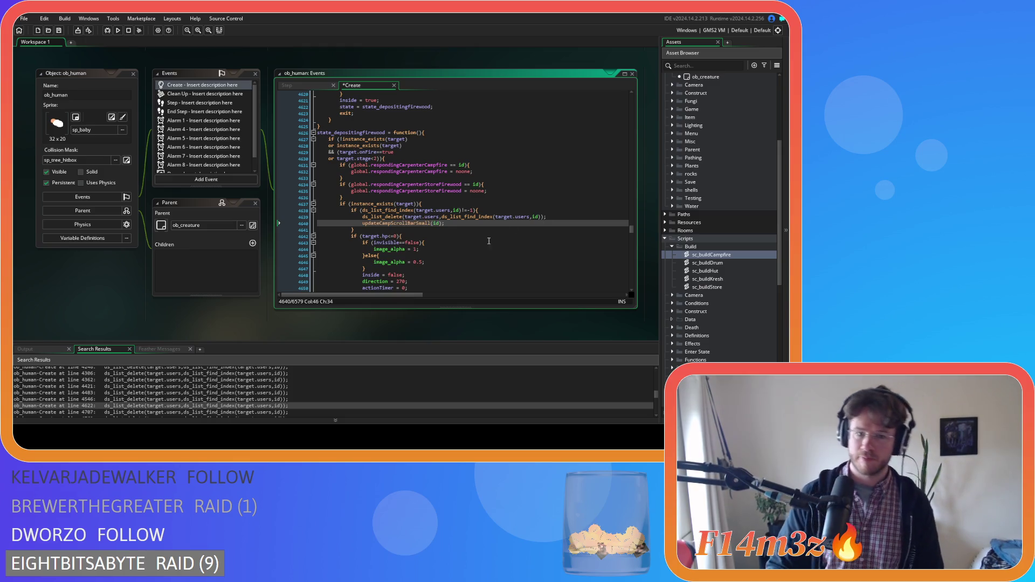
scroll(295, 390, down, 1)
double_click(295, 395)
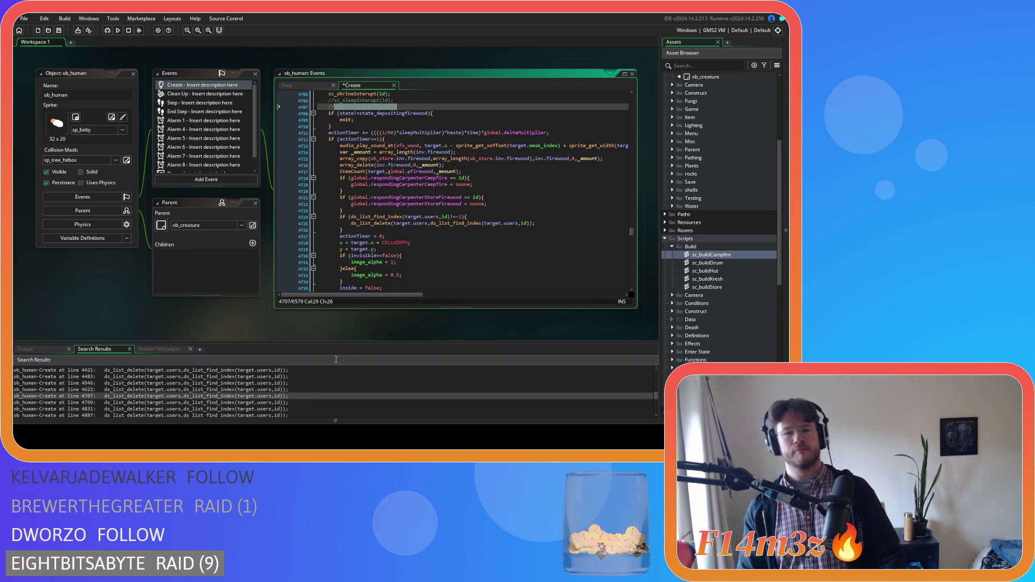
click(562, 222)
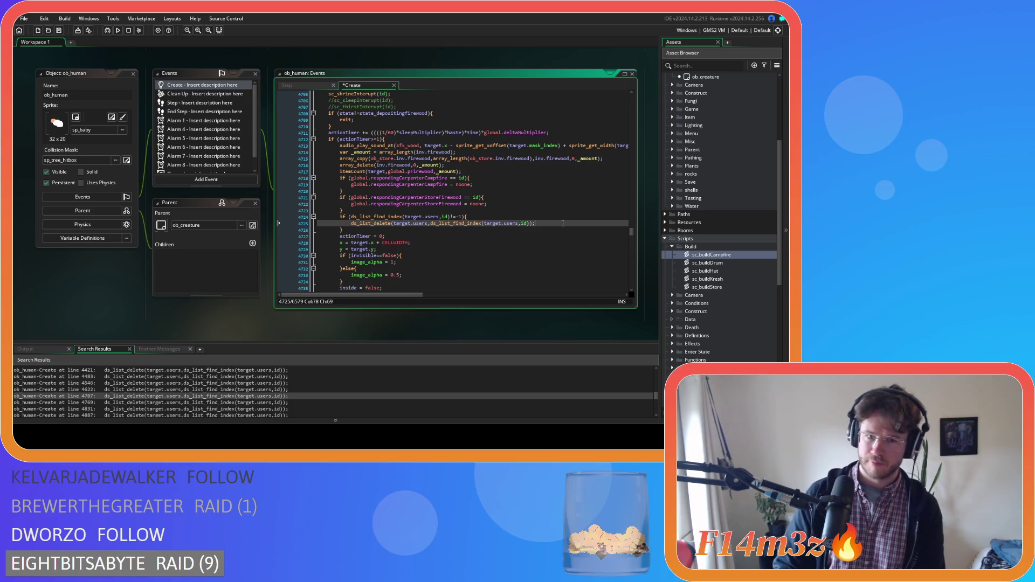
key(Return)
text(updateCampScrollBarSmall(id);)
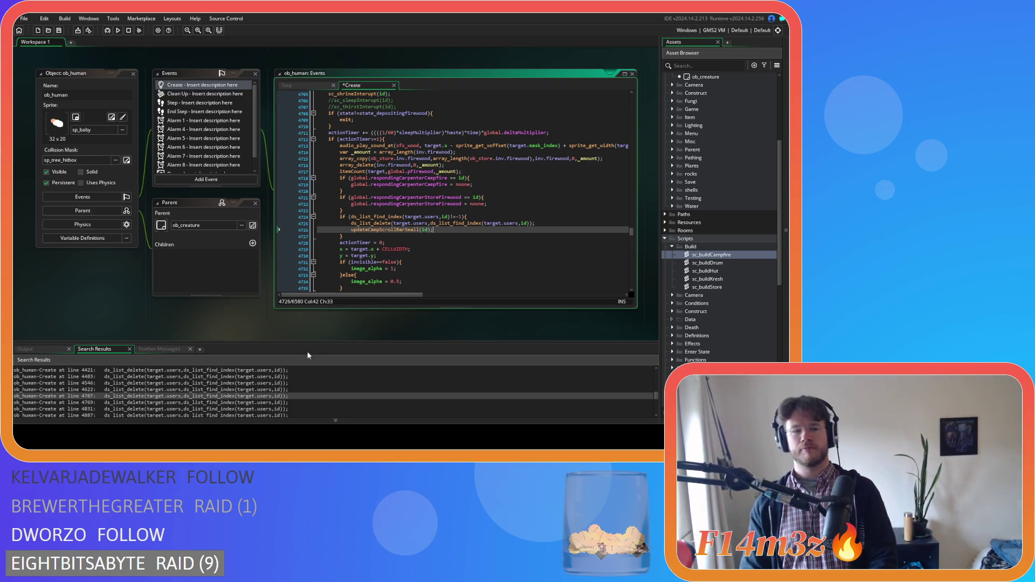
- Insert the call after the 4769 match's removal and save the Create event
double_click(249, 402)
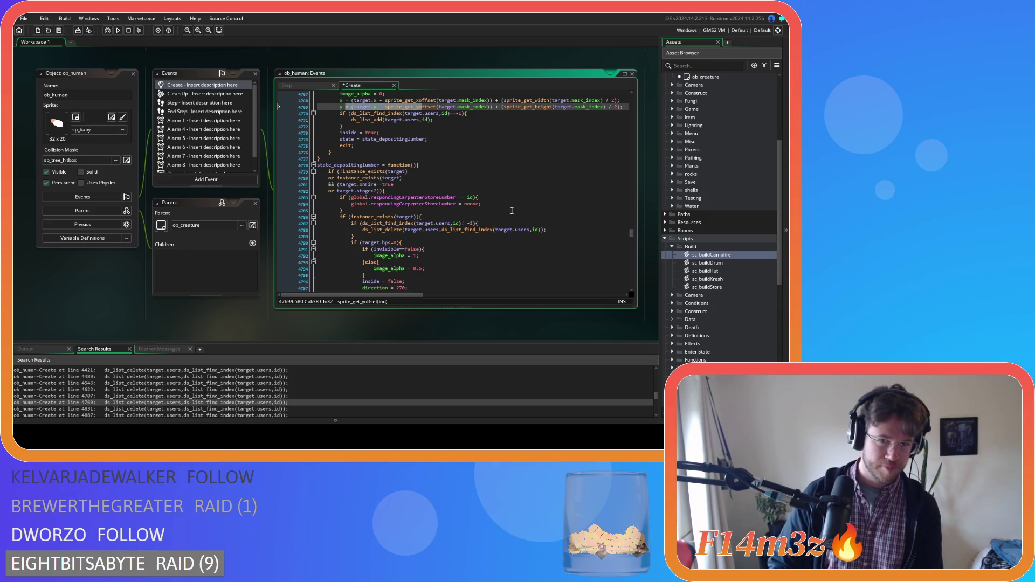
click(558, 229)
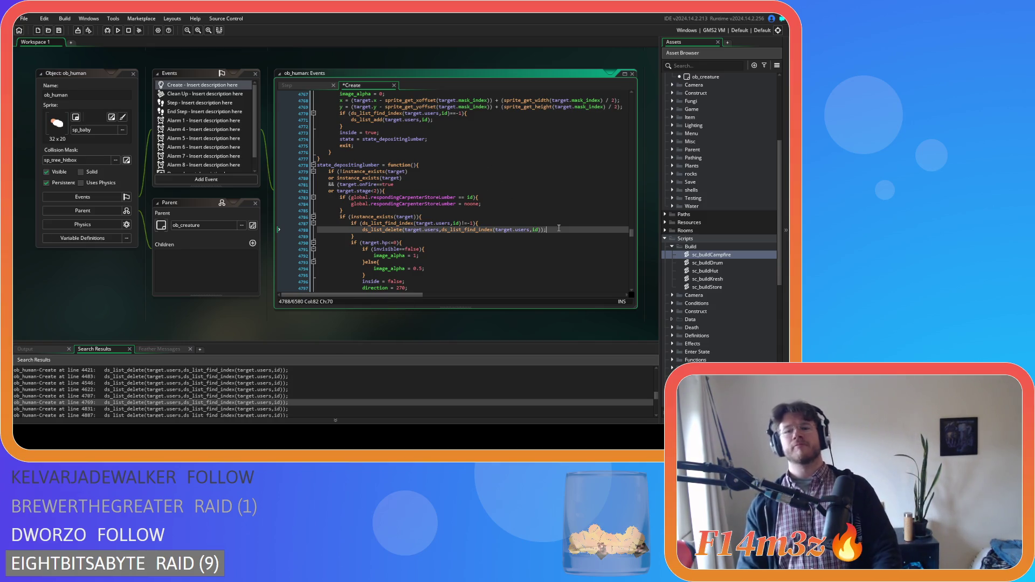
key(Return)
text(updateCampScrollBarSmall(id);)
key(ctrl+s)
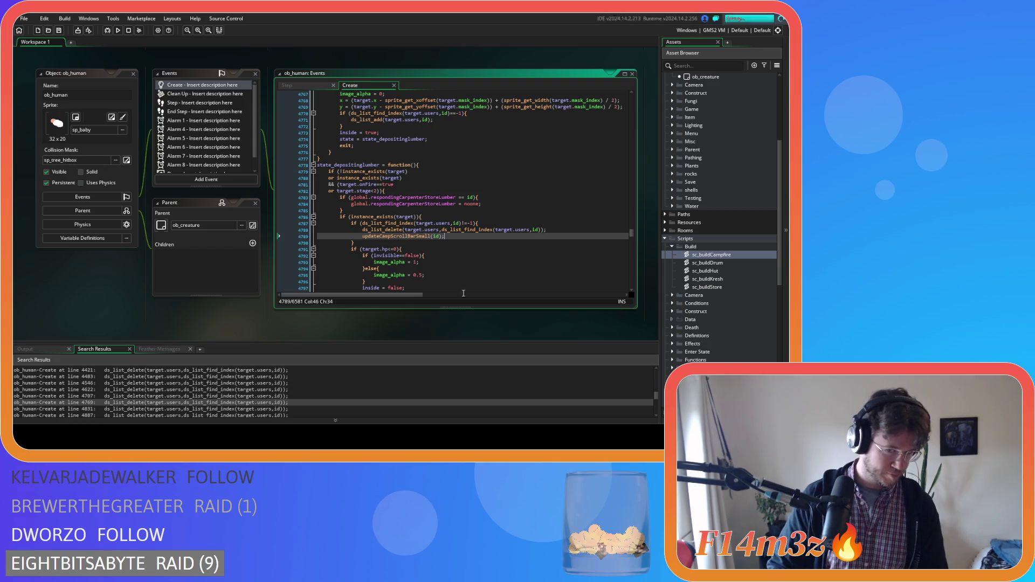
- Add updateCampScrollBarSmall(id); below lines 4851 and 4908
scroll(279, 393, down, 1)
double_click(282, 393)
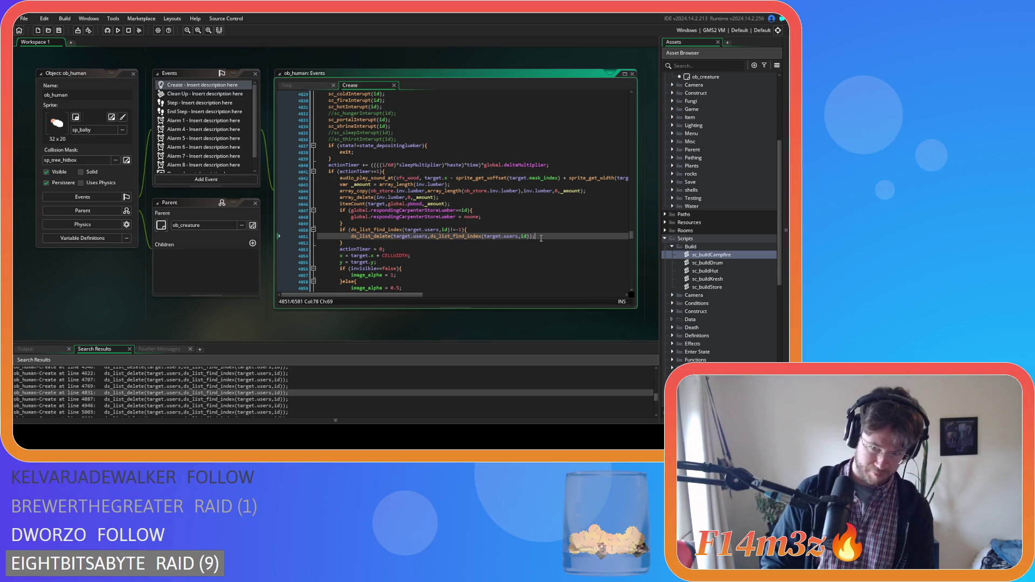
click(539, 237)
key(Return)
text(updateCampScrollBarSmall(id);)
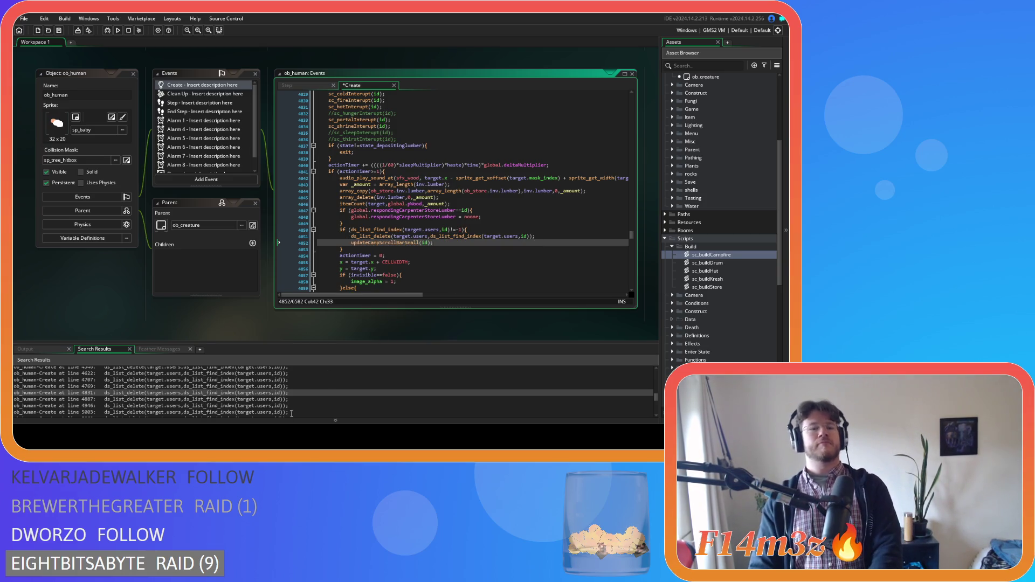
double_click(275, 399)
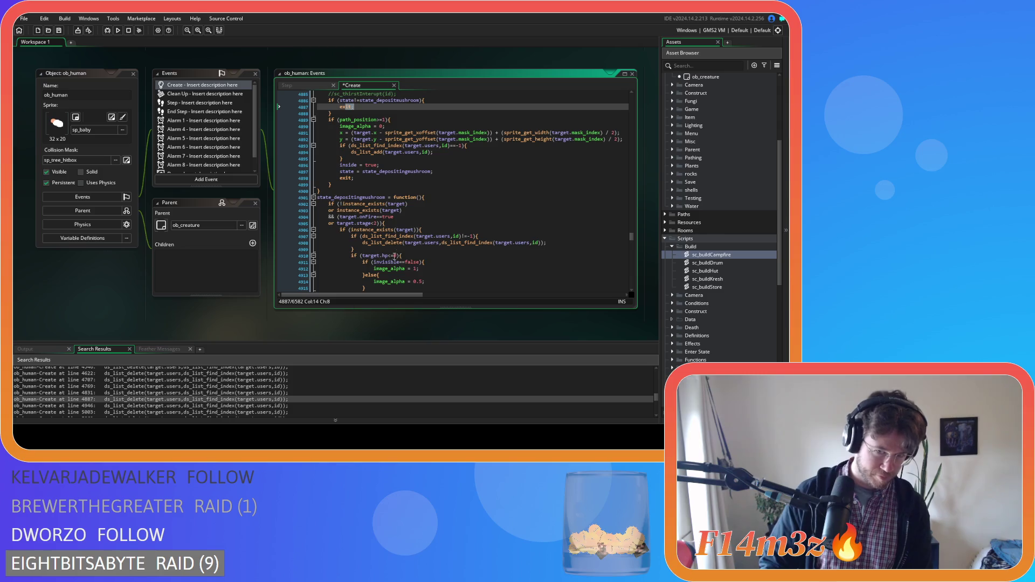
click(550, 241)
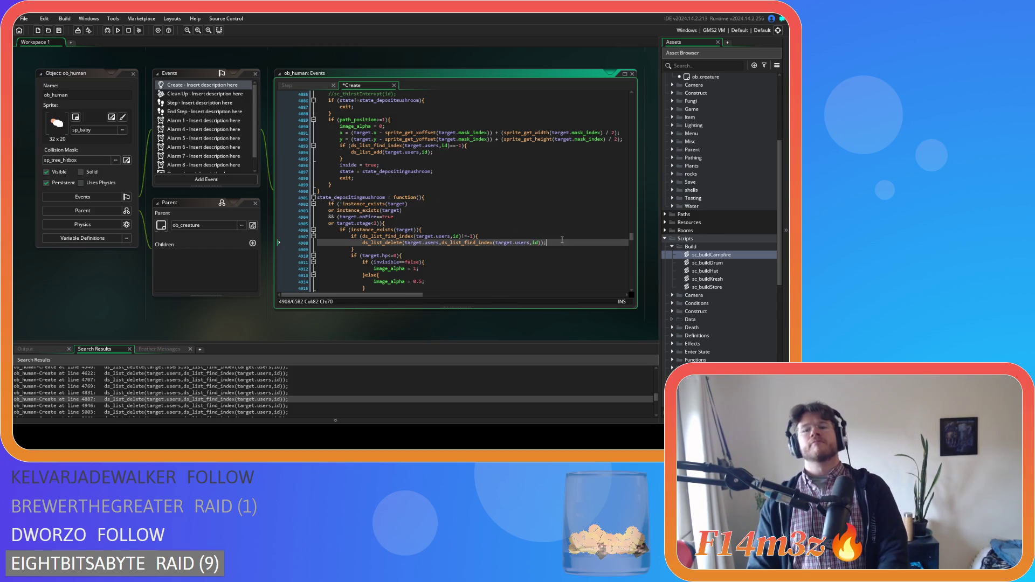
key(Return)
text(updateCampScrollBarSmall(id);)
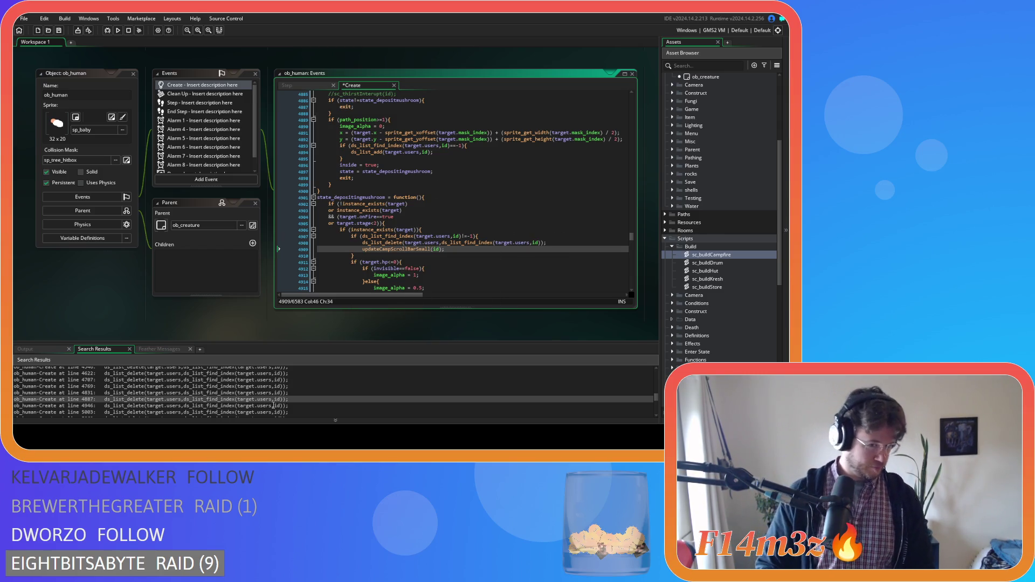
- Insert updateCampScrollBarSmall(id); below line 4968 and save
double_click(274, 405)
click(541, 249)
key(Return)
text(updateCampScrollBarSmall(id);)
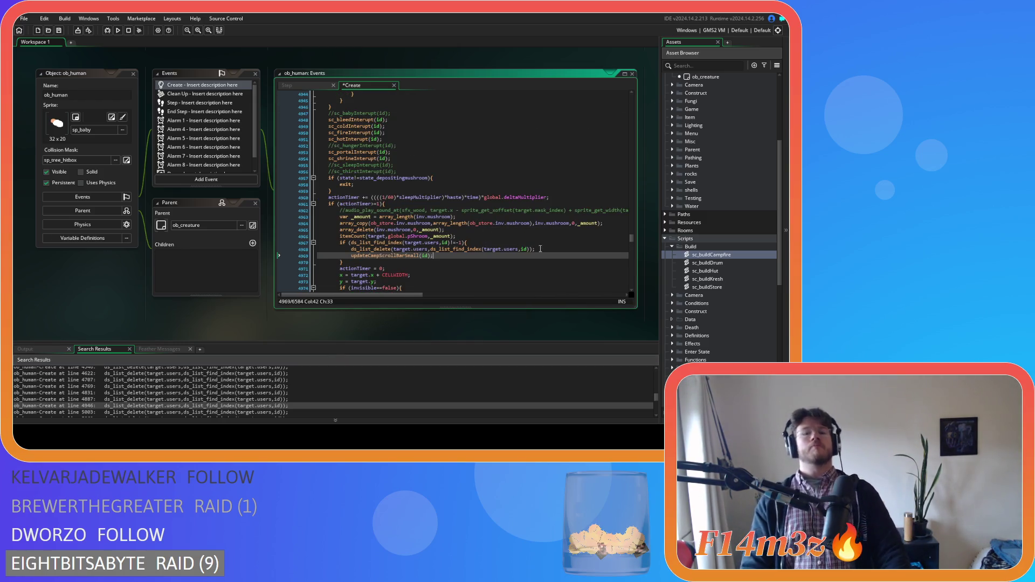
key(ctrl+s)
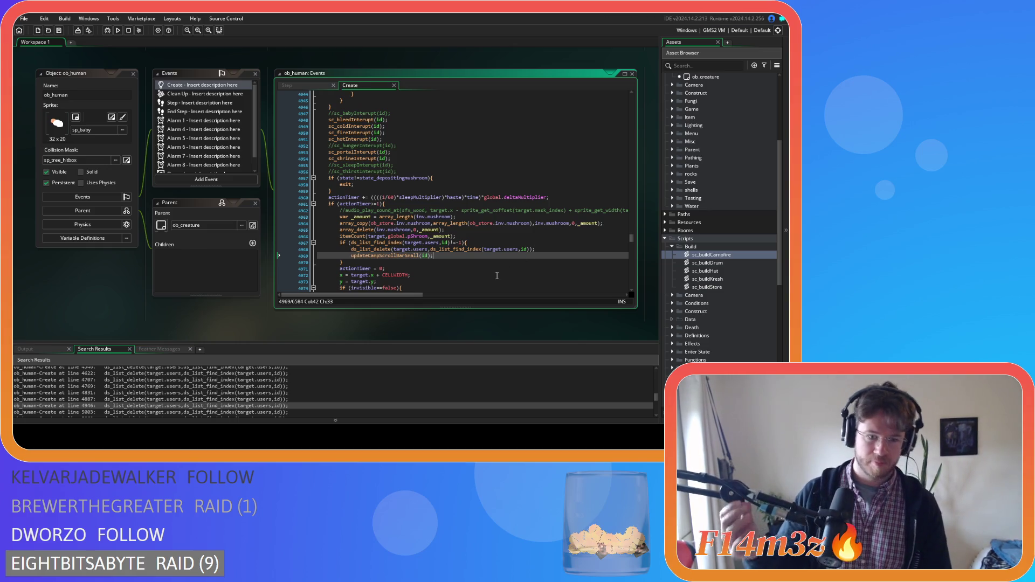
- Add the call below line 5026 for withdrawing berries and save the Create event
double_click(276, 412)
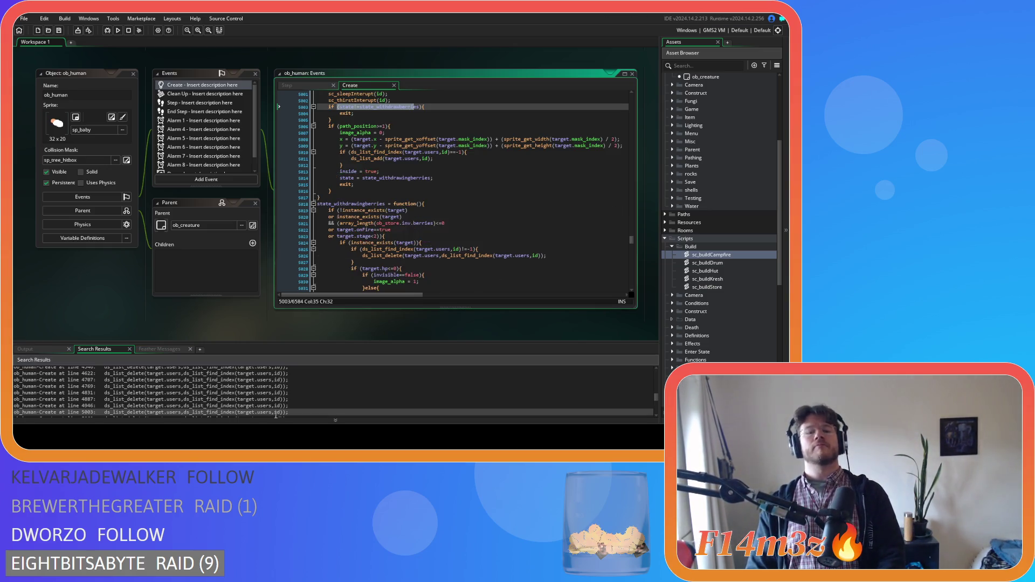
click(558, 257)
key(Return)
text(updateCampScrollBarSmall(id);)
key(ctrl+s)
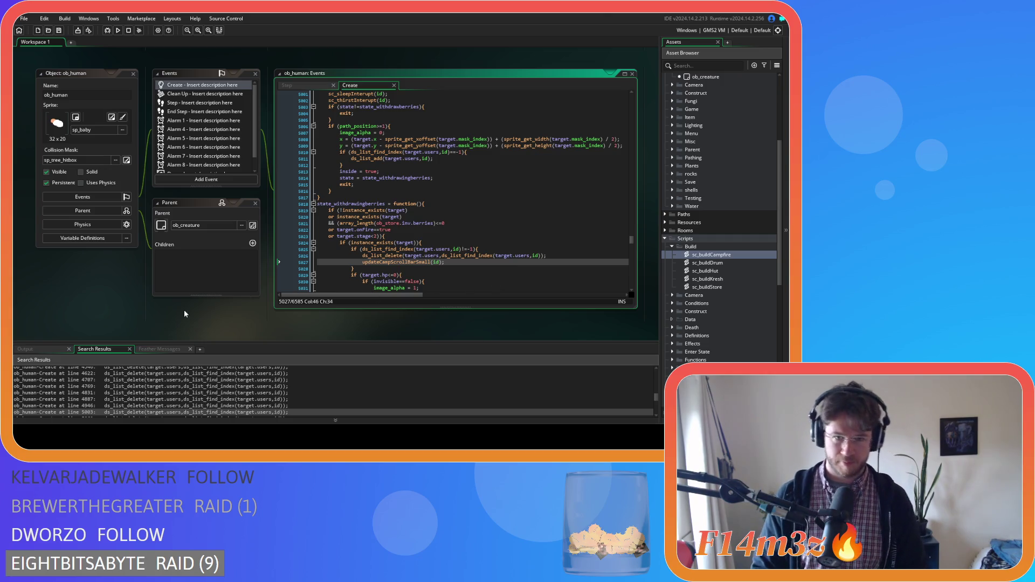
scroll(182, 328, down, 2)
- Insert updateCampScrollBarSmall(id); after the ds_list_delete removals at lines 5084, 5149 and 5208, and save
scroll(247, 316, up, 3)
scroll(209, 396, down, 1)
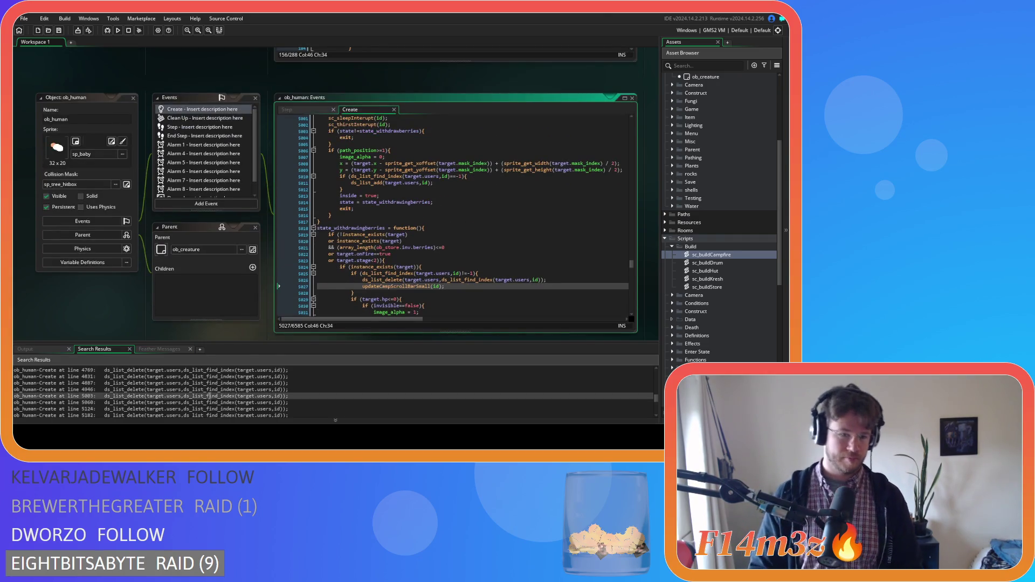
scroll(209, 396, down, 1)
double_click(215, 386)
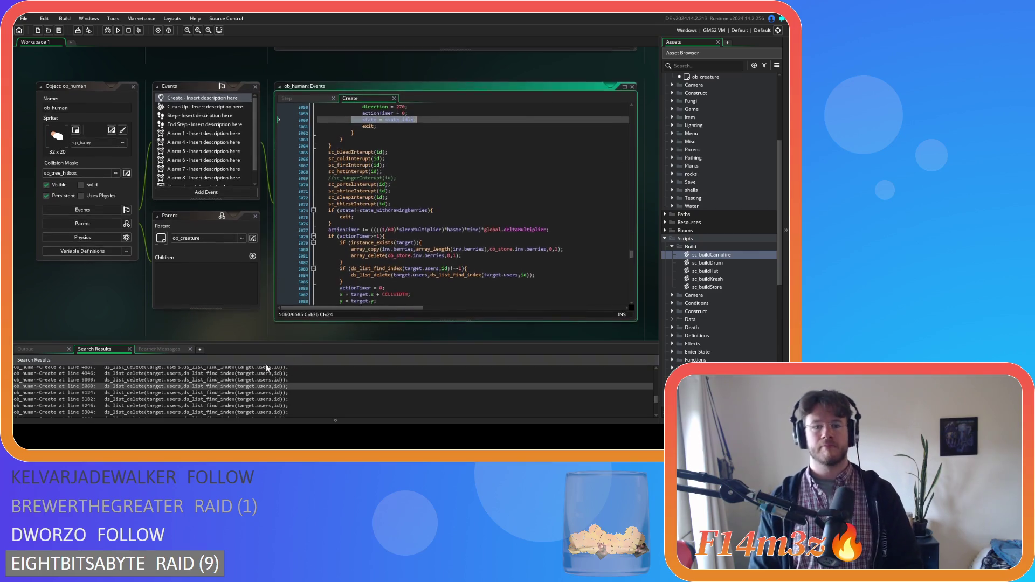
click(539, 262)
key(Return)
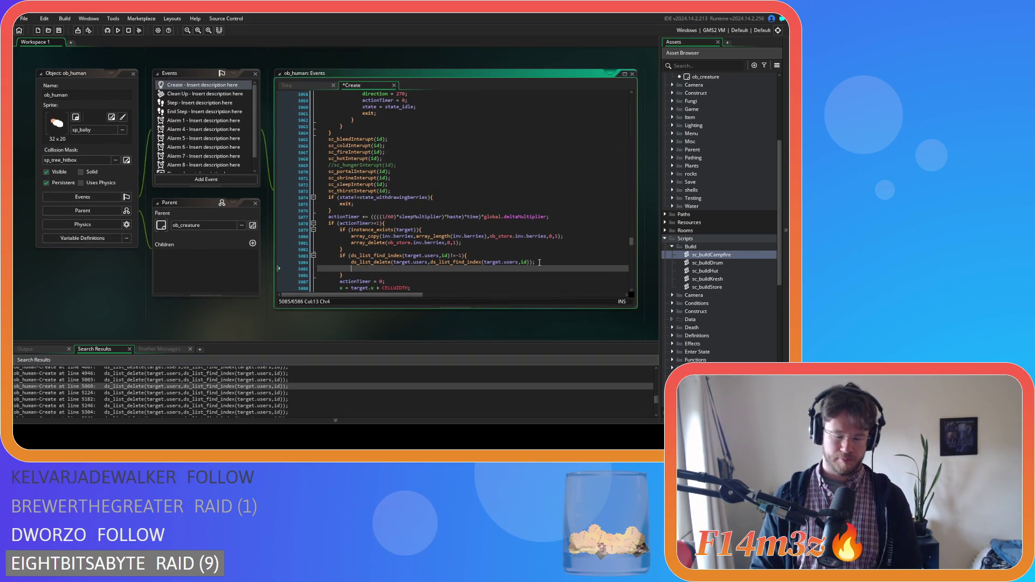
text(updateCampScrollBarSmall(id);)
double_click(247, 392)
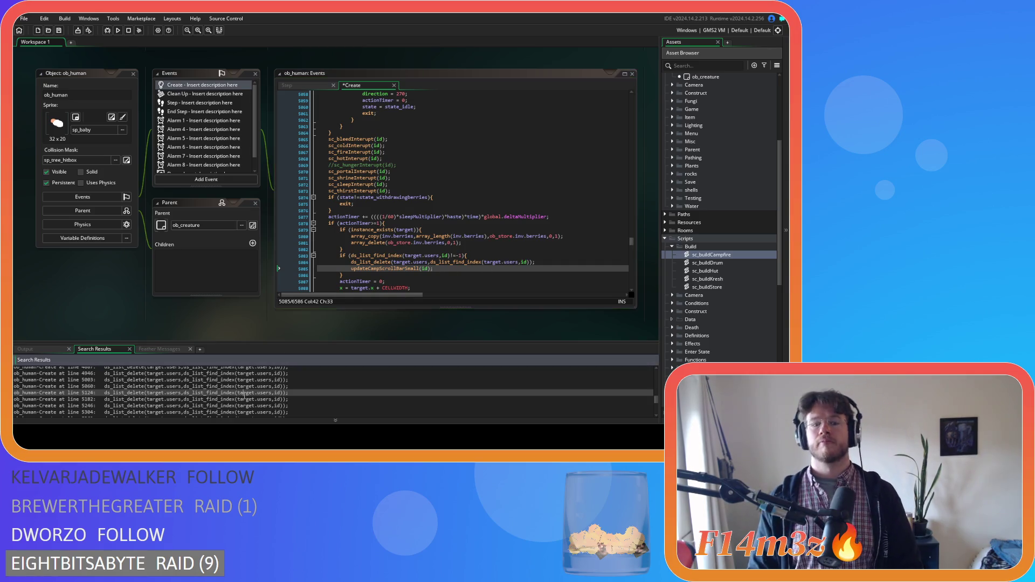
click(544, 268)
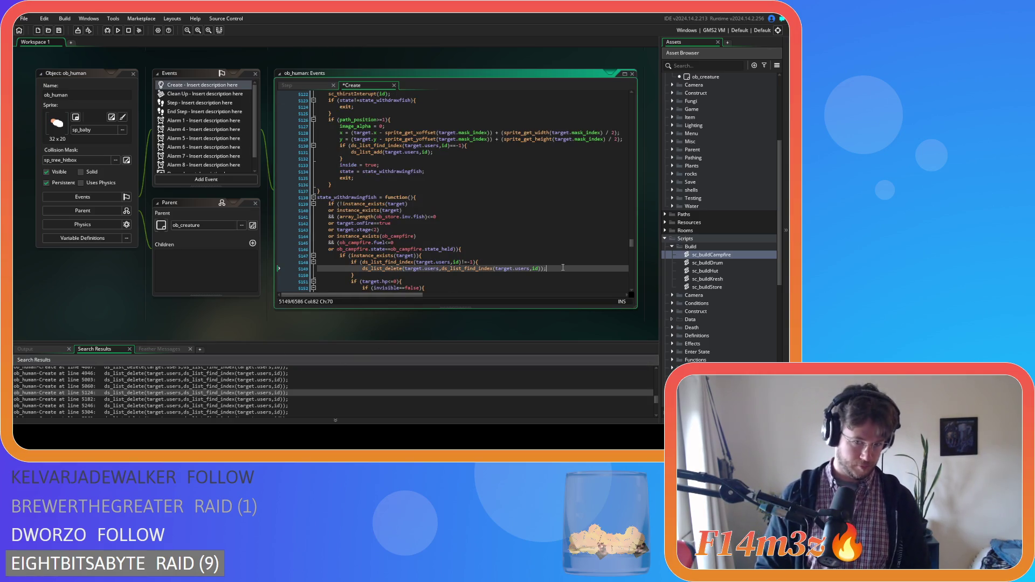
key(Return)
text(updateCampScrollBarSmall(id);)
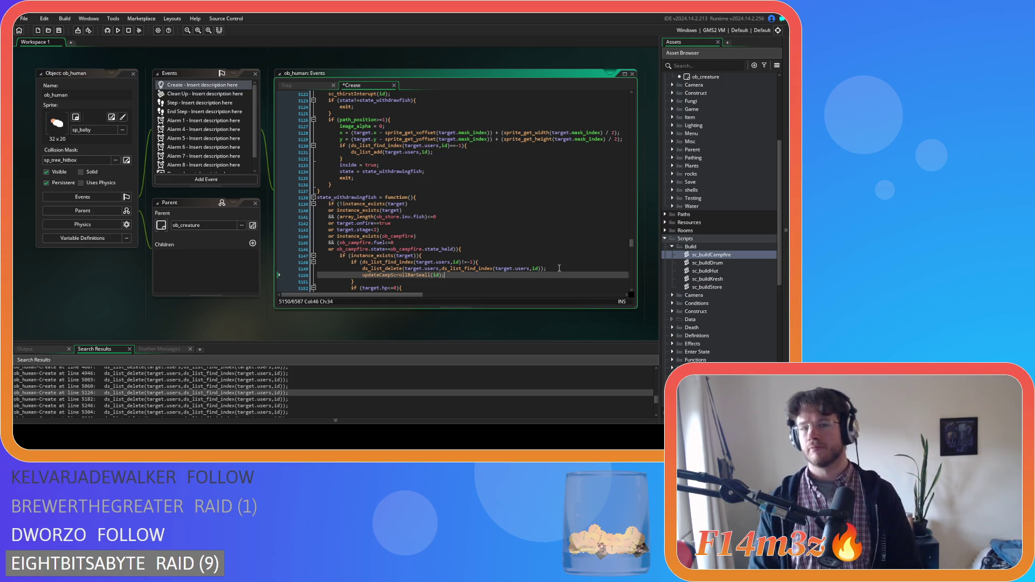
double_click(256, 399)
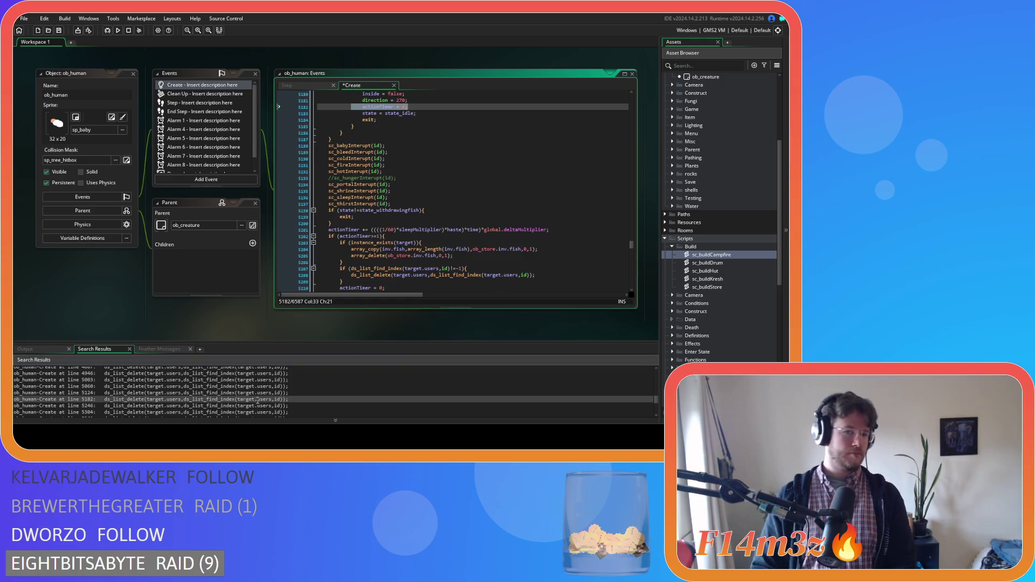
click(548, 275)
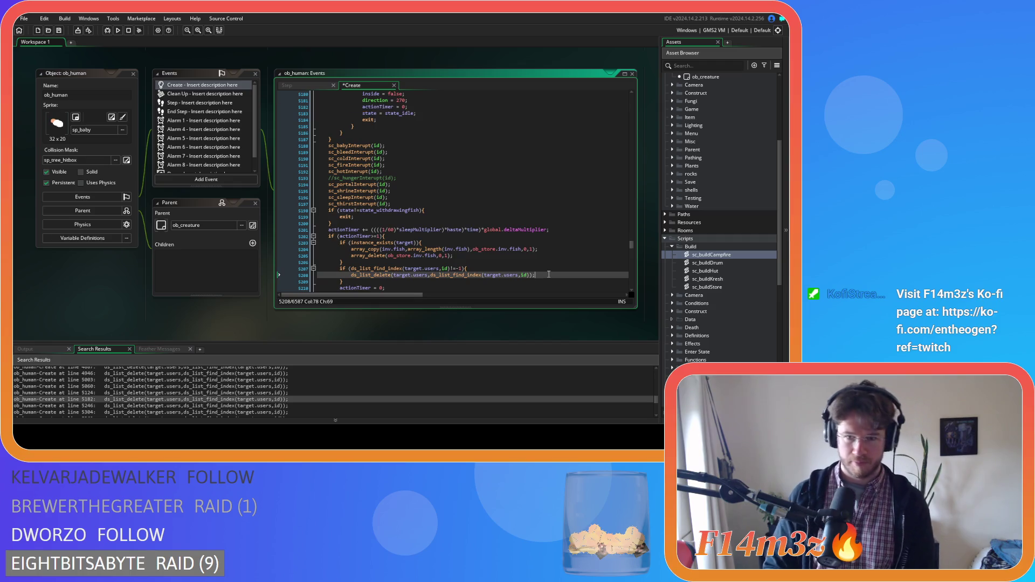
key(Return)
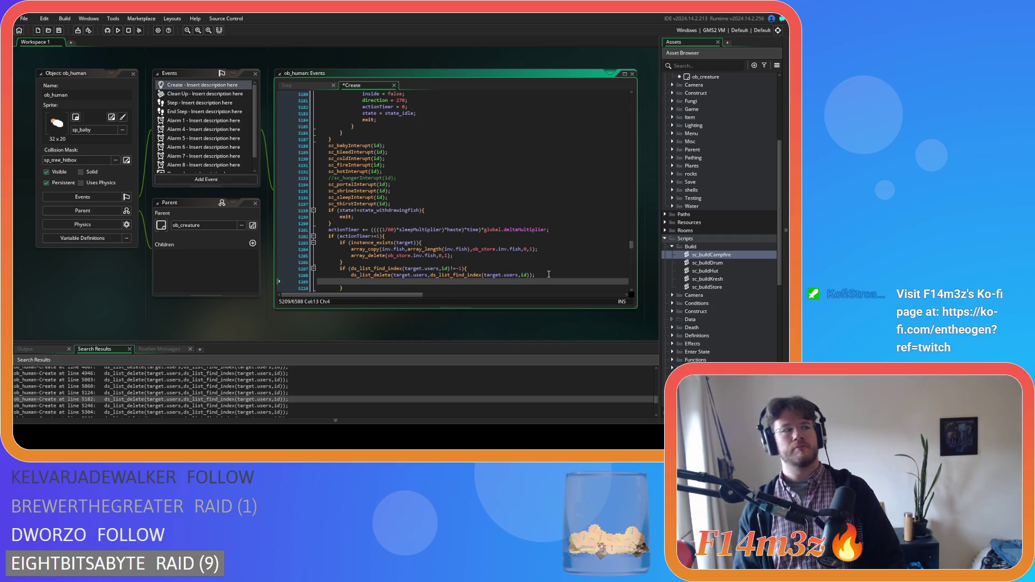
text(updateCampScrollBarSmall(id);)
key(ctrl+s)
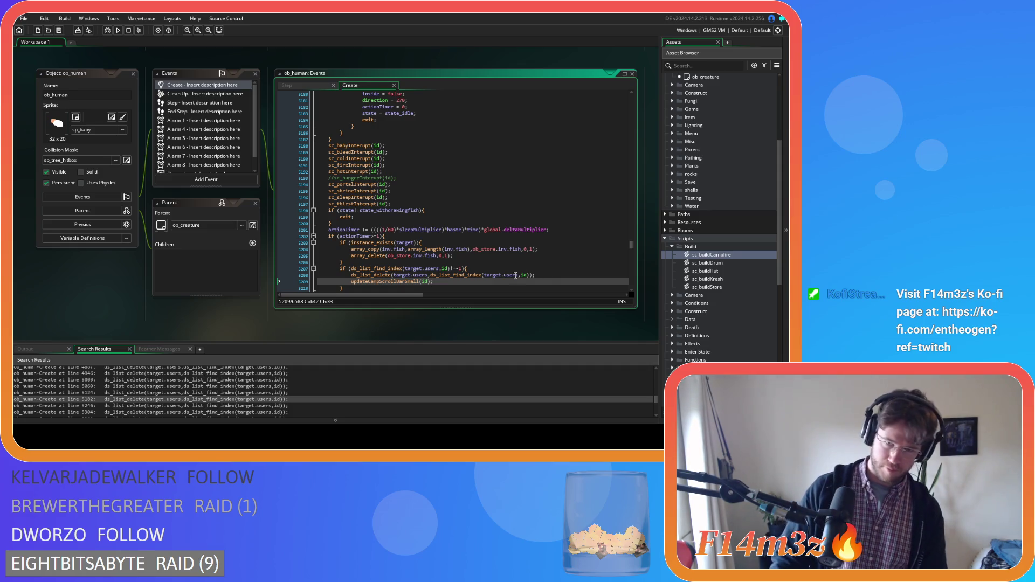
- Add the updateCampScrollBarSmall(id); call after the removals at lines 5273, 5332 and 5391, and save
double_click(237, 406)
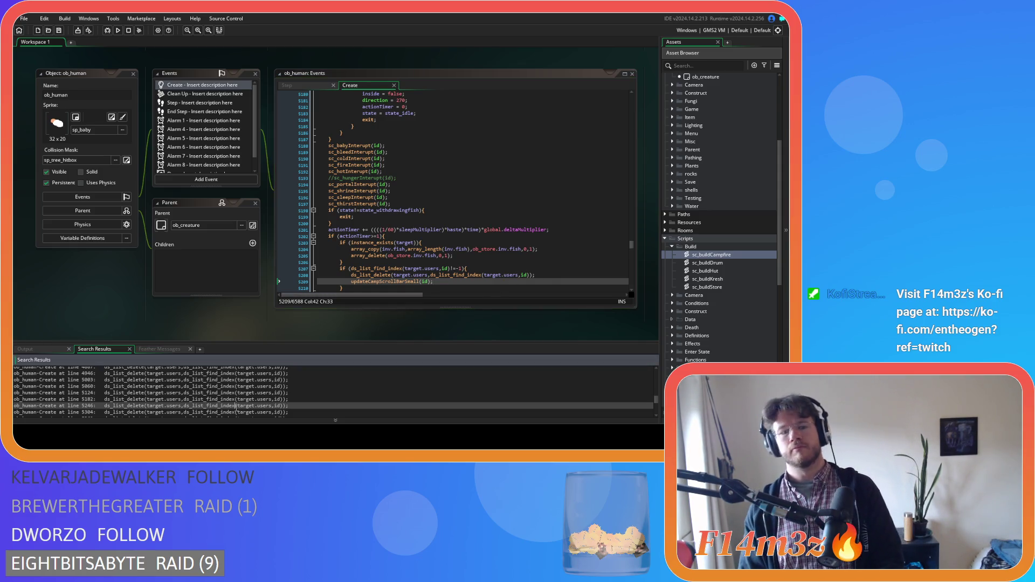
click(551, 283)
key(Return)
text(updateCampScrollBarSmall(id);)
key(ctrl+s)
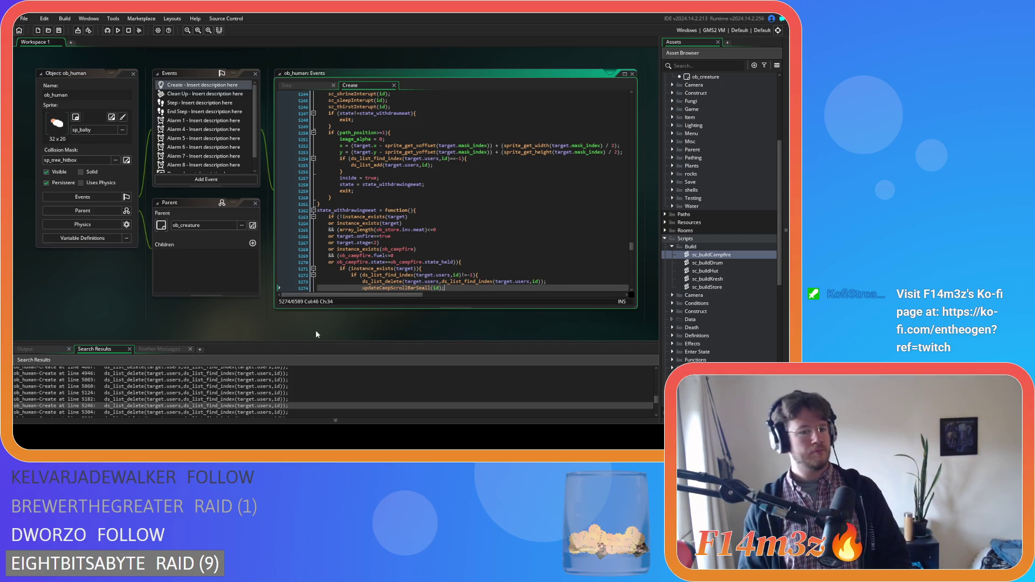
scroll(248, 397, down, 1)
double_click(247, 396)
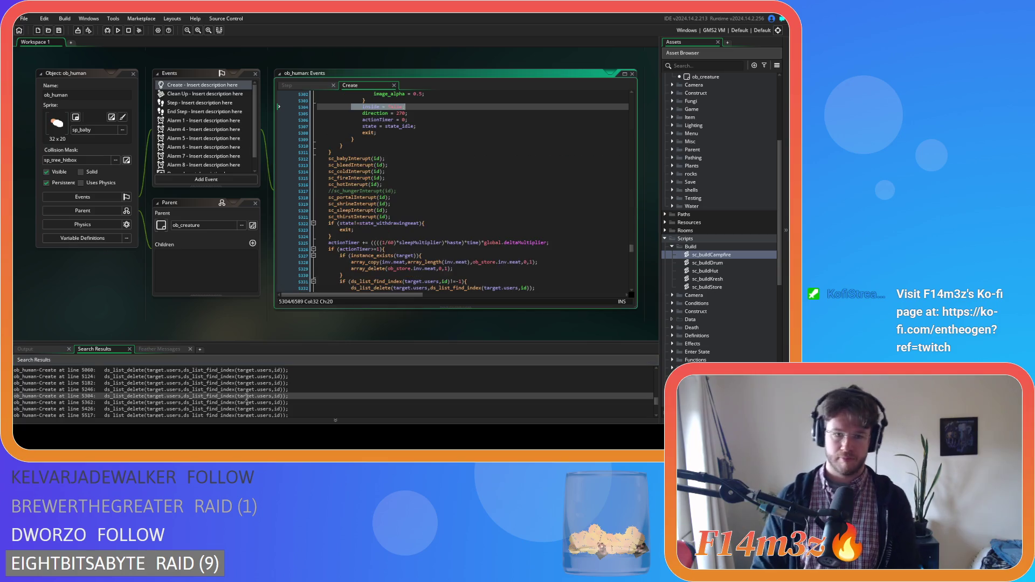
click(557, 289)
key(Return)
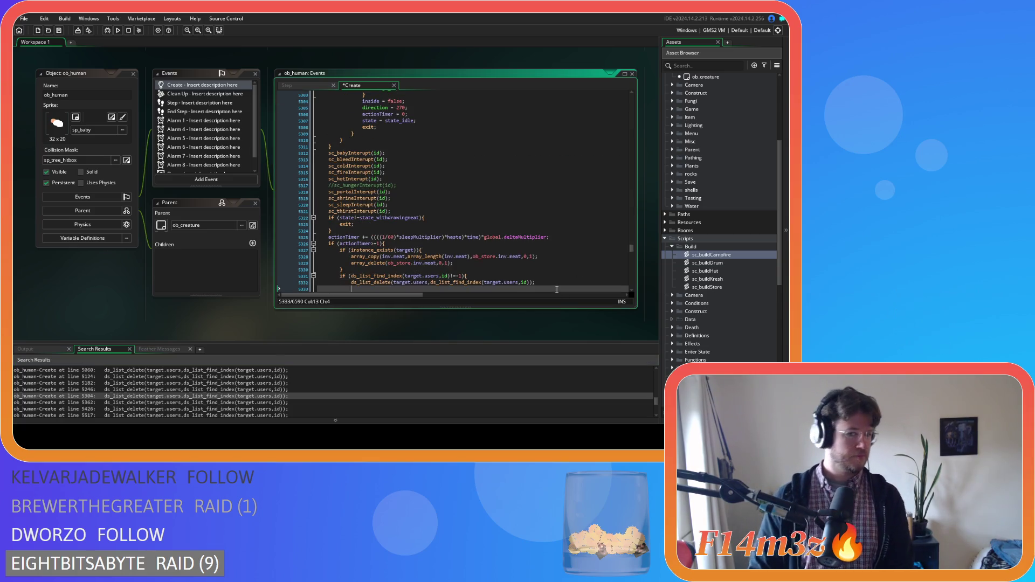
text(updateCampScrollBarSmall(id);)
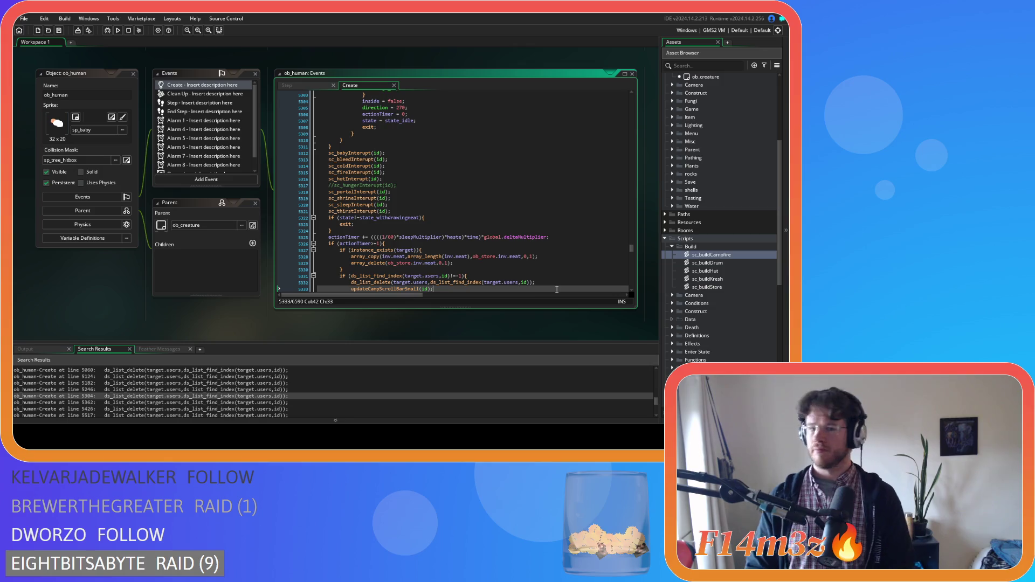
double_click(248, 403)
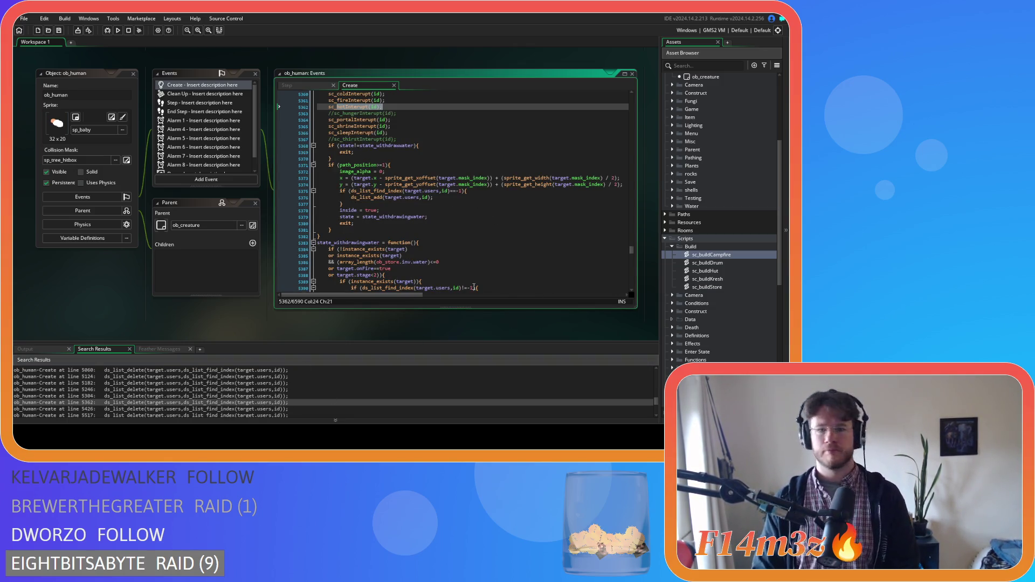
scroll(493, 282, down, 1)
click(553, 276)
key(Return)
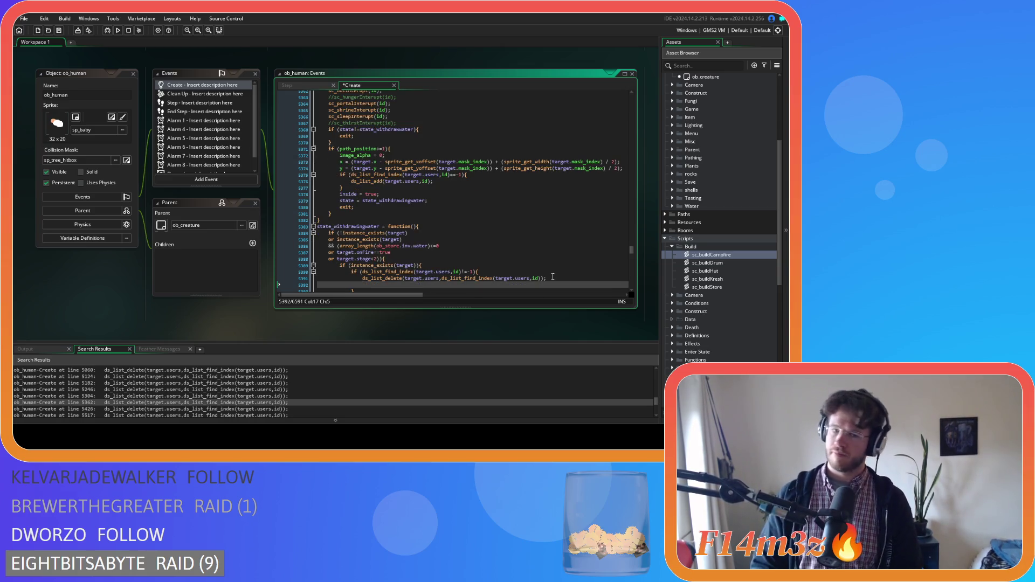
text(updateCampScrollBarSmall(id);)
key(ctrl+s)
scroll(292, 394, down, 1)
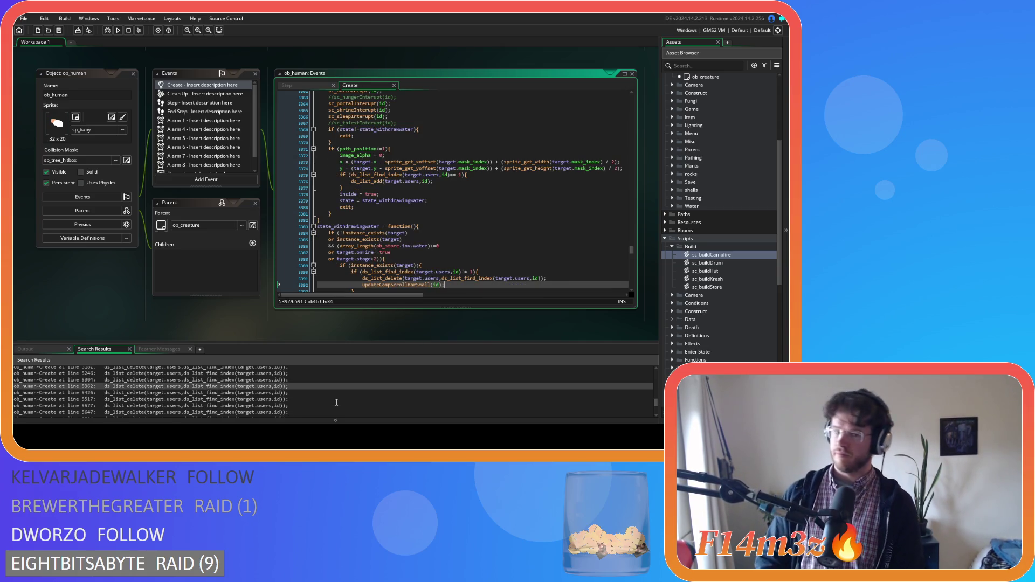
- Add updateCampScrollBarSmall(id); after the ds_list_delete lines 5456 and 5548, saving each
double_click(292, 394)
scroll(476, 223, down, 2)
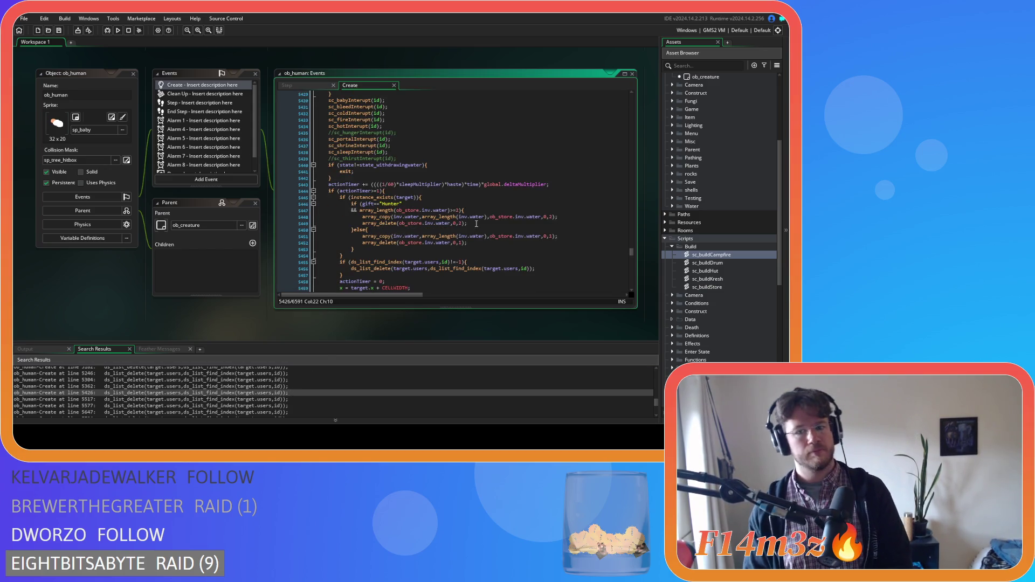
click(549, 272)
key(Return)
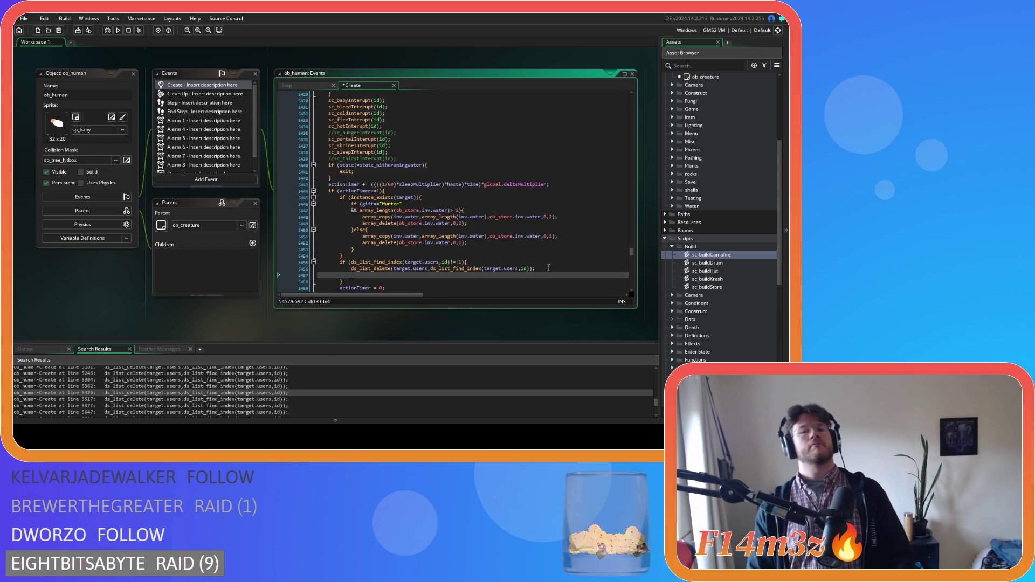
text(updateCampScrollBarSmall(id);)
key(ctrl+s)
double_click(246, 399)
scroll(521, 264, down, 3)
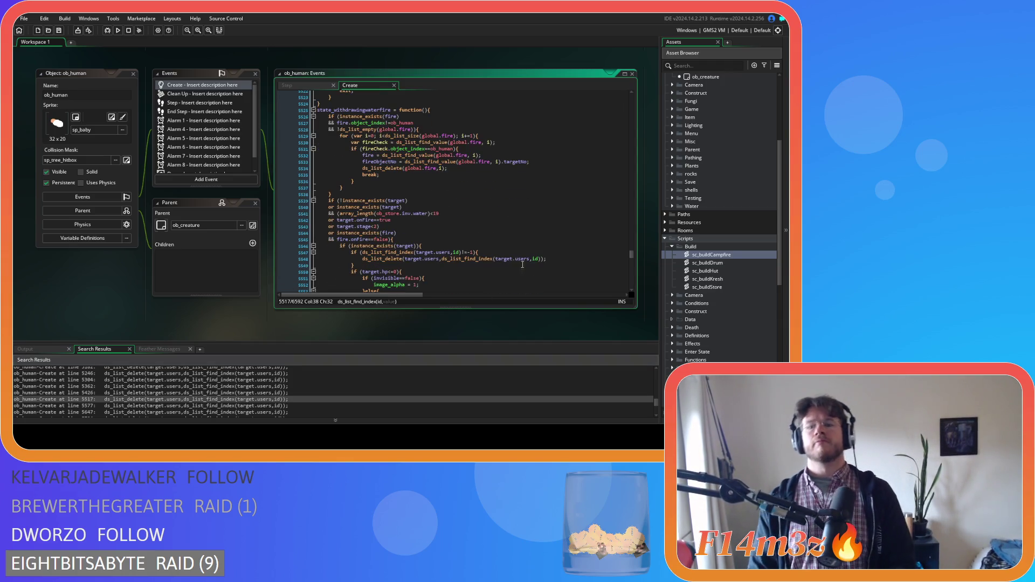
click(552, 260)
key(Return)
text(updateCampScrollBarSmall(id);)
key(ctrl+s)
- Insert the call below the removals for the line 5577 match and at line 5680
scroll(289, 391, down, 2)
double_click(290, 390)
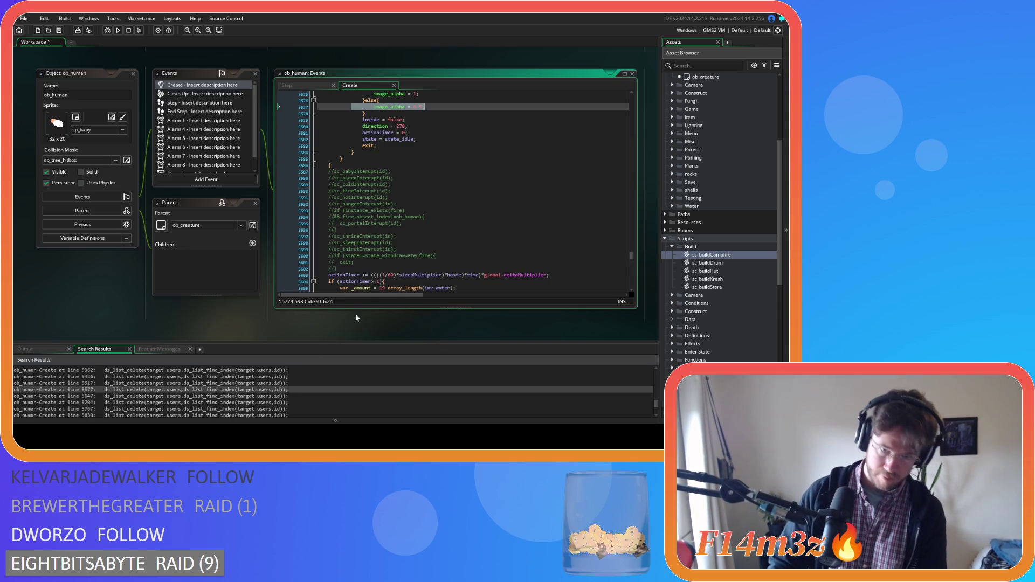
scroll(460, 221, down, 4)
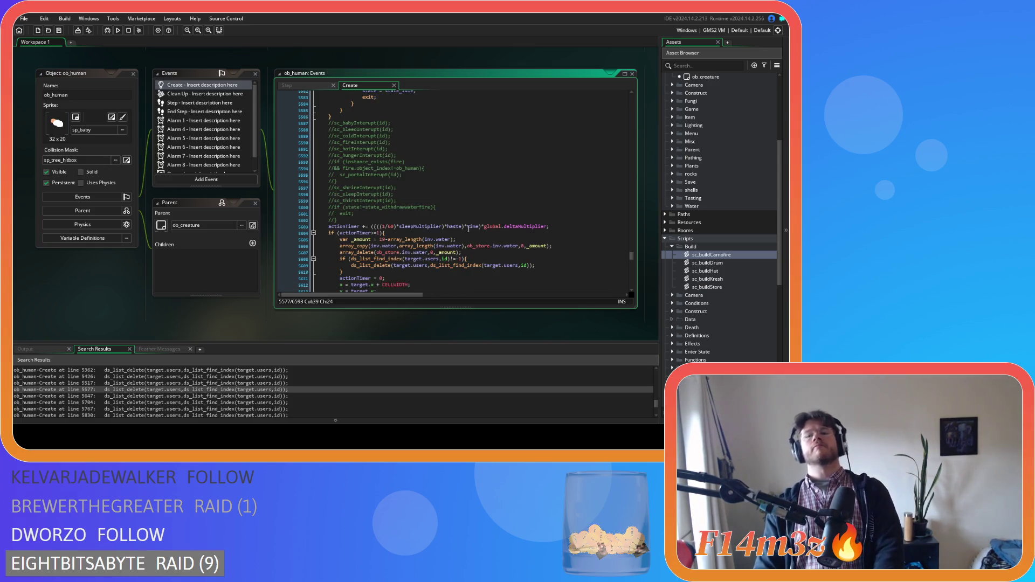
click(539, 268)
key(Return)
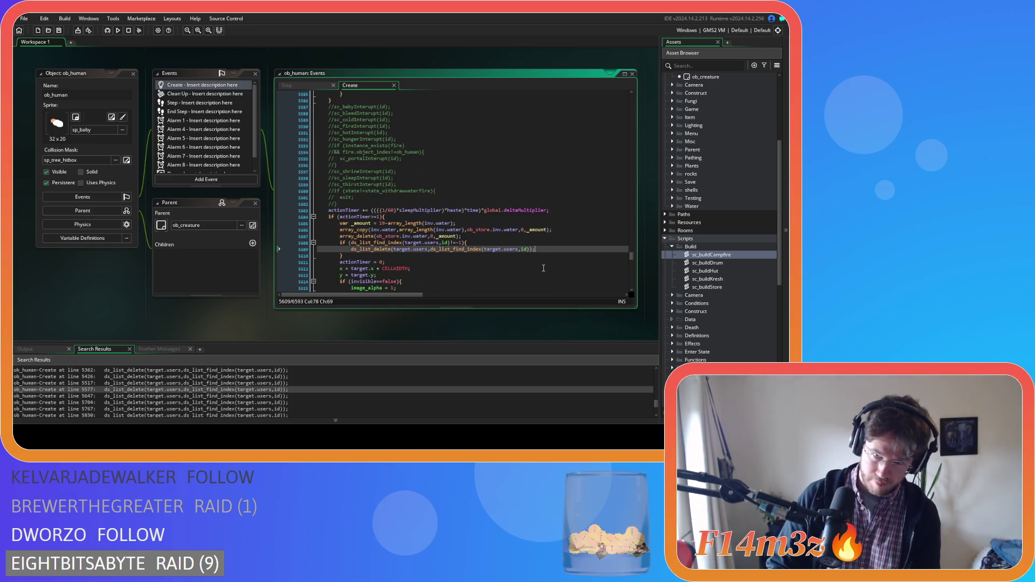
text(updateCampScrollBarSmall(id);)
key(ctrl+s)
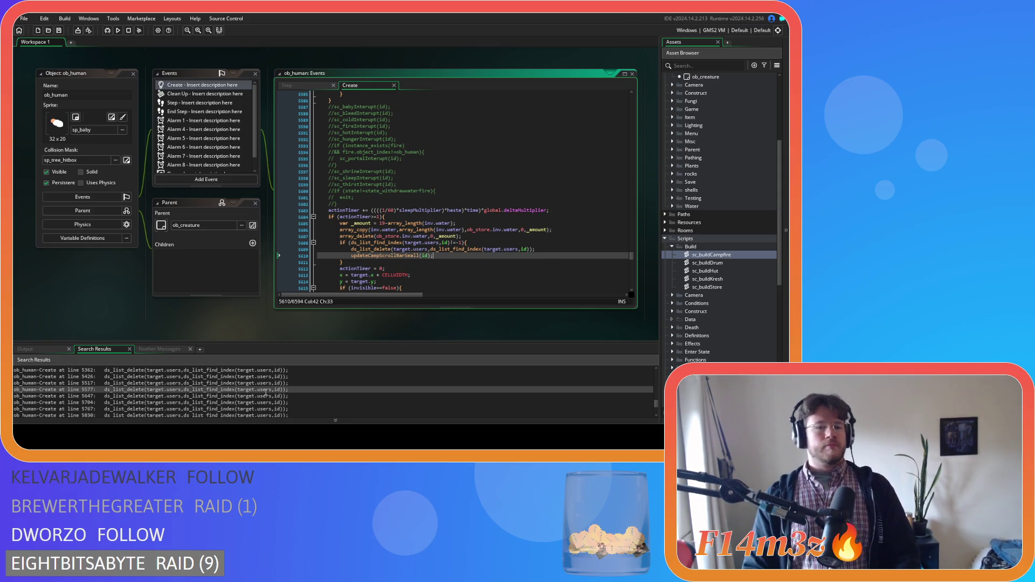
click(254, 396)
double_click(254, 396)
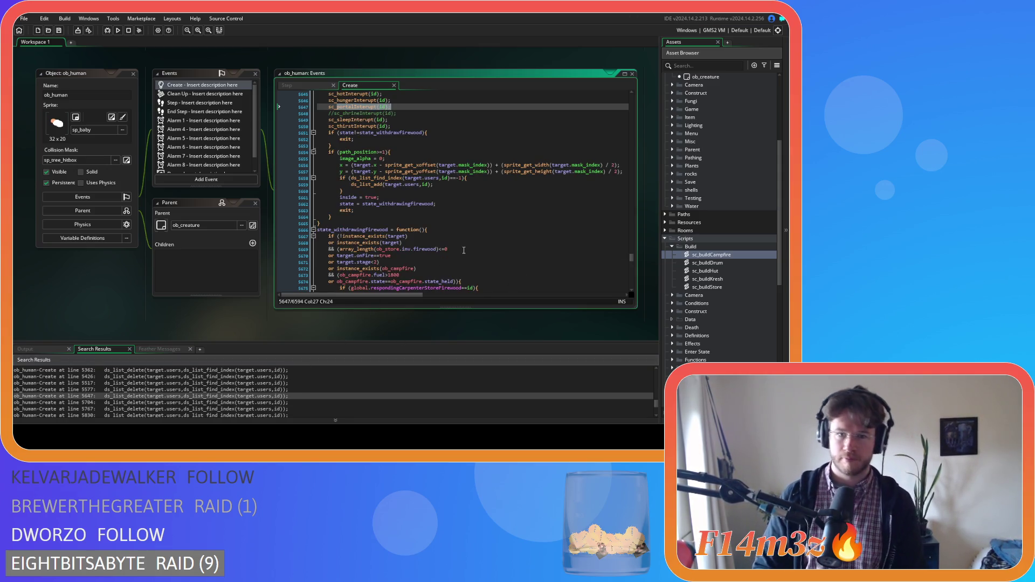
scroll(474, 248, down, 5)
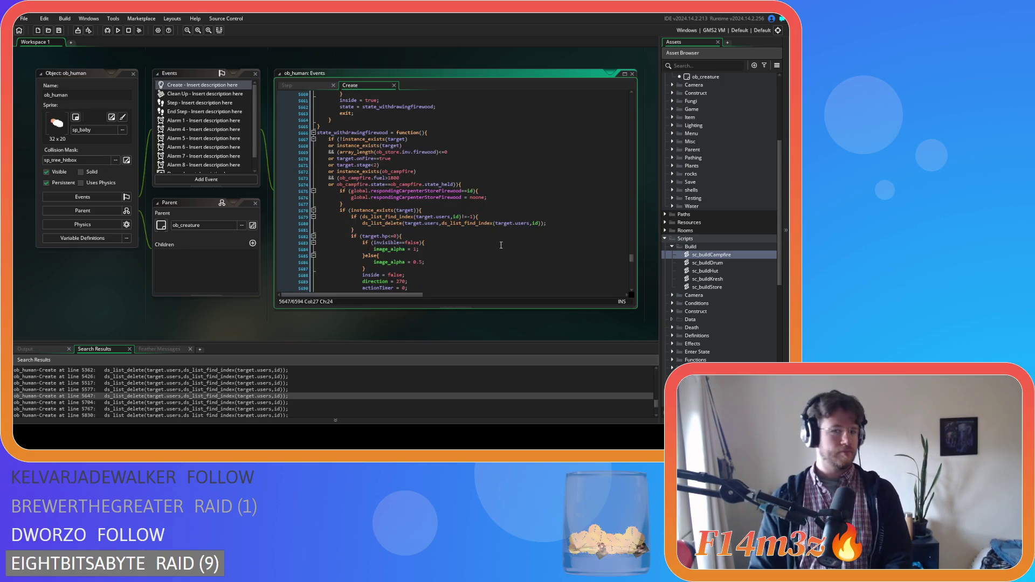
click(562, 223)
key(Return)
text(updateCampScrollBarSmall(id);)
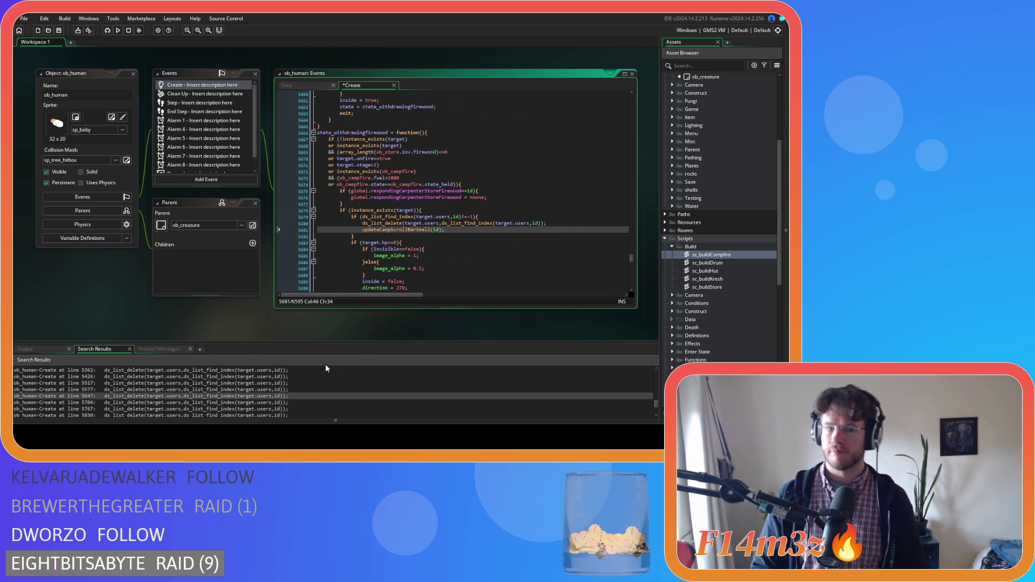
- Add updateCampScrollBarSmall(id); after the ds_list_delete lines 5738 and 5802, and save
scroll(275, 388, down, 1)
click(275, 387)
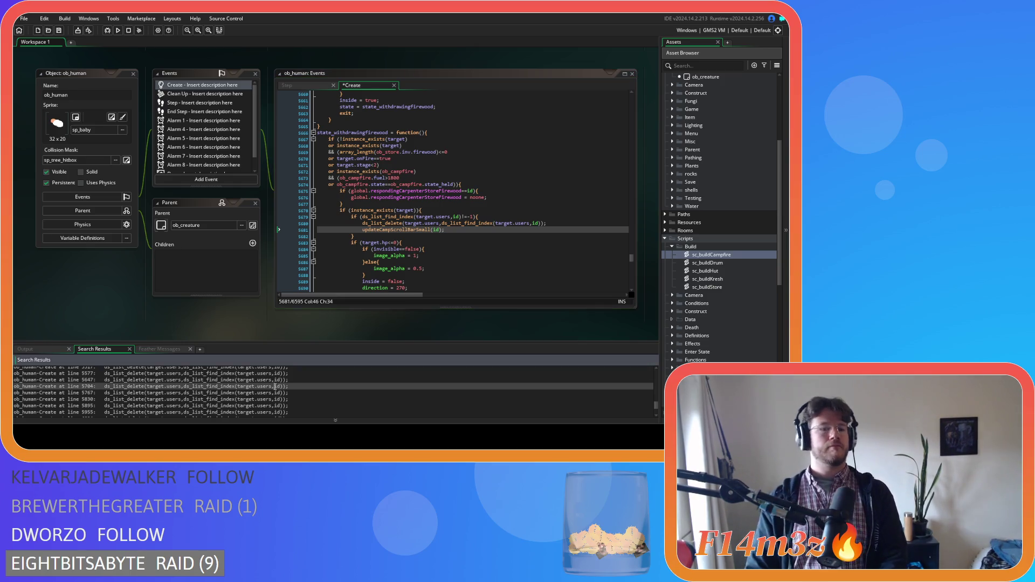
double_click(275, 387)
scroll(467, 267, down, 4)
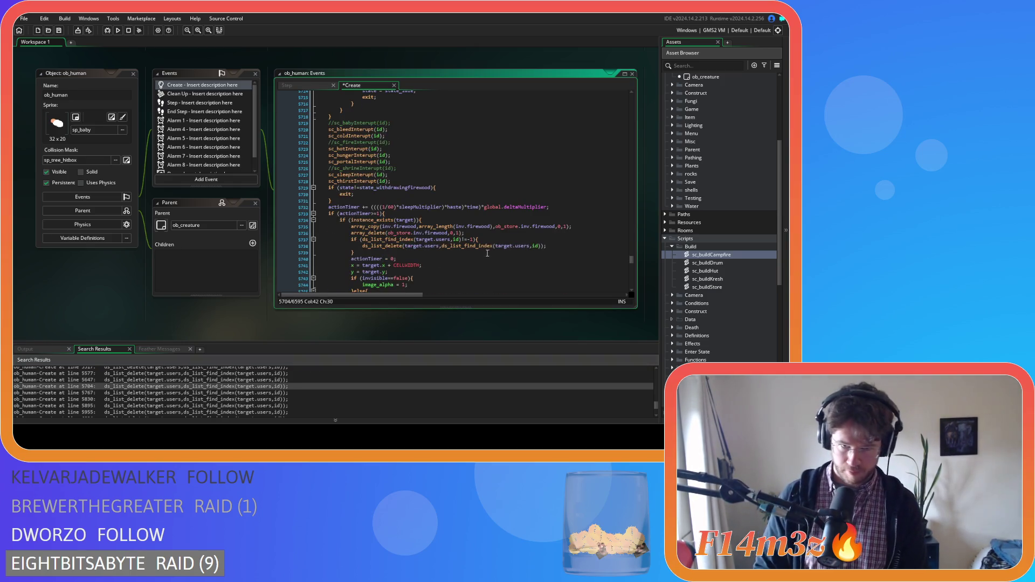
click(544, 246)
key(Return)
text(updateCampScrollBarSmall(id);)
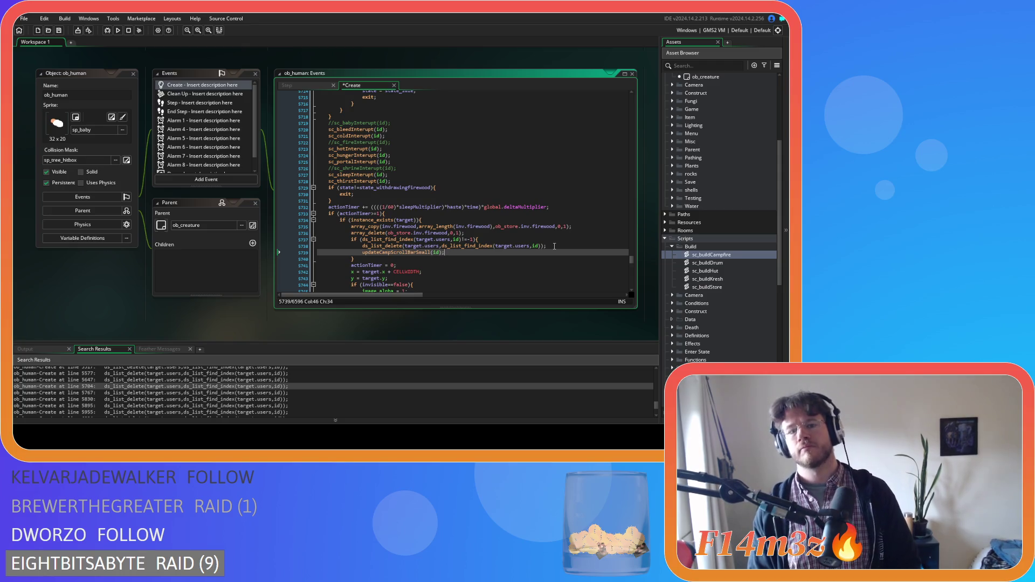
key(ctrl+s)
double_click(246, 392)
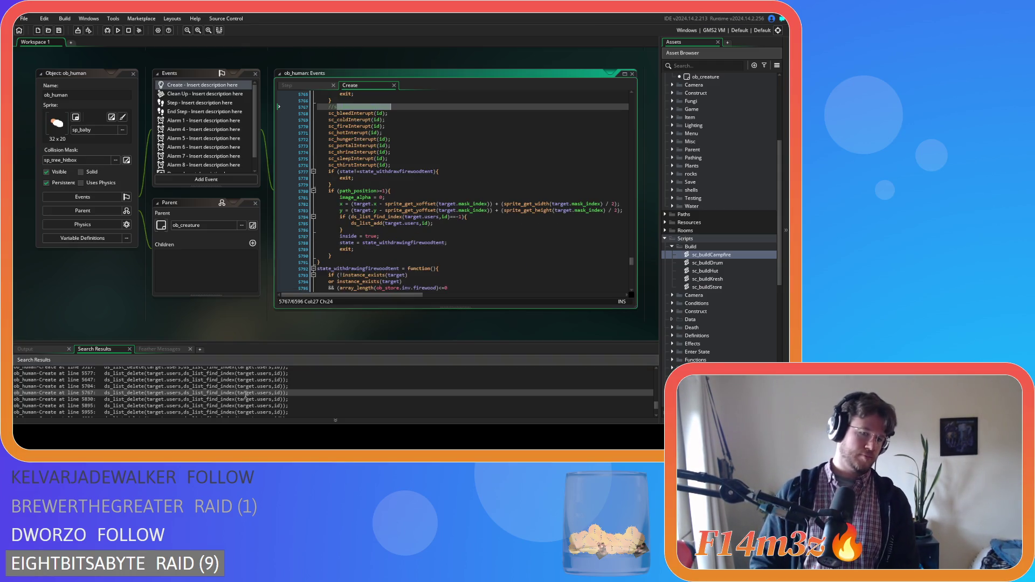
scroll(512, 233, down, 4)
click(553, 252)
key(Return)
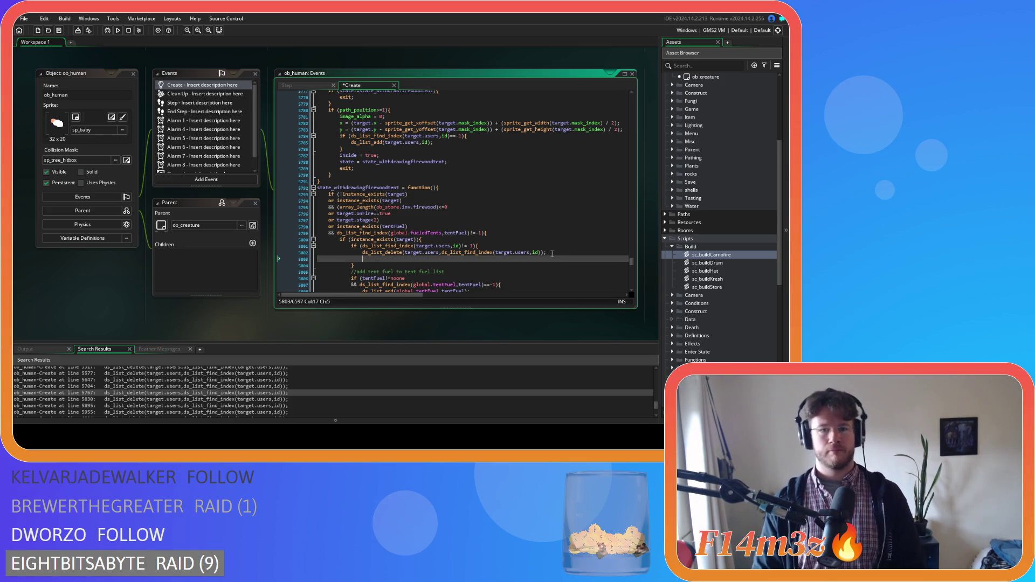
text(updateCampScrollBarSmall(id);)
key(ctrl+s)
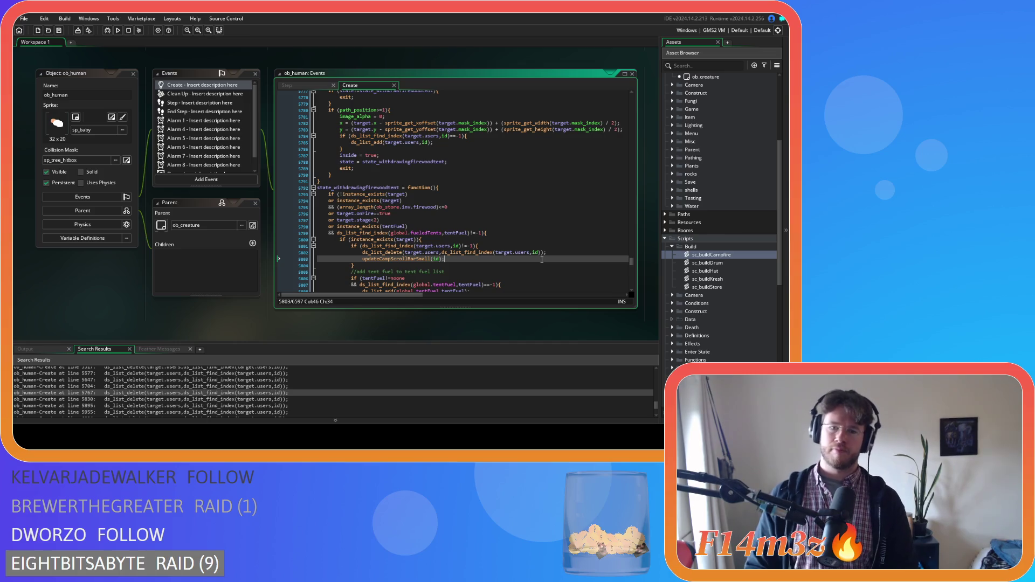
- Insert the call after the removals at lines 5866 and 5932, saving the Create event
scroll(539, 267, down, 2)
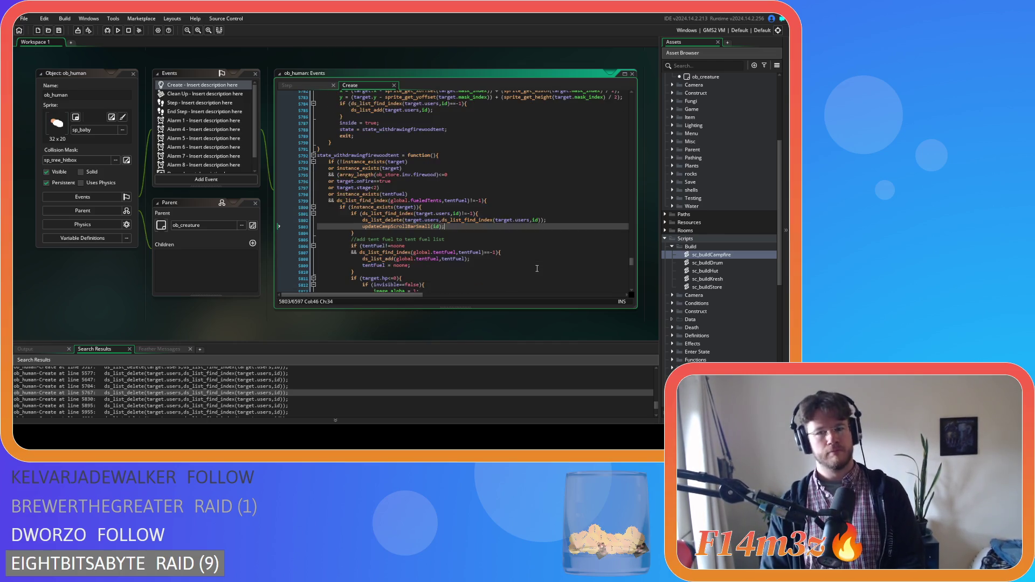
double_click(274, 400)
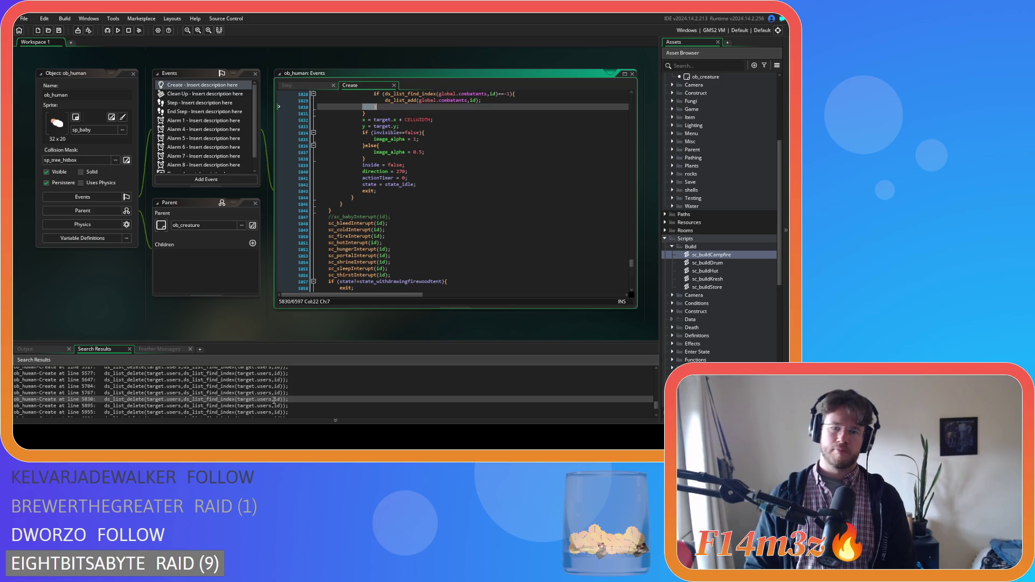
scroll(461, 259, down, 6)
scroll(461, 259, down, 1)
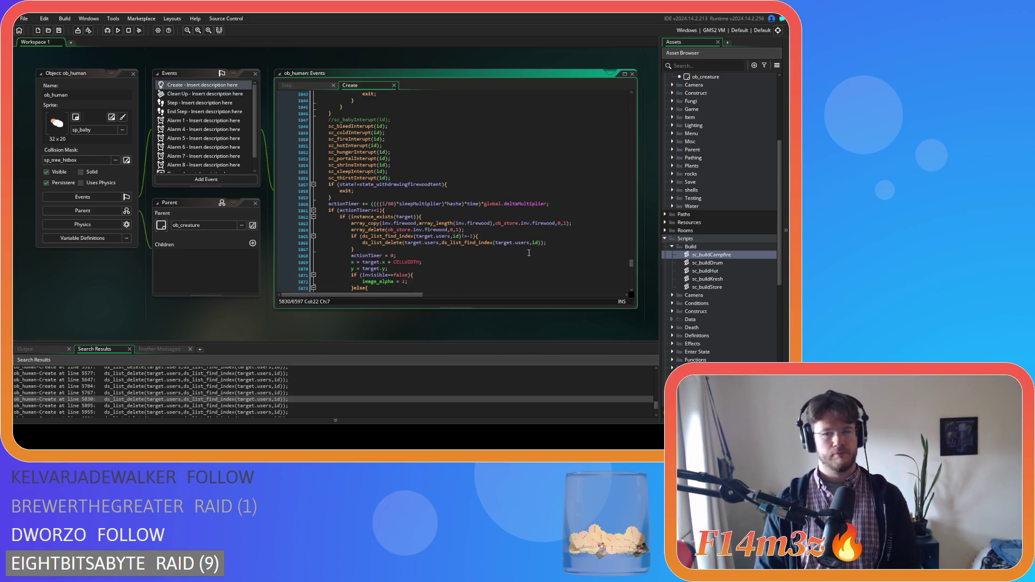
click(551, 244)
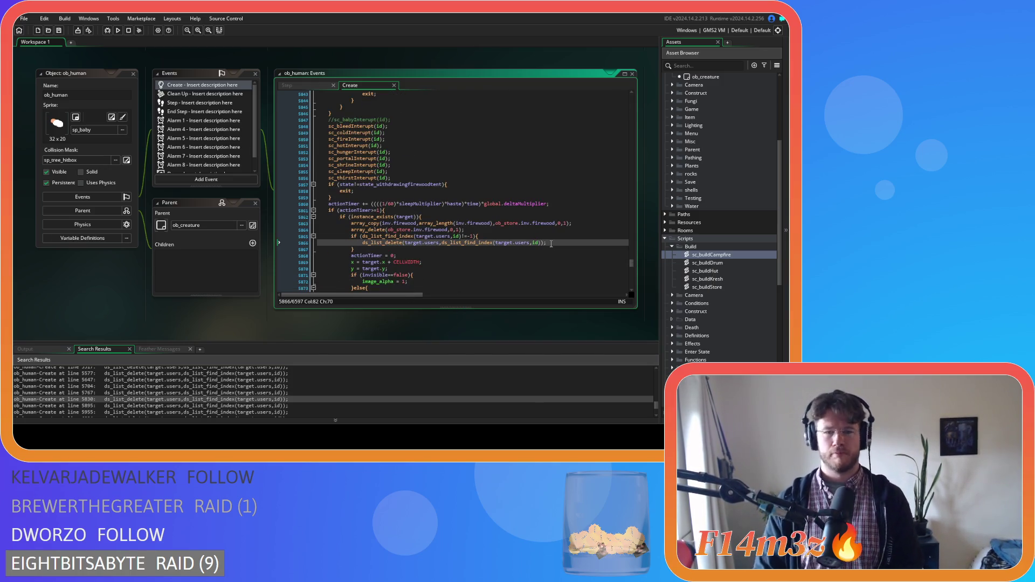
key(Return)
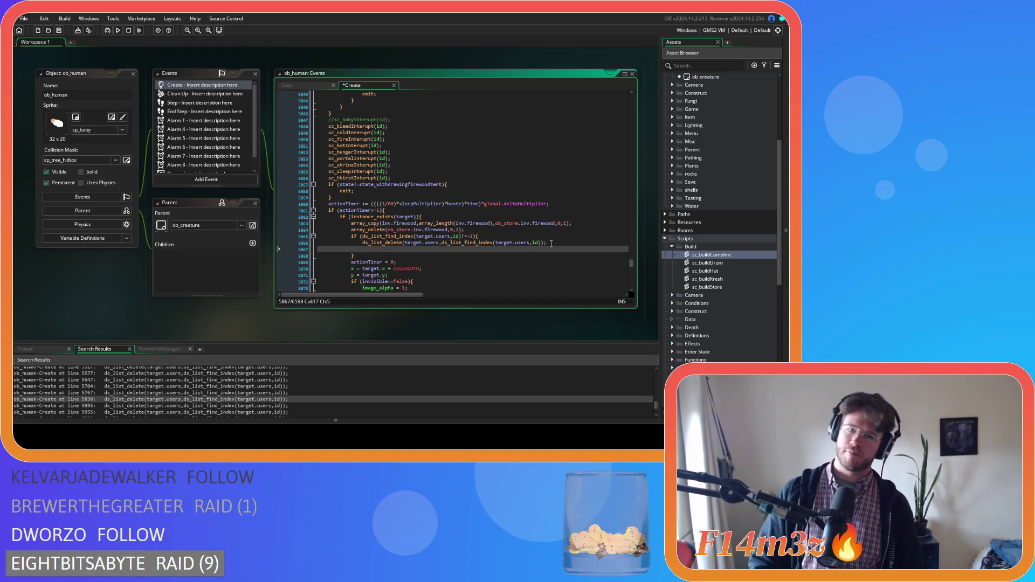
text(updateCampScrollBarSmall(id);)
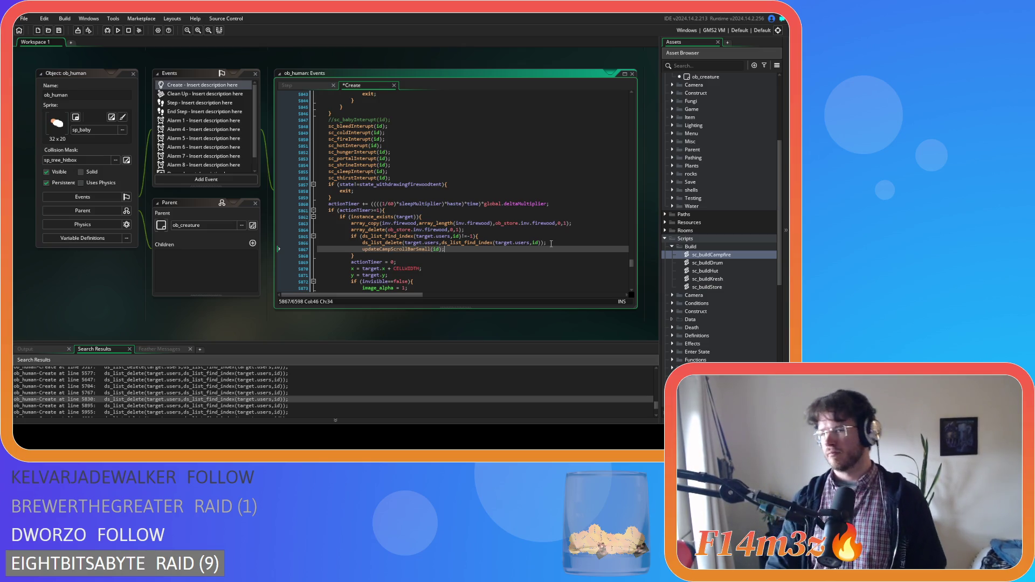
key(ctrl+s)
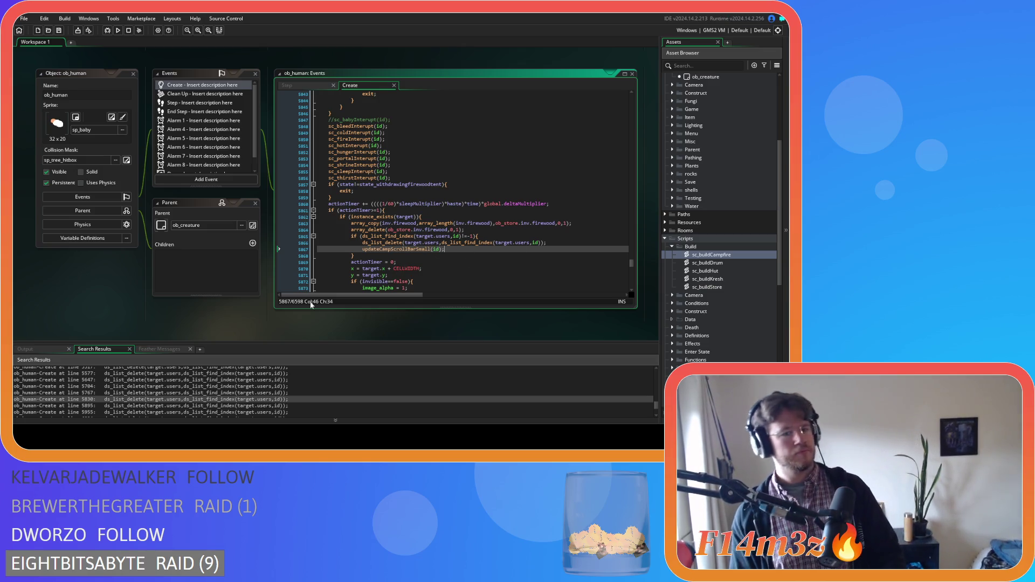
double_click(364, 405)
scroll(550, 233, down, 6)
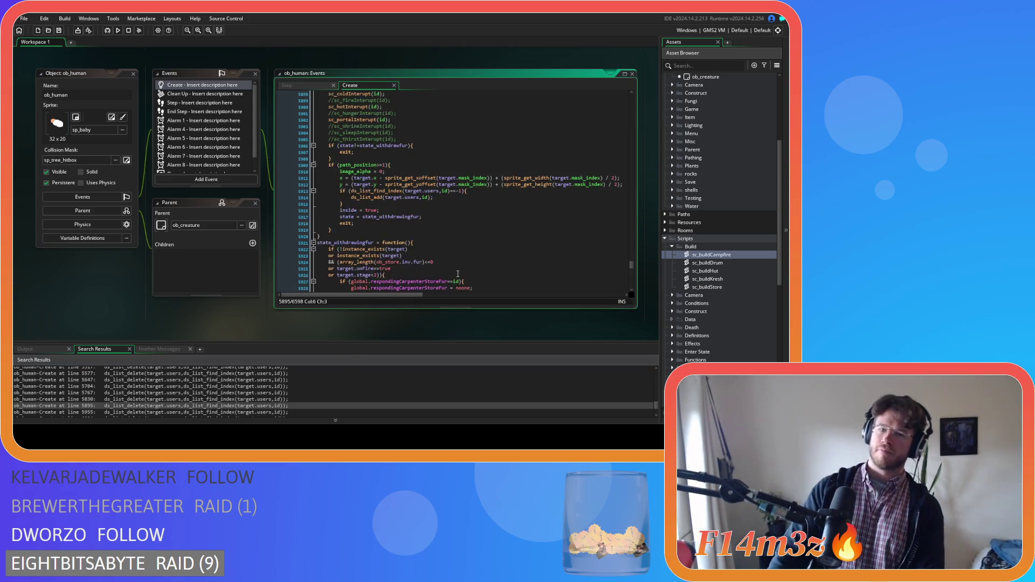
click(550, 234)
key(Return)
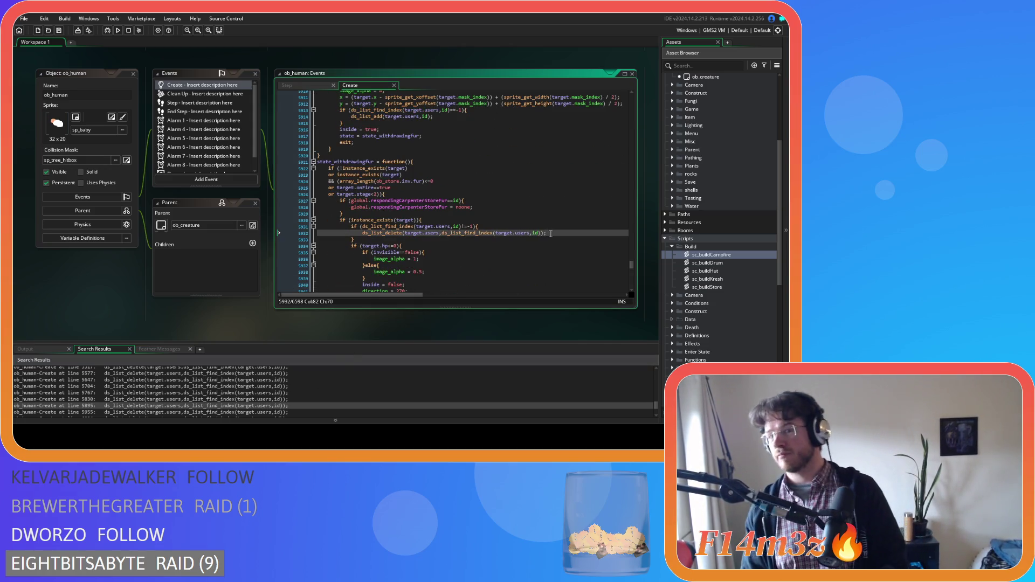
text(updateCampScrollBarSmall(id);)
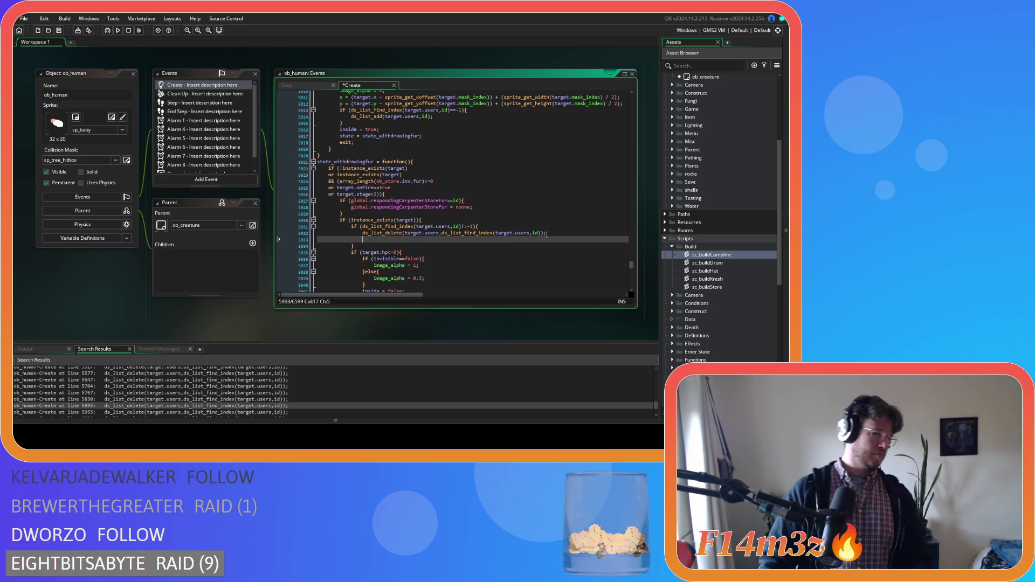
key(ctrl+s)
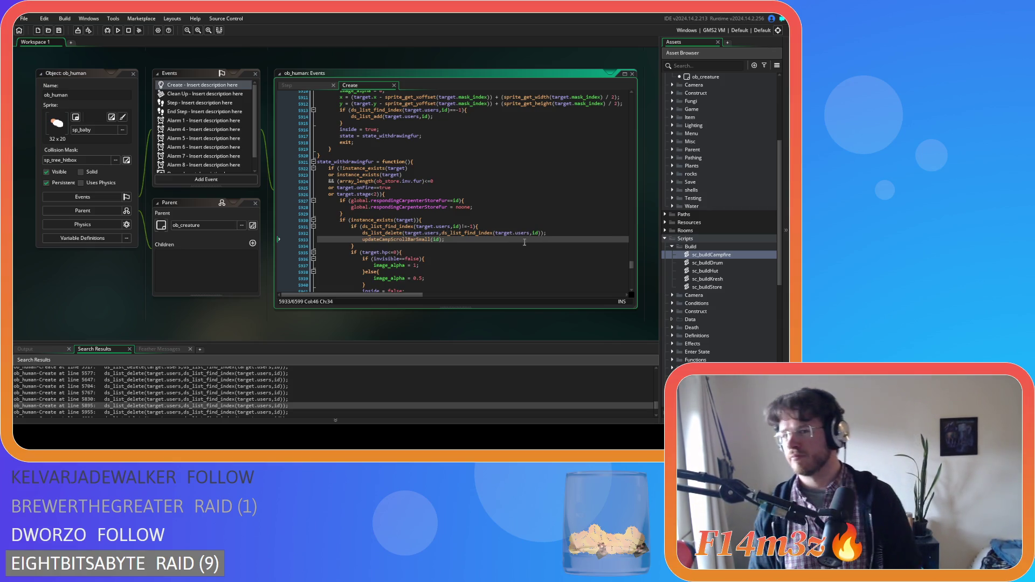
- Add updateCampScrollBarSmall(id); below the ds_list_delete lines 5993 and 6063
scroll(264, 396, down, 1)
click(265, 395)
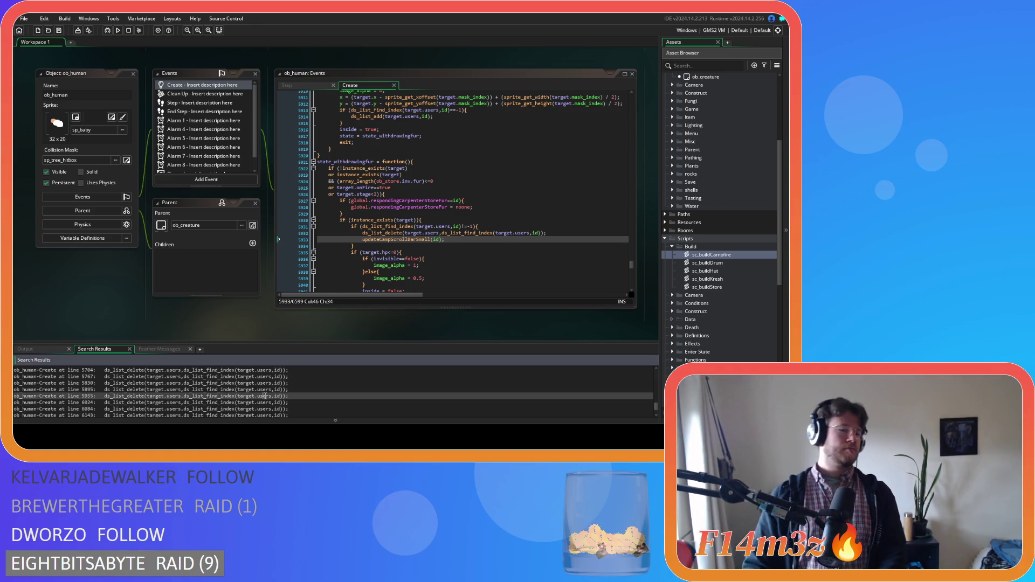
double_click(264, 396)
scroll(476, 211, down, 4)
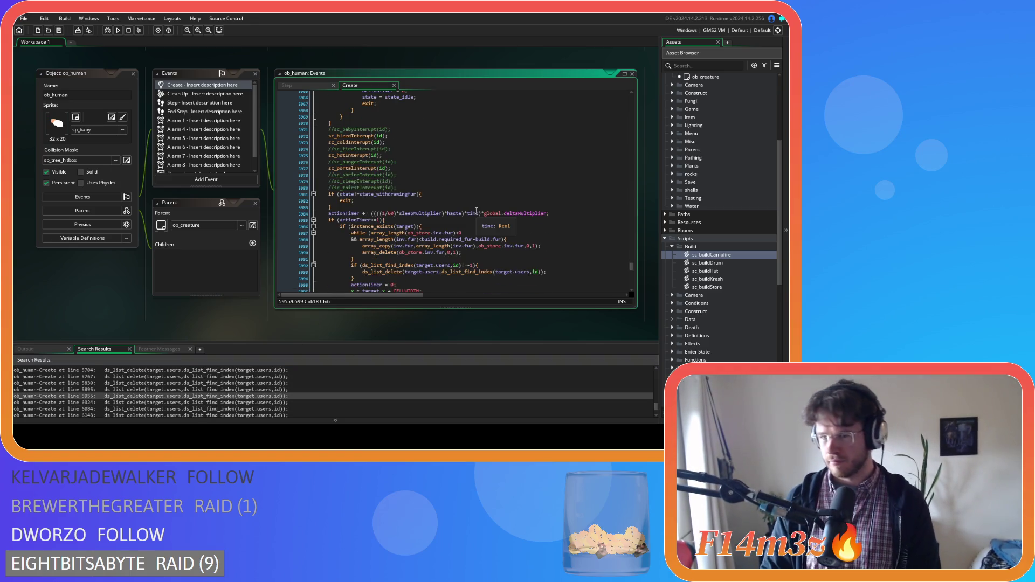
scroll(512, 232, down, 1)
click(558, 259)
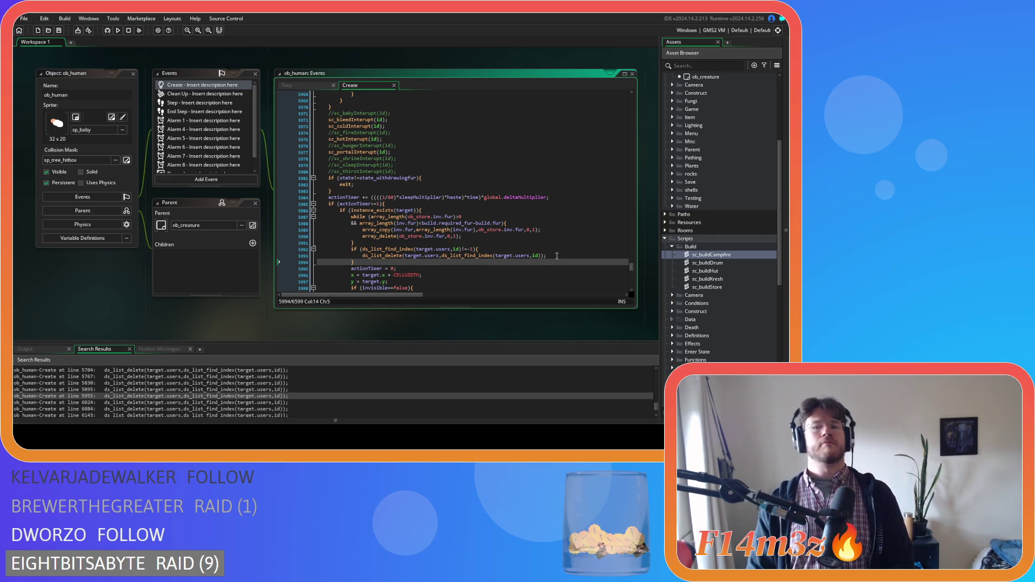
click(557, 256)
key(Return)
text(updateCampScrollBarSmall(id);)
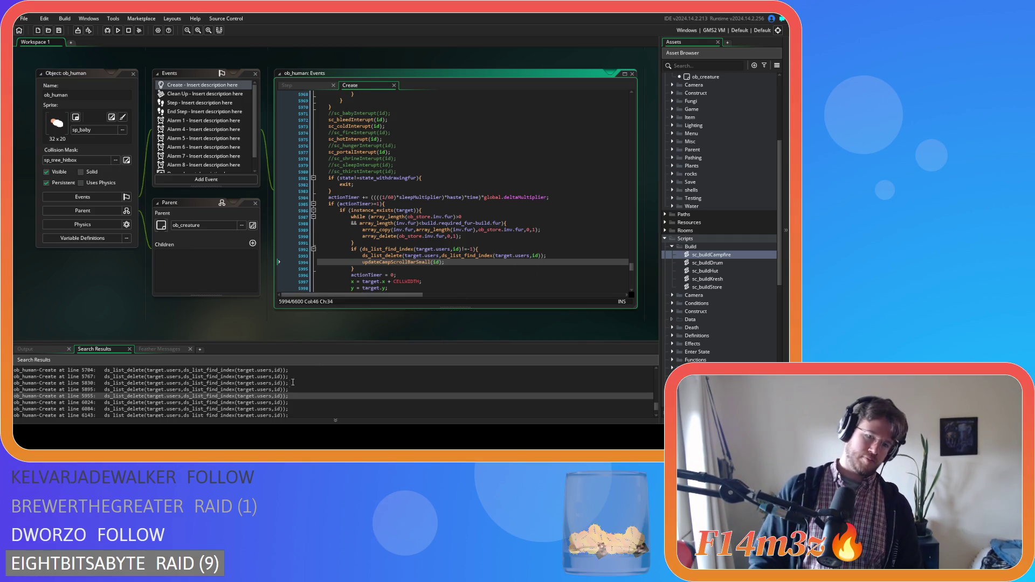
double_click(264, 402)
scroll(472, 240, down, 6)
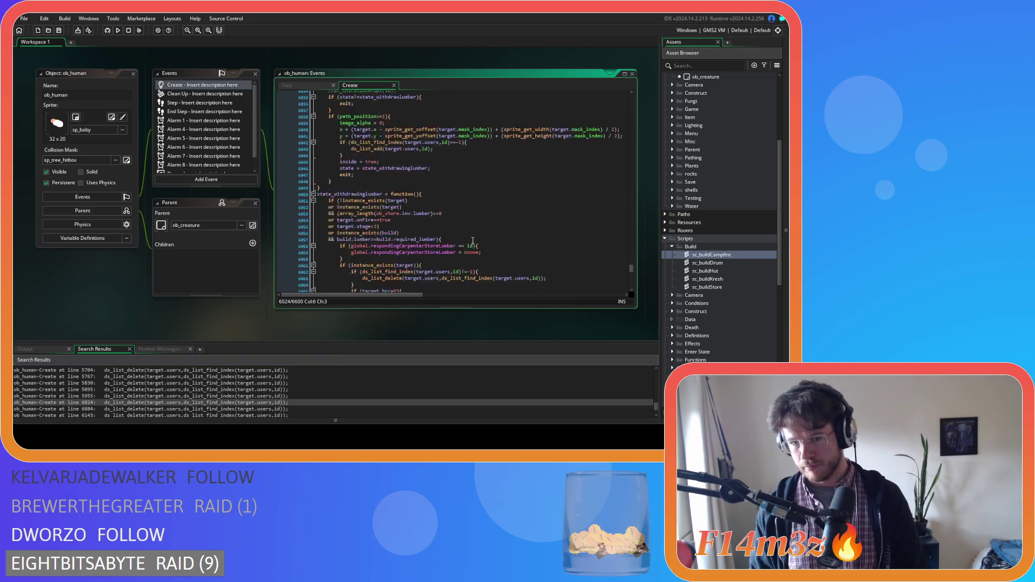
scroll(473, 240, down, 2)
click(572, 246)
key(Return)
text(updateCampScrollBarSmall(id);)
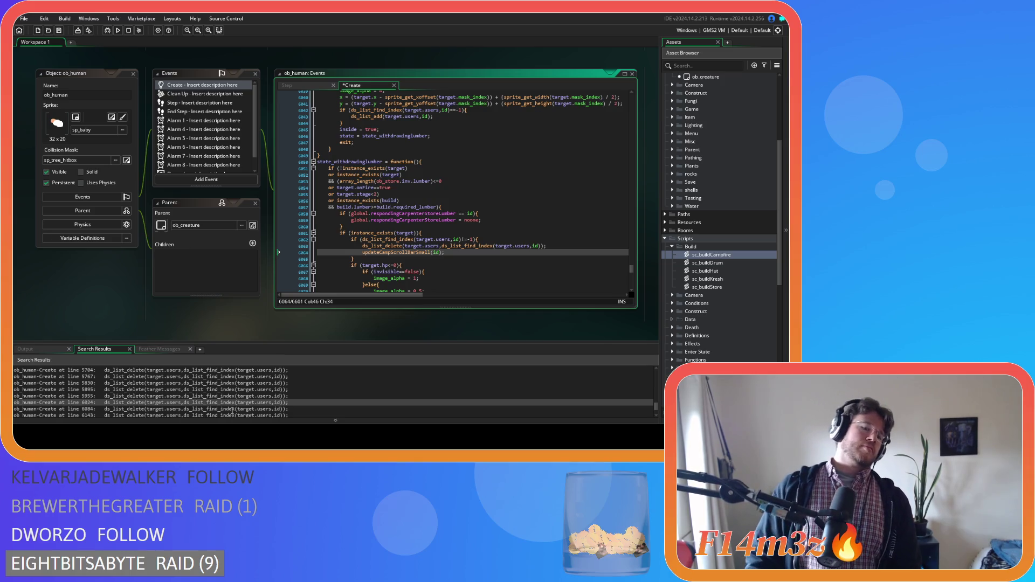
- Insert the call after line 6124, add a new line after the line 6143 match's removal, and save
double_click(231, 408)
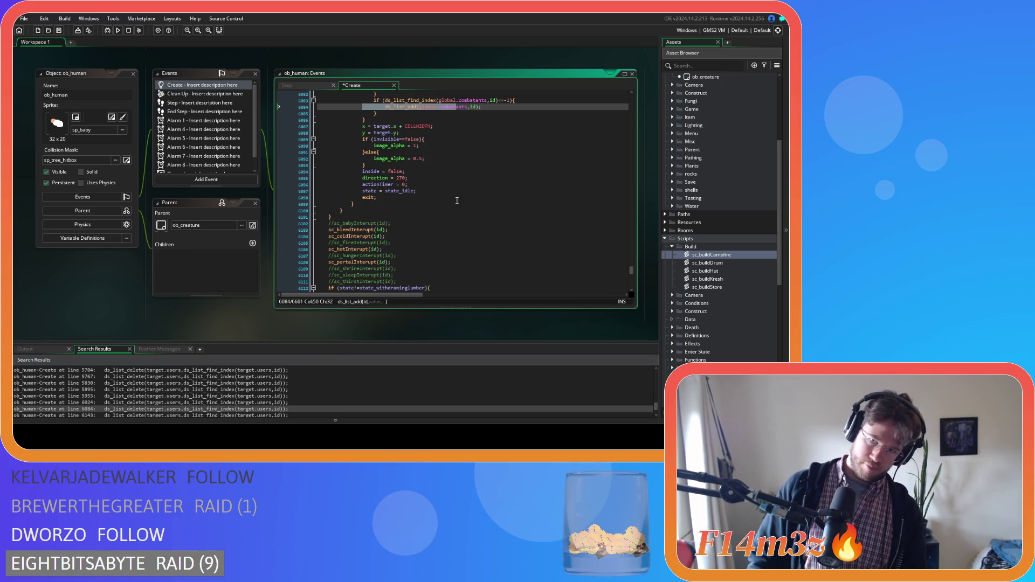
scroll(457, 200, down, 7)
click(558, 235)
key(Return)
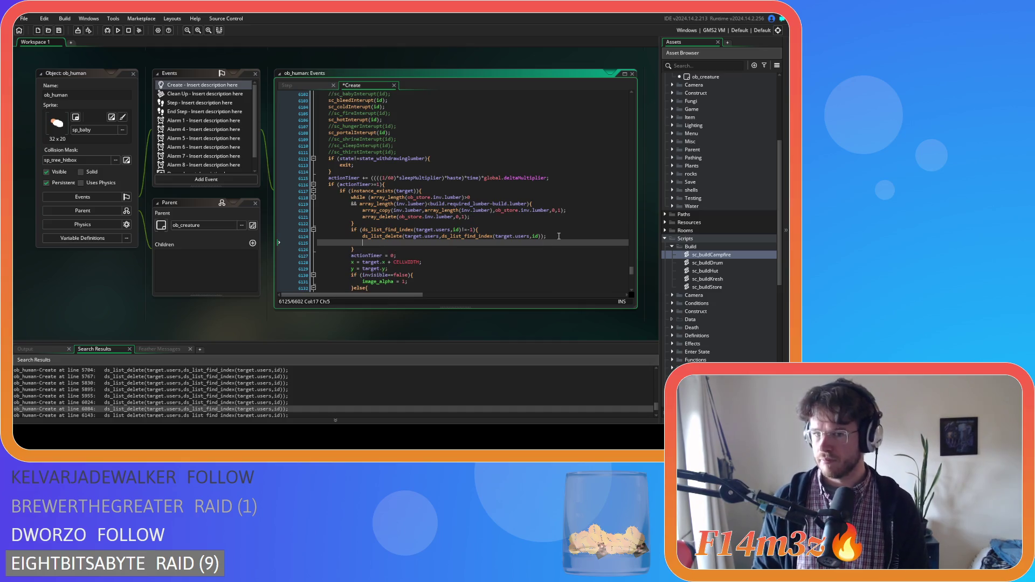
text(updateCampScrollBarSmall(id);)
scroll(279, 387, down, 2)
double_click(282, 383)
scroll(440, 266, down, 3)
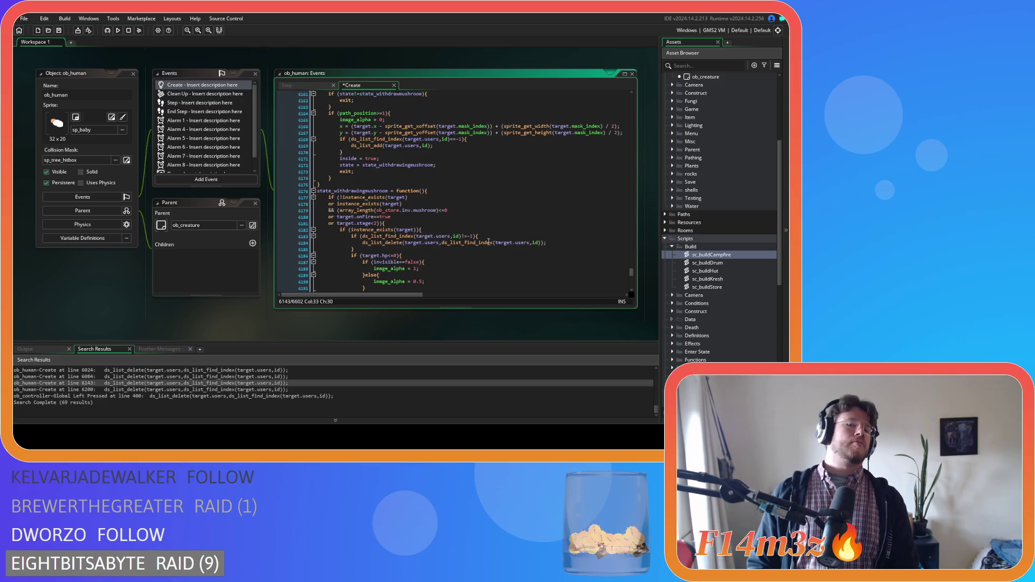
click(549, 242)
key(Return)
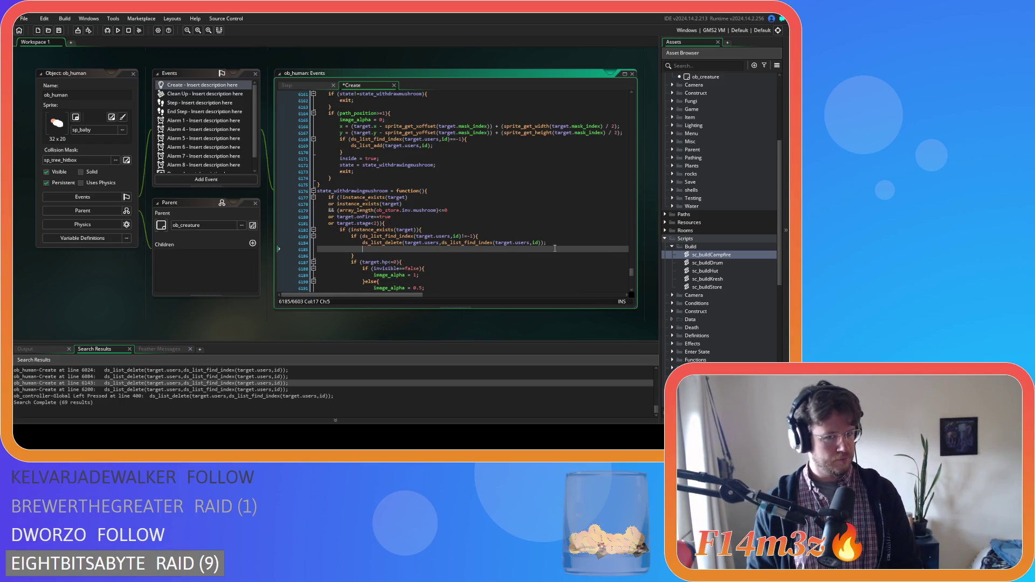
key(ctrl+s)
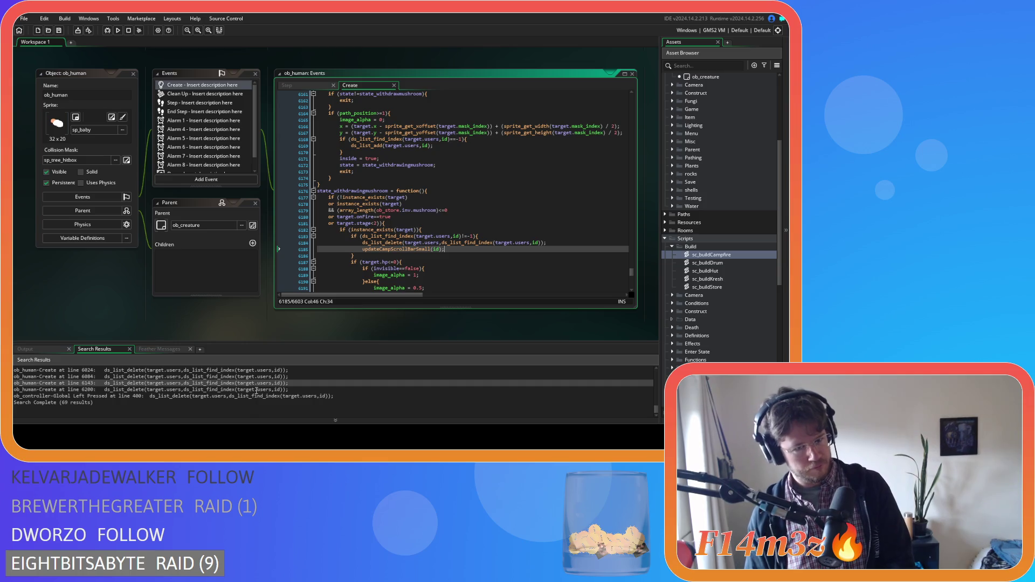
- Add updateCampScrollBarSmall(id); after the line 6242 removal and save the Create event
double_click(256, 389)
scroll(523, 255, down, 6)
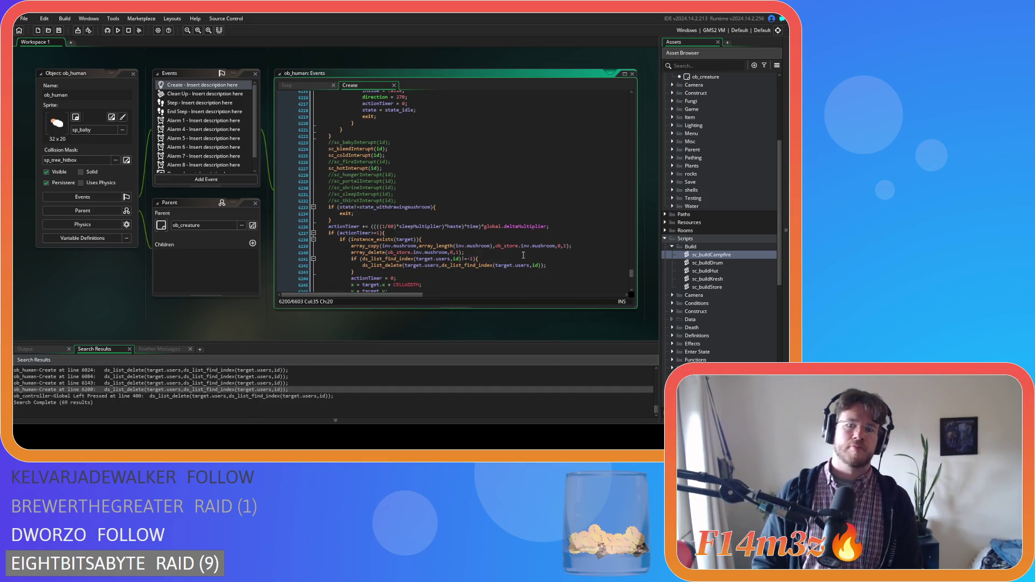
click(564, 266)
key(Return)
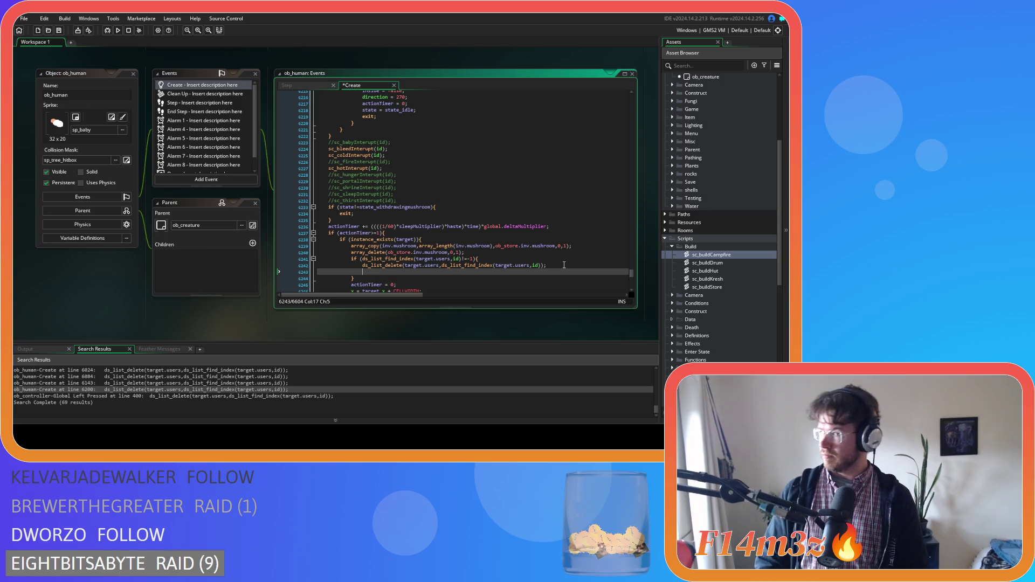
text(updateCampScrollBarSmall(id);)
key(ctrl+s)
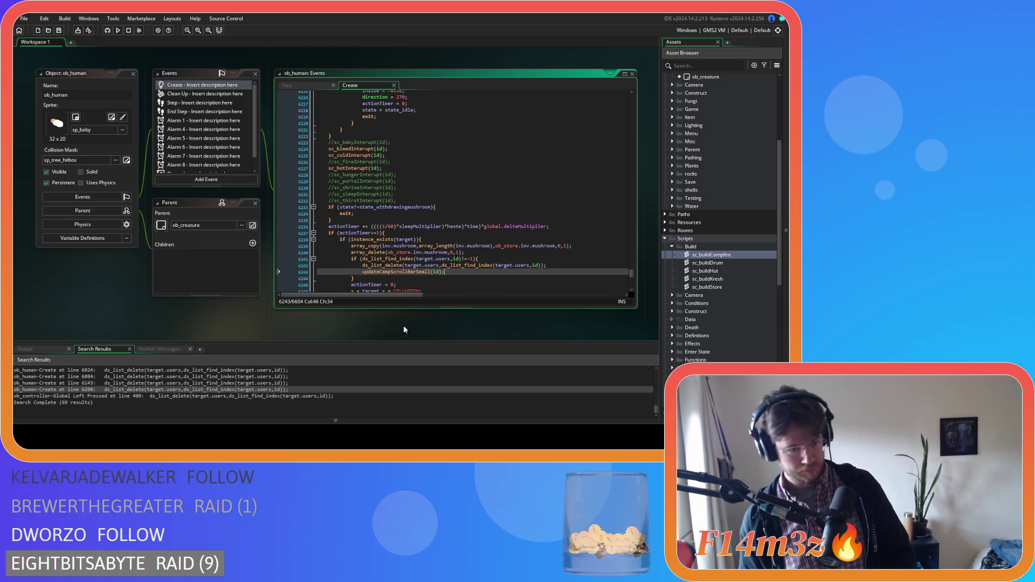
click(226, 397)
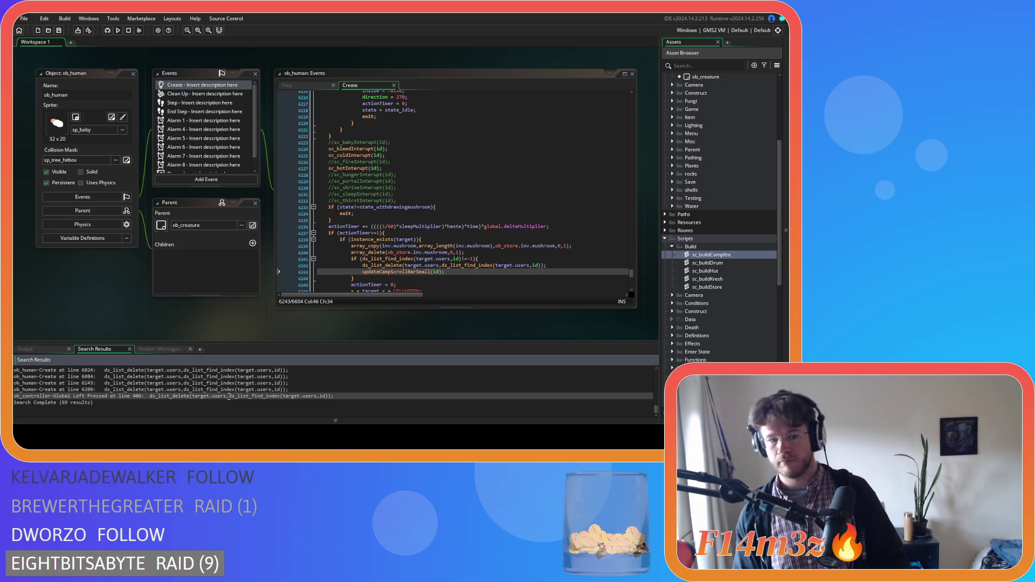
- Open ob_controller's Global Left Pressed event, add updateCampScrollBarSmall(id); as line 401, and save
double_click(229, 397)
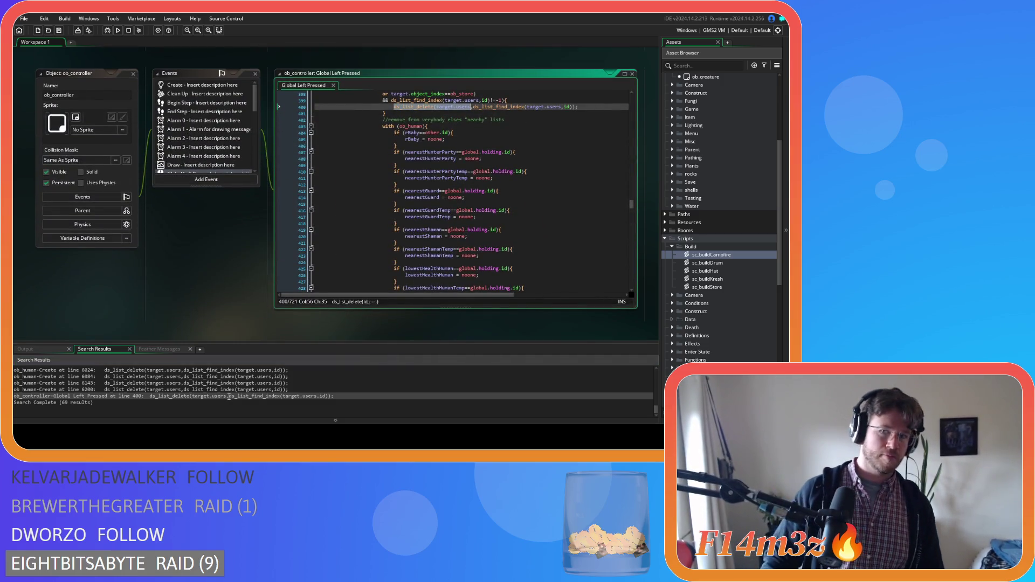
click(592, 107)
key(Return)
text(updateCampScrollBarSmall(id);)
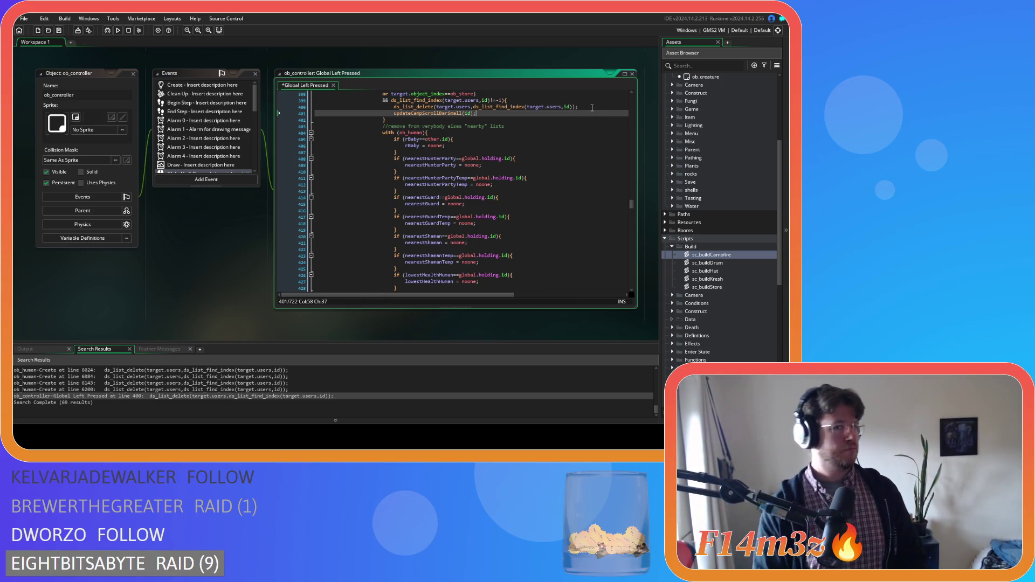
key(ctrl+s)
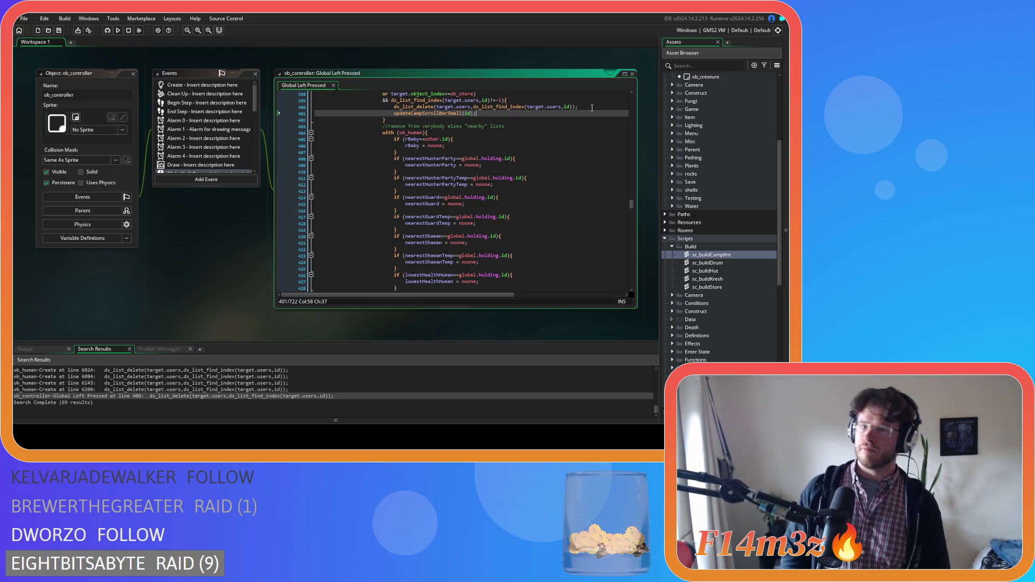
scroll(591, 108, up, 2)
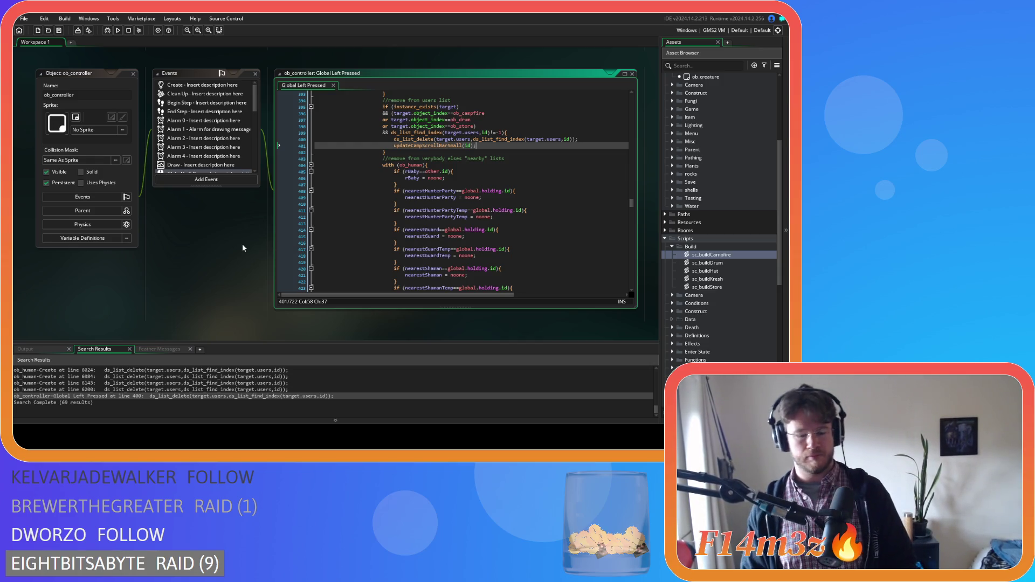
- Search the project for target.users and open the ob_human Create match at line 2458
key(ctrl+shift+f)
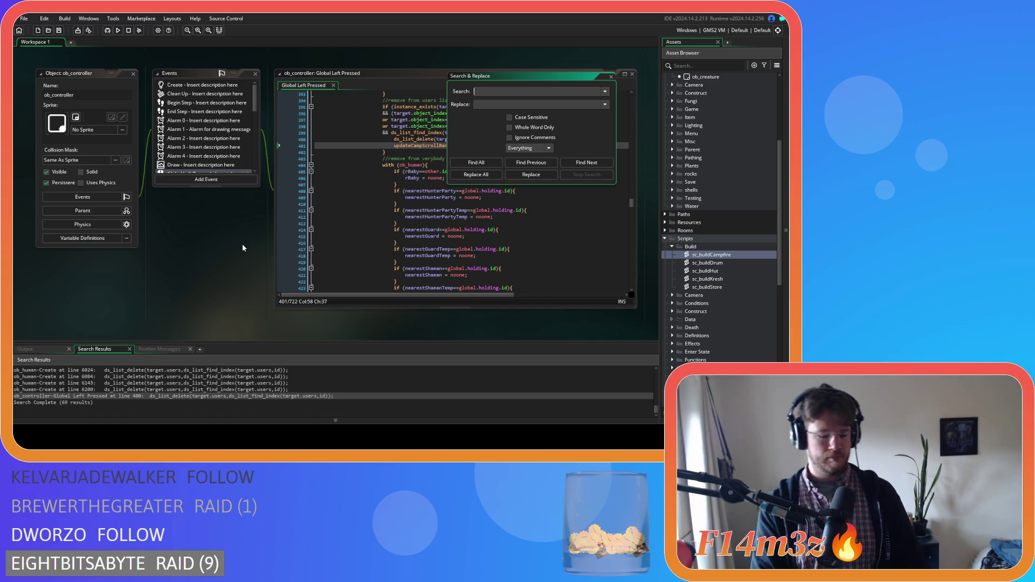
text(target.users)
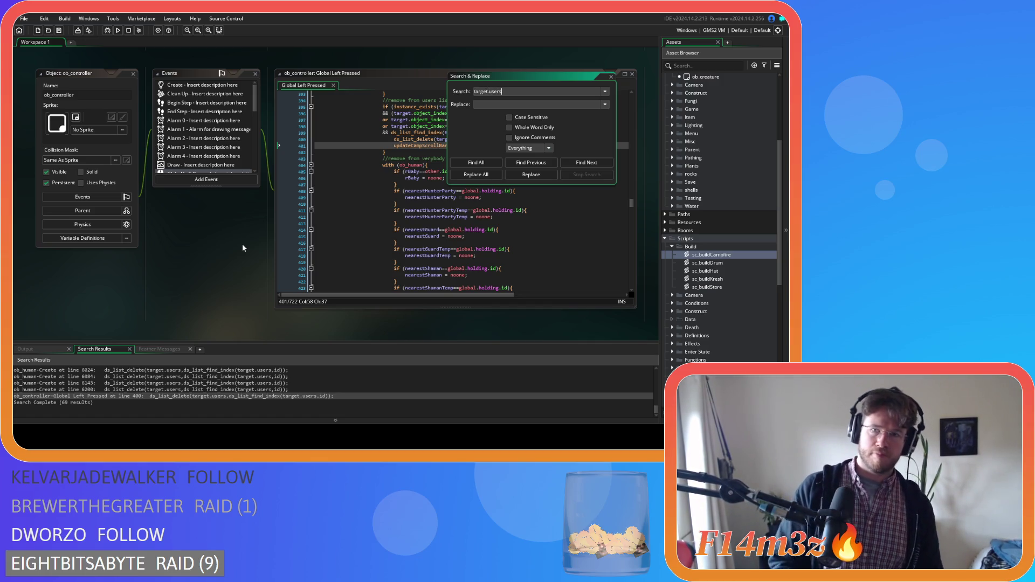
click(476, 163)
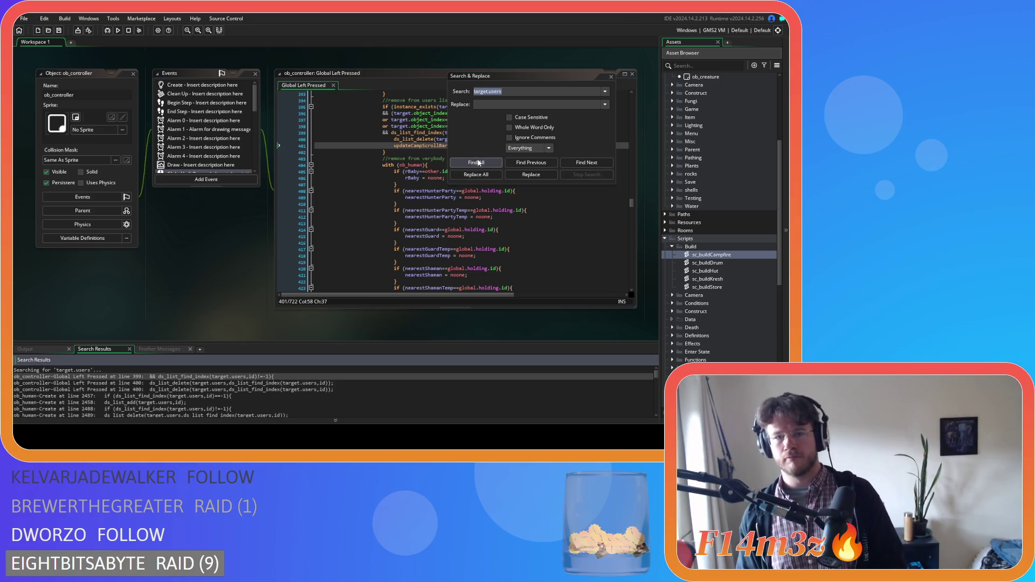
double_click(270, 402)
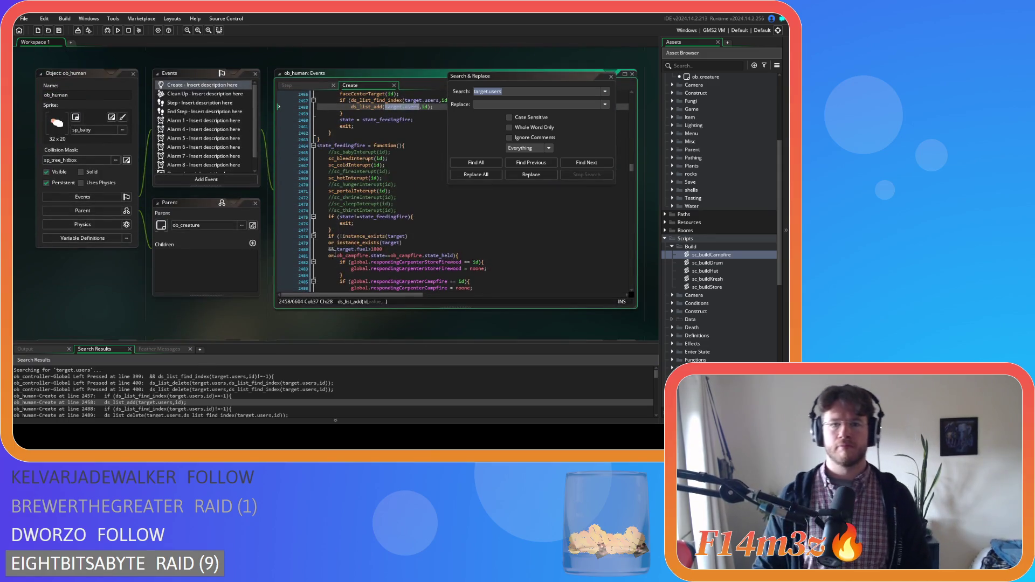
- Find all ds_list_add(target.users occurrences, then close the Search & Replace dialog
drag(351, 107, 421, 109)
key(ctrl+f)
click(488, 163)
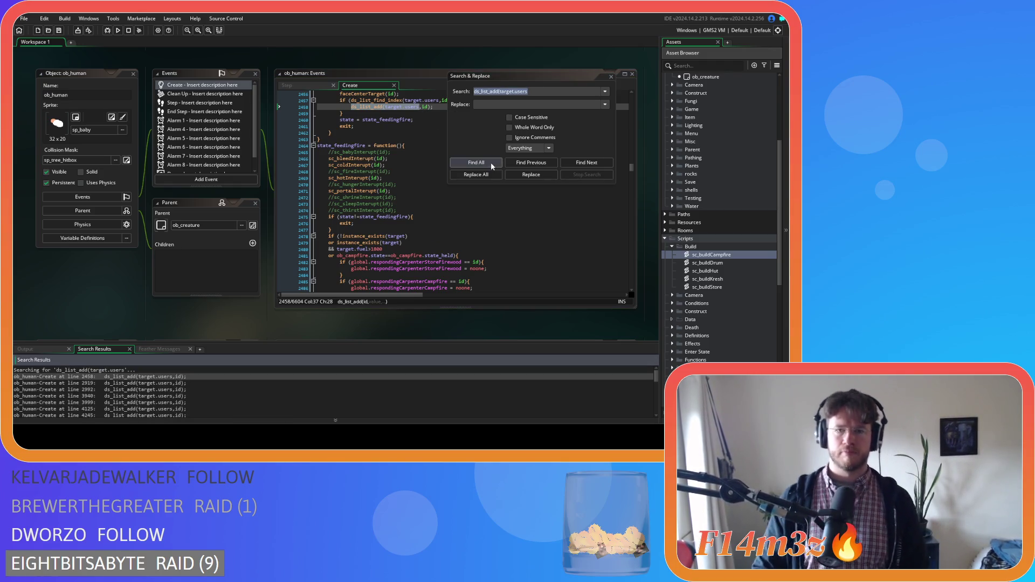
click(531, 82)
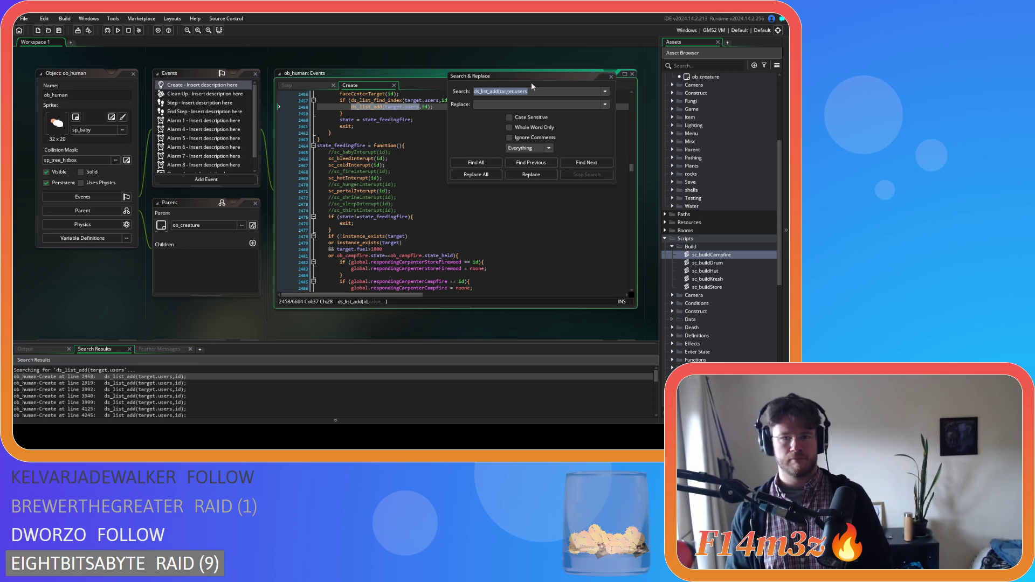
key(Escape)
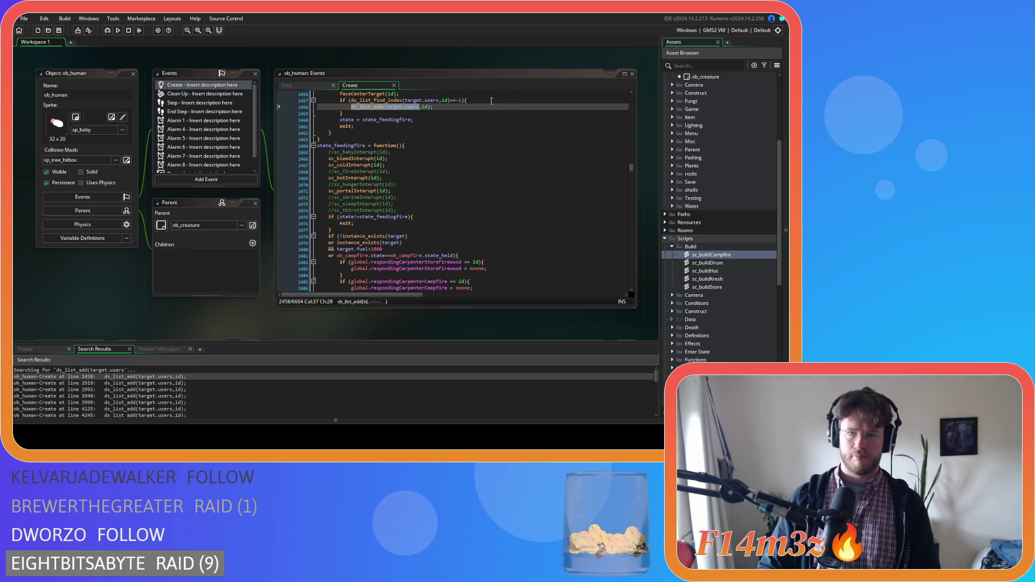
- Add updateCampScrollBarSmall(id); after the ds_list_add calls at lines 2458, 2920, 2992, 3943, 4003 and 4130
click(467, 107)
key(Return)
text(updateCampScrollBarSmall(id);)
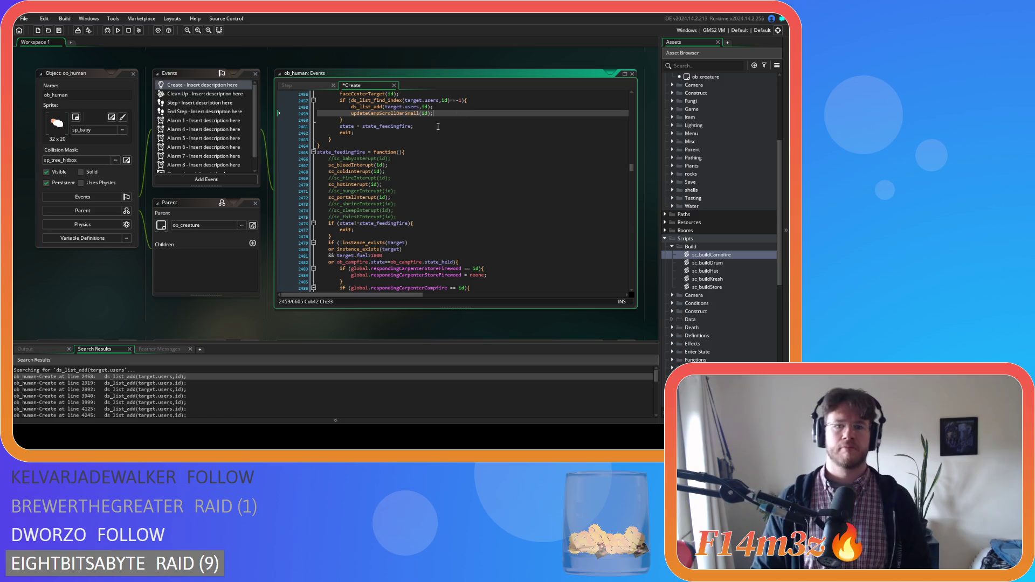
double_click(108, 383)
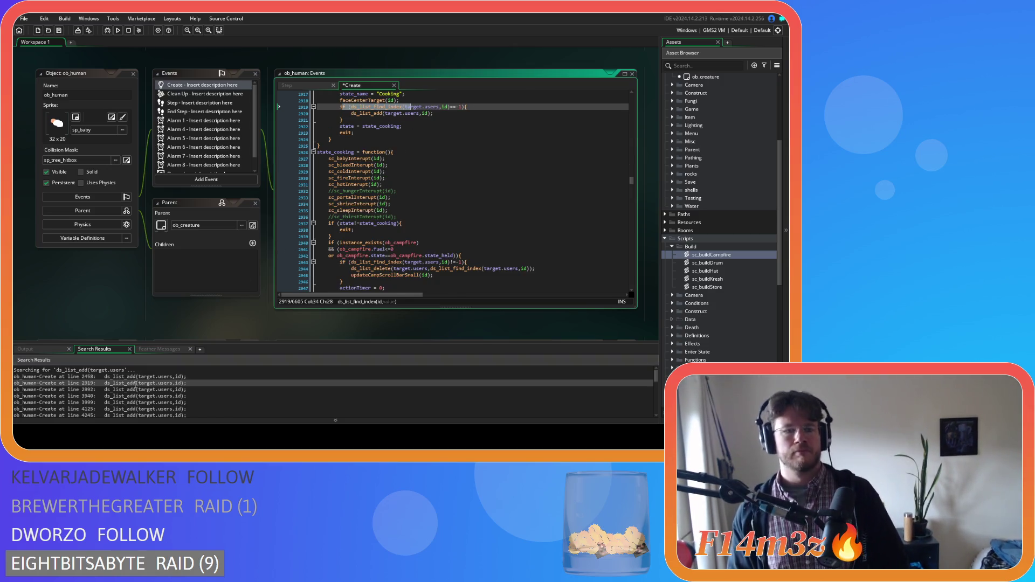
click(463, 113)
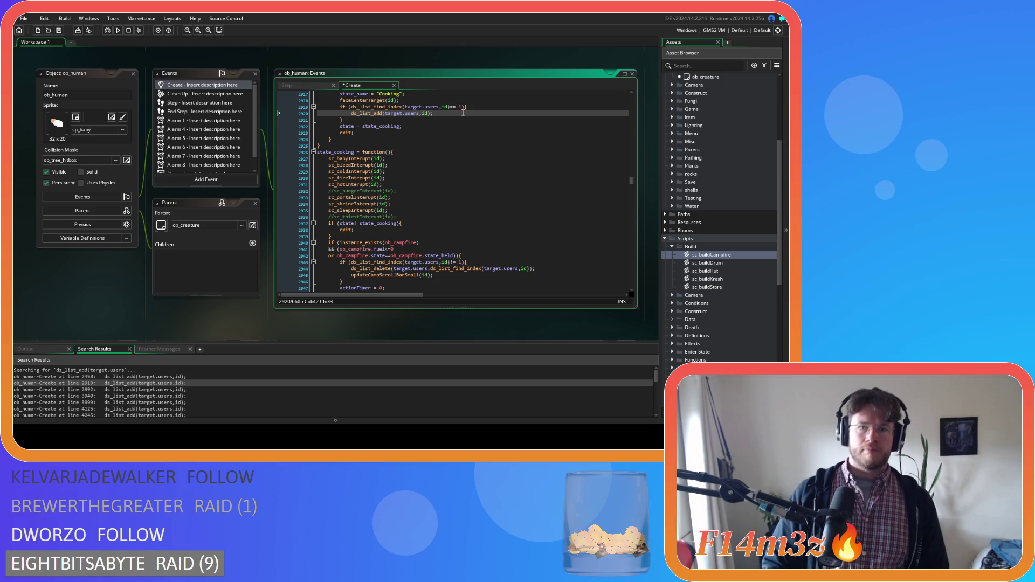
key(Return)
text(updateCampScrollBarSmall(id);)
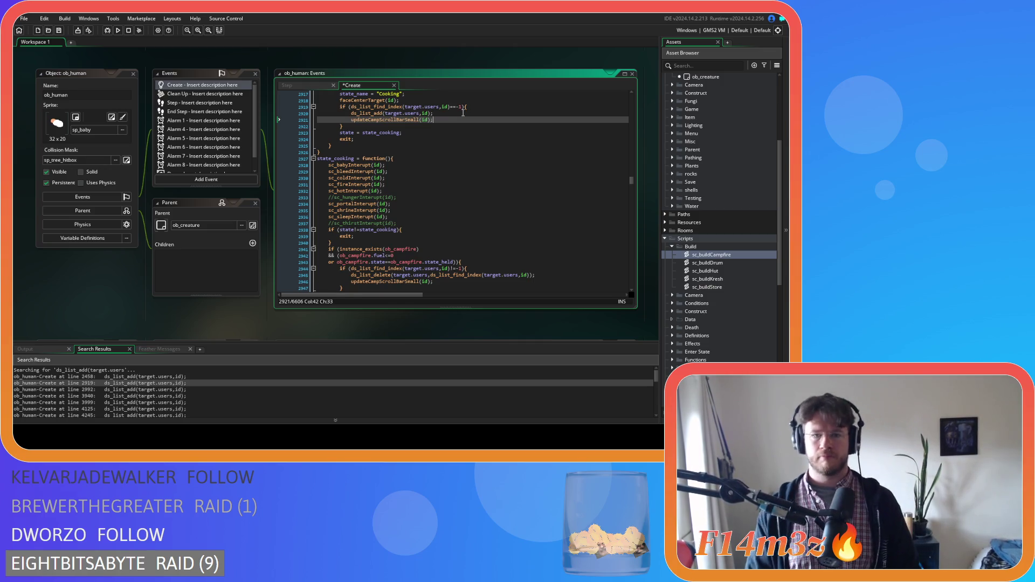
double_click(161, 388)
click(451, 124)
key(Return)
text(updateCampScrollBarSmall(id);)
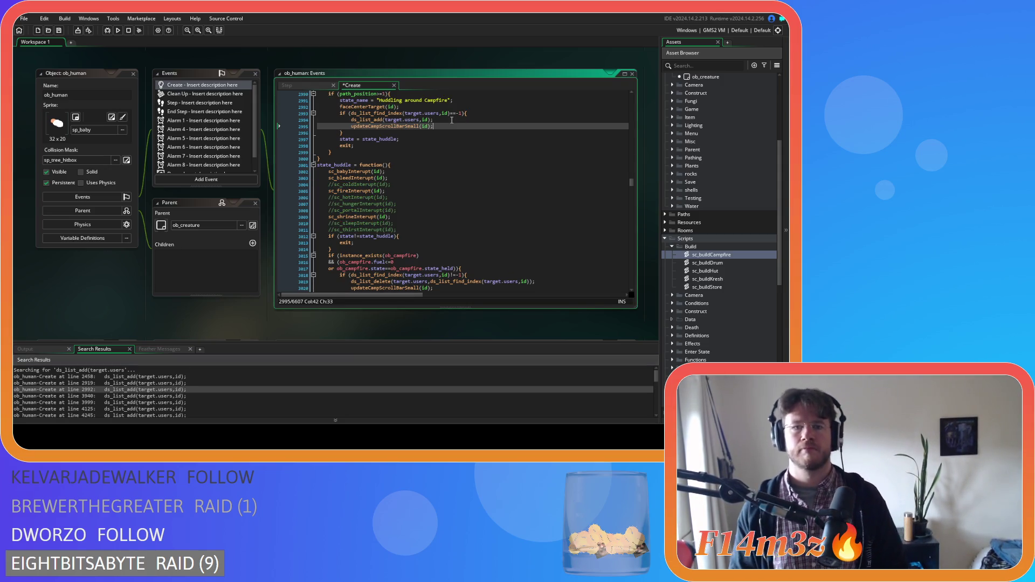
double_click(140, 395)
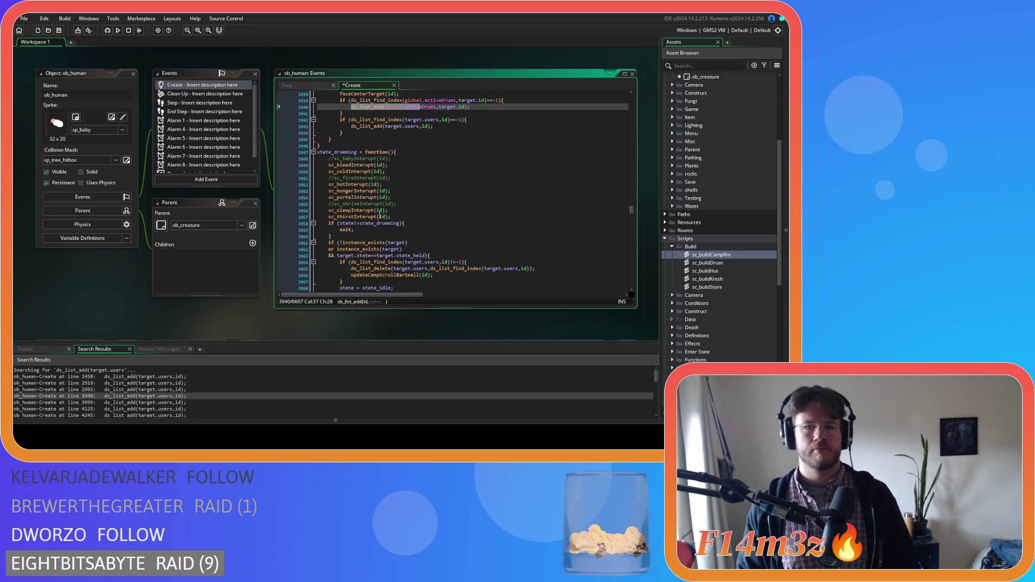
click(456, 125)
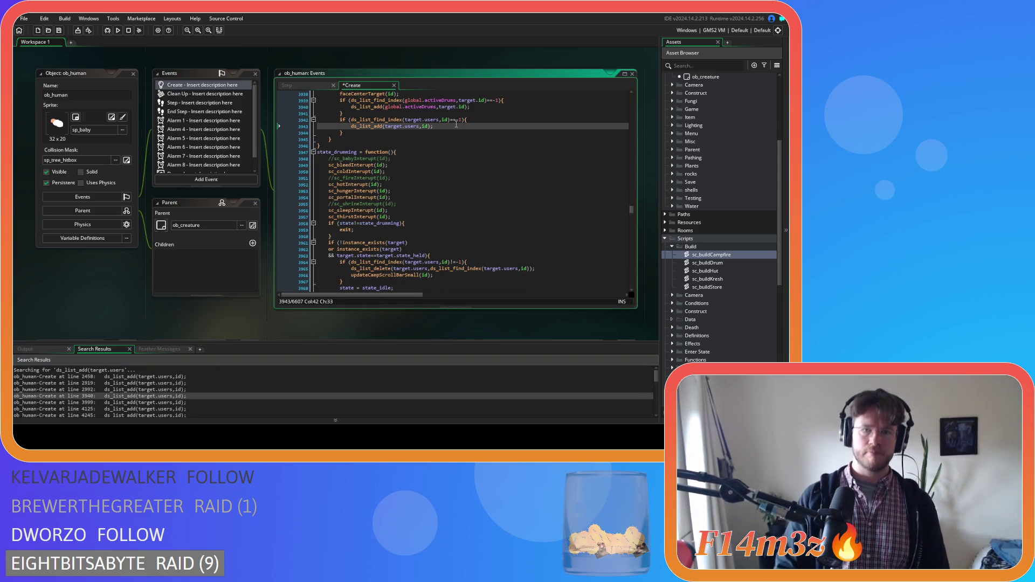
key(Return)
text(updateCampScrollBarSmall(id);)
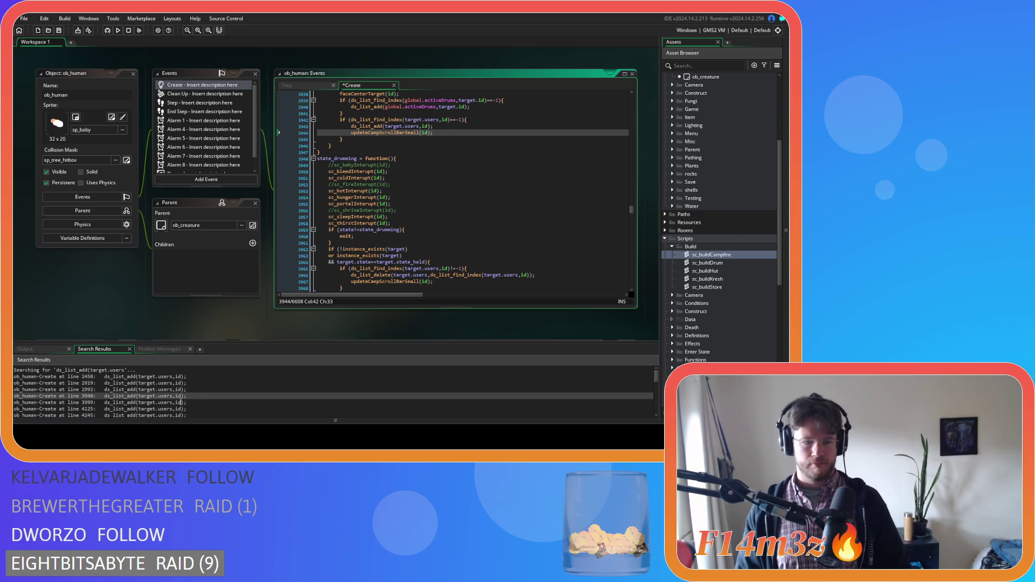
double_click(181, 402)
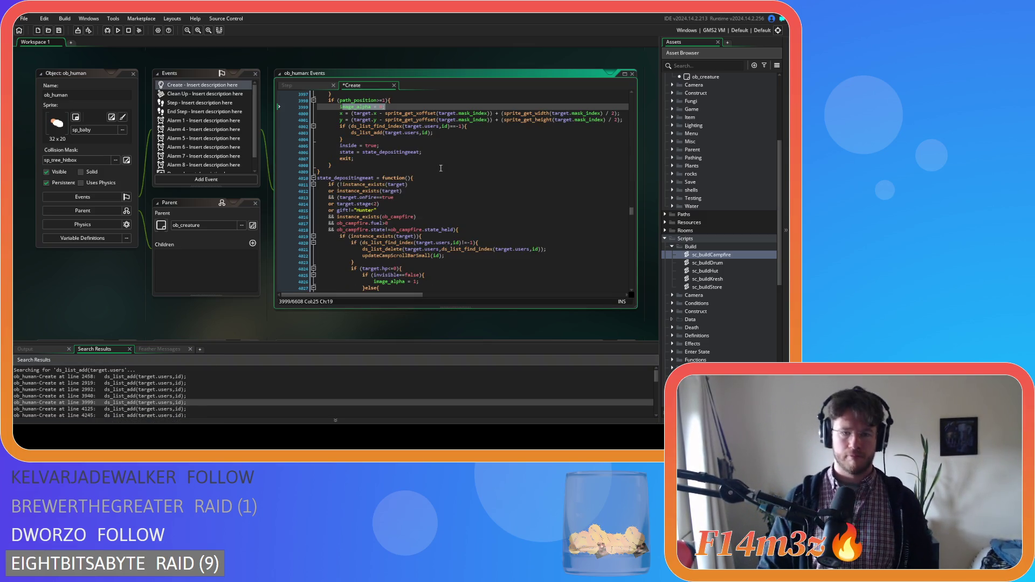
click(442, 132)
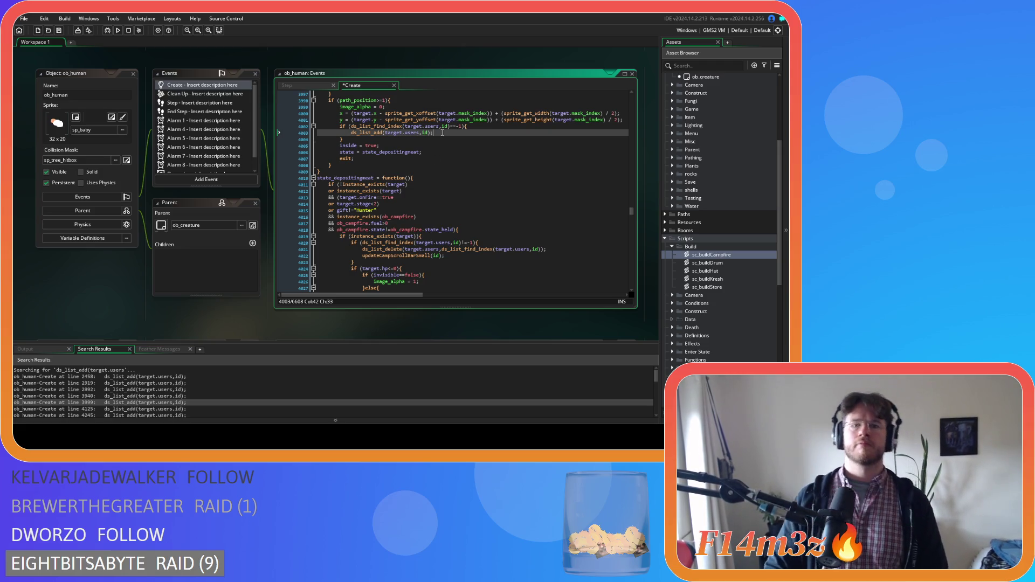
key(Return)
text(updateCampScrollBarSmall(id);)
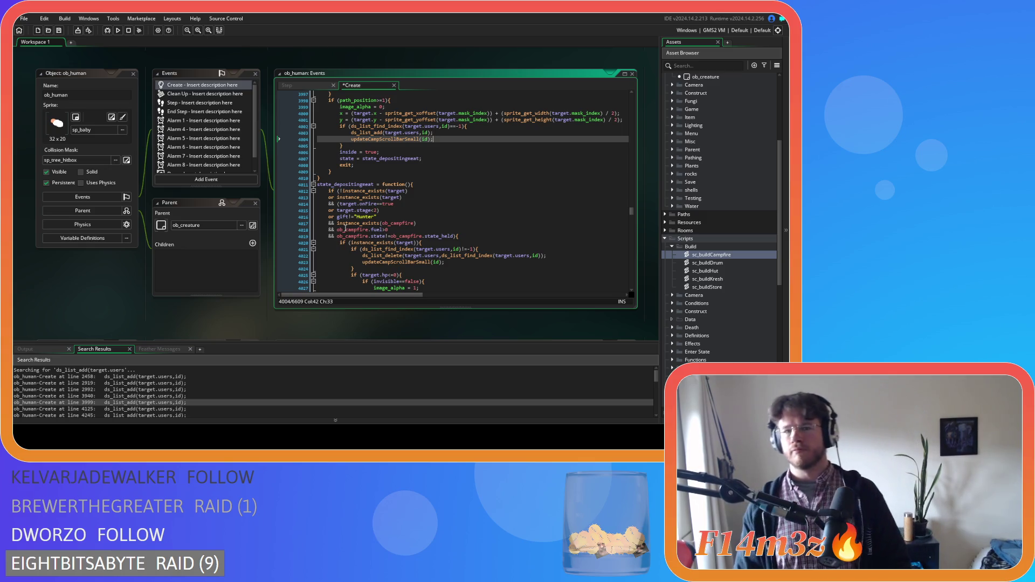
click(196, 409)
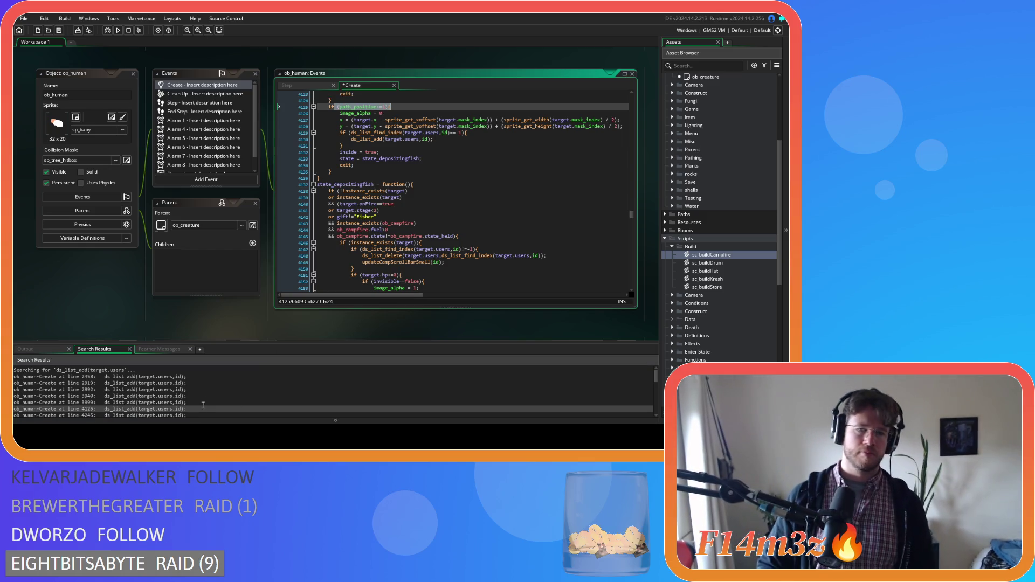
click(455, 139)
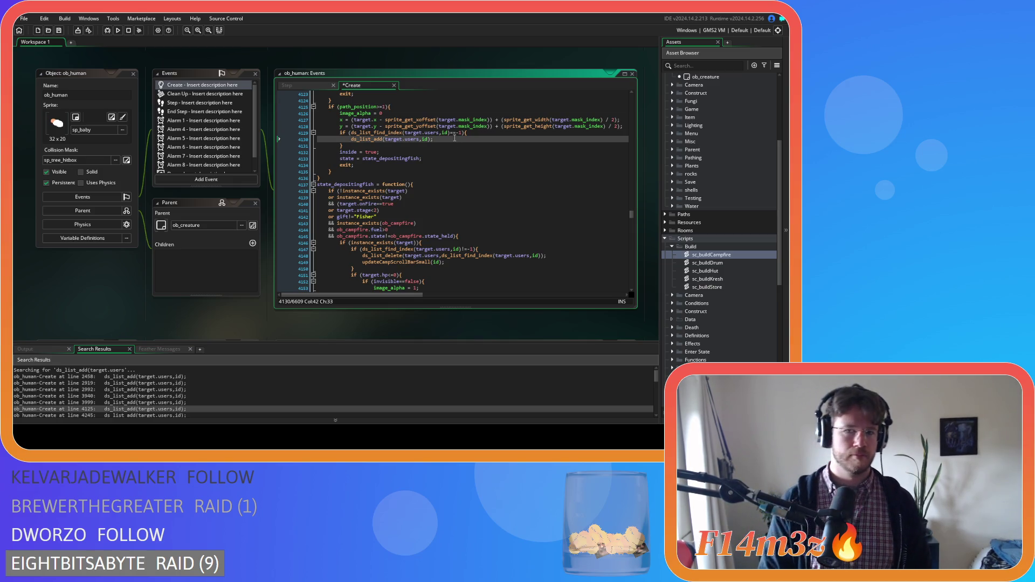
key(Return)
text(updateCampScrollBarSmall(id);)
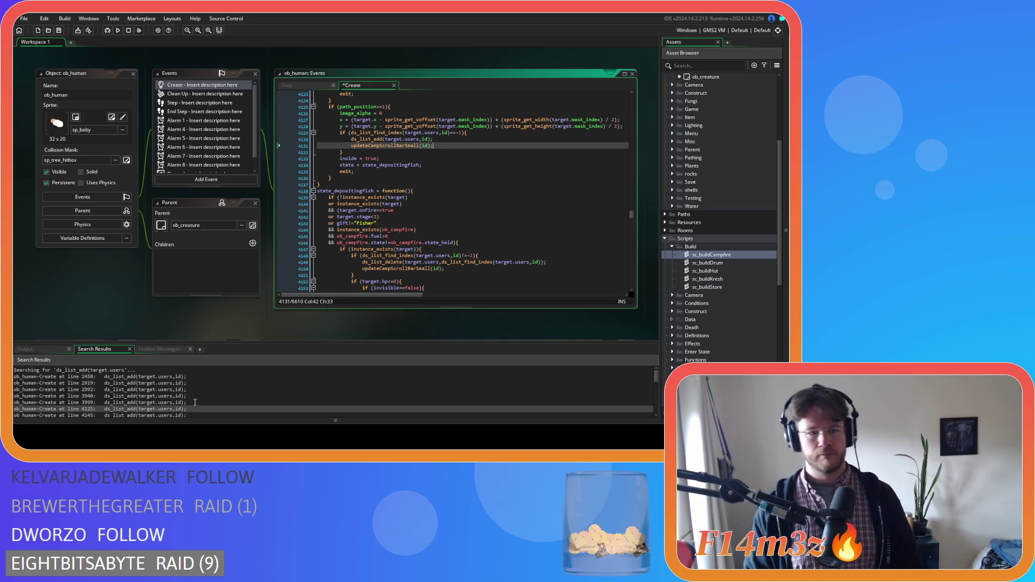
- Add the same call after the ds_list_add matches at lines 4245, 4361, 4481, 4619 and 4771
click(196, 415)
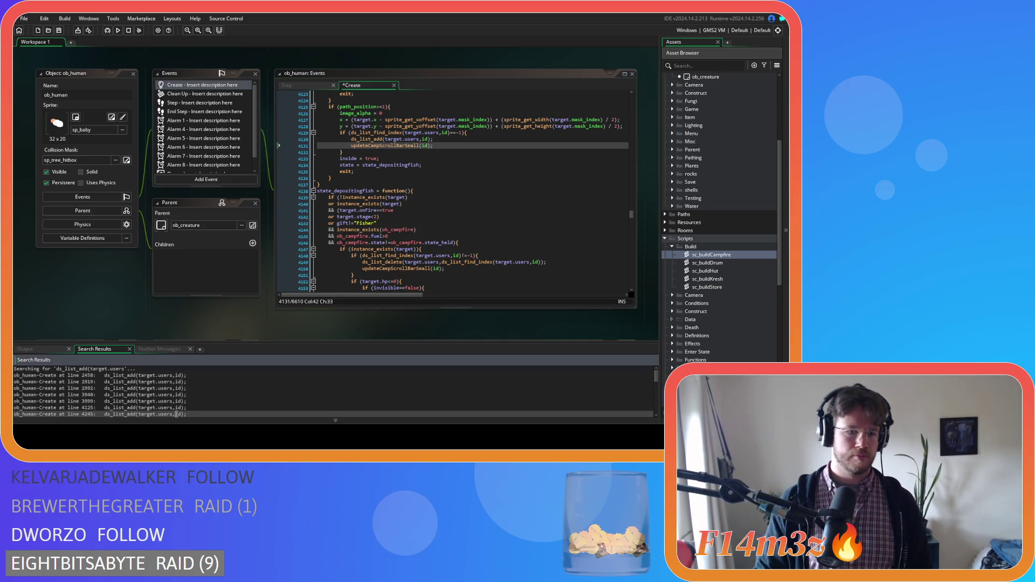
click(461, 146)
key(Return)
text(updateCampScrollBarSmall(id);)
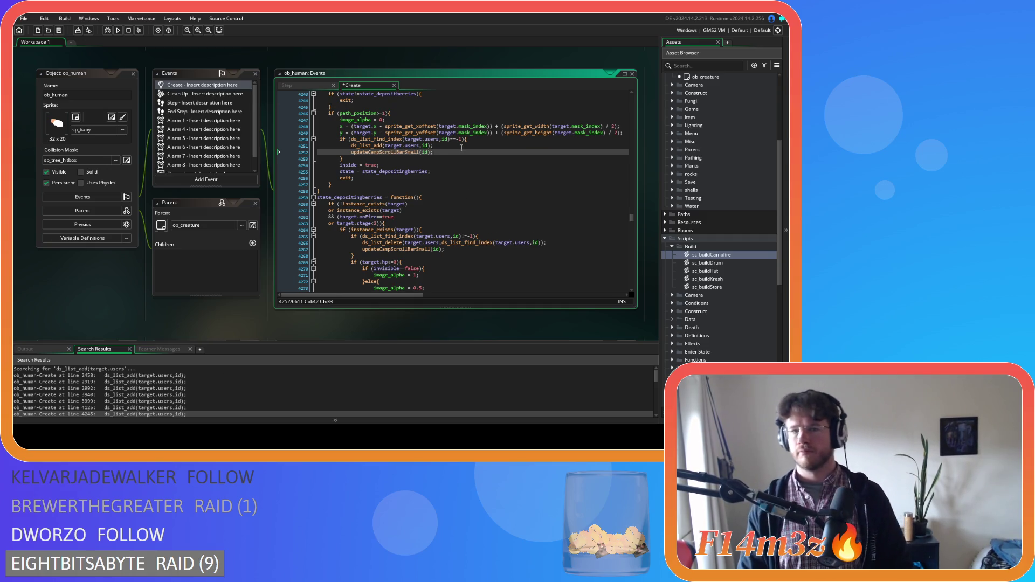
scroll(197, 392, down, 2)
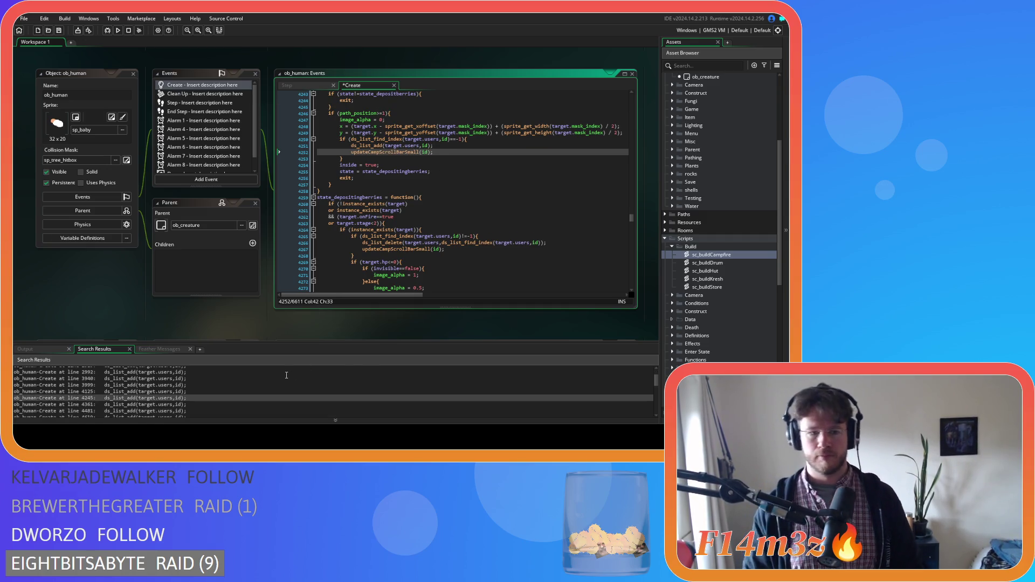
click(203, 386)
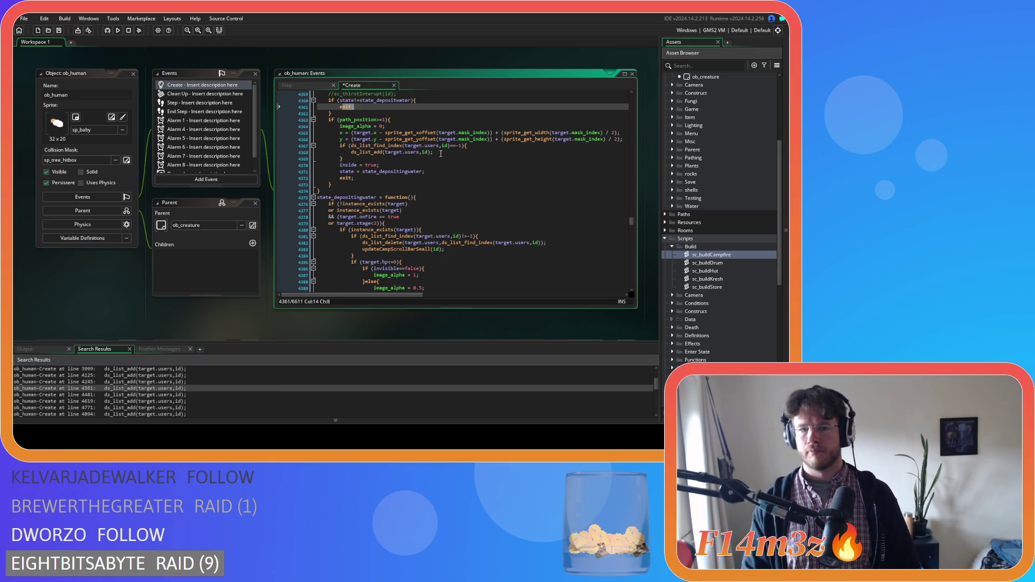
click(443, 151)
key(Return)
text(updateCampScrollBarSmall(id);)
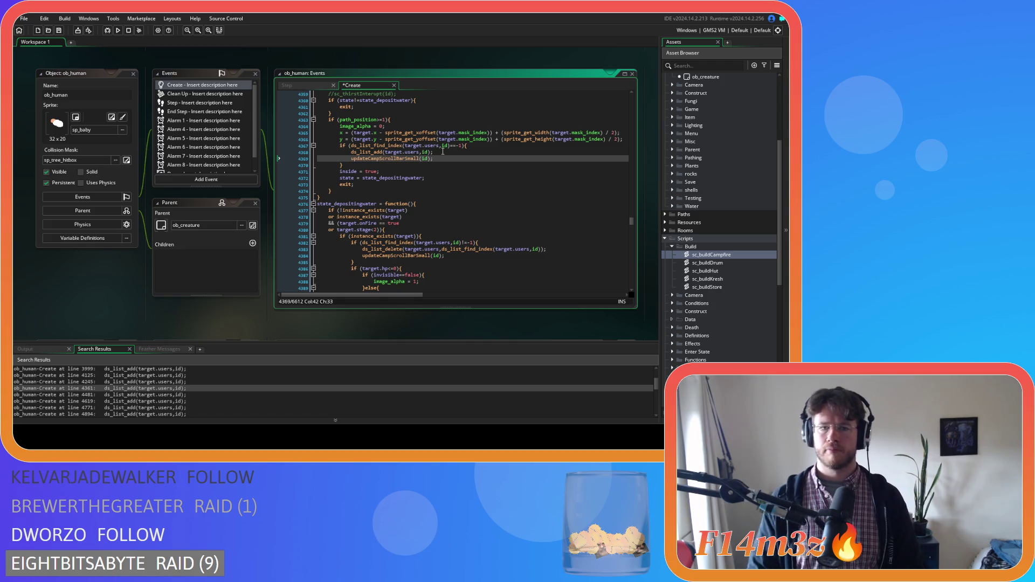
click(190, 394)
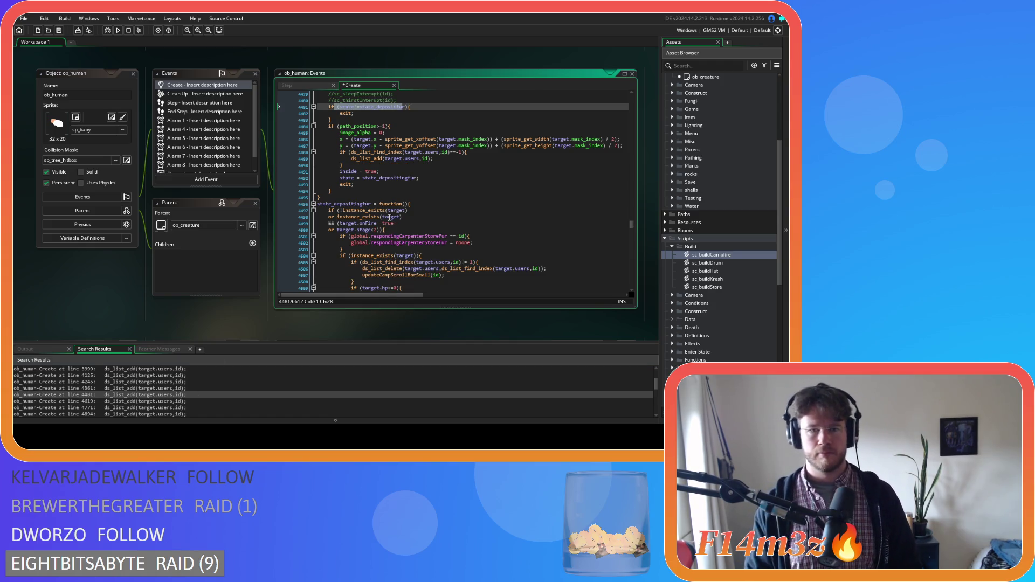
click(440, 158)
key(Return)
text(updateCampScrollBarSmall(id);)
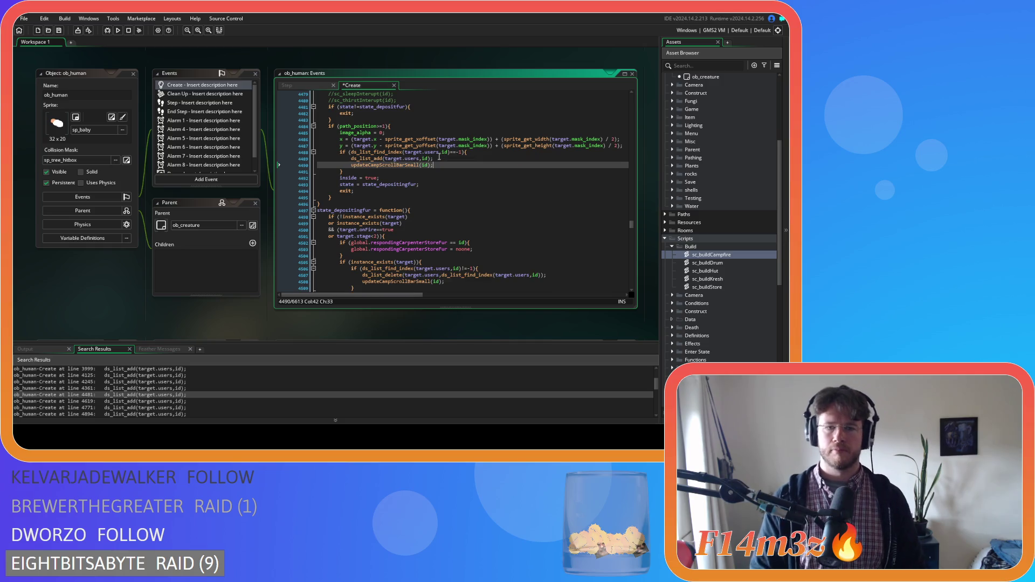
click(190, 401)
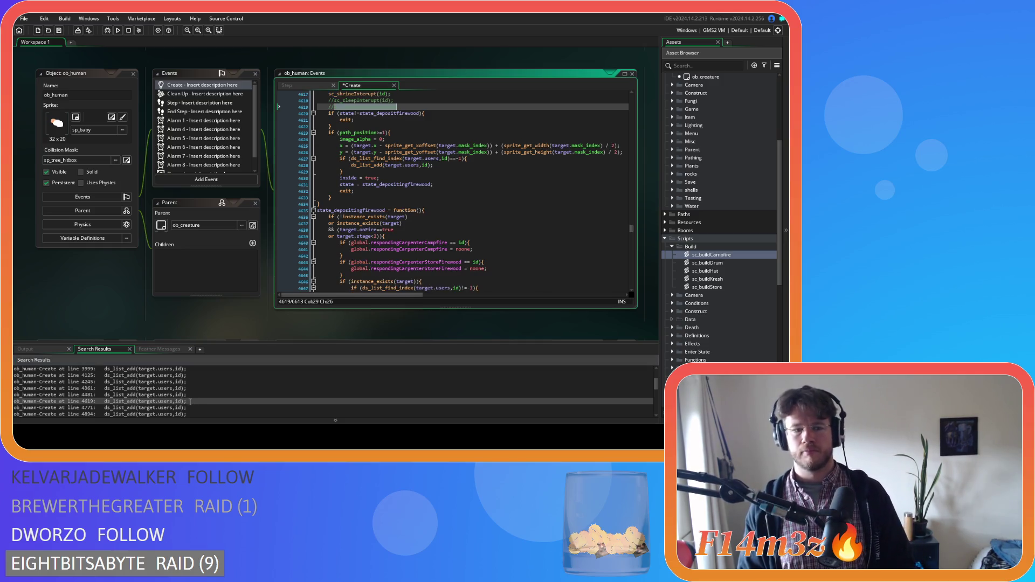
click(448, 164)
key(Return)
text(updateCampScrollBarSmall(id);)
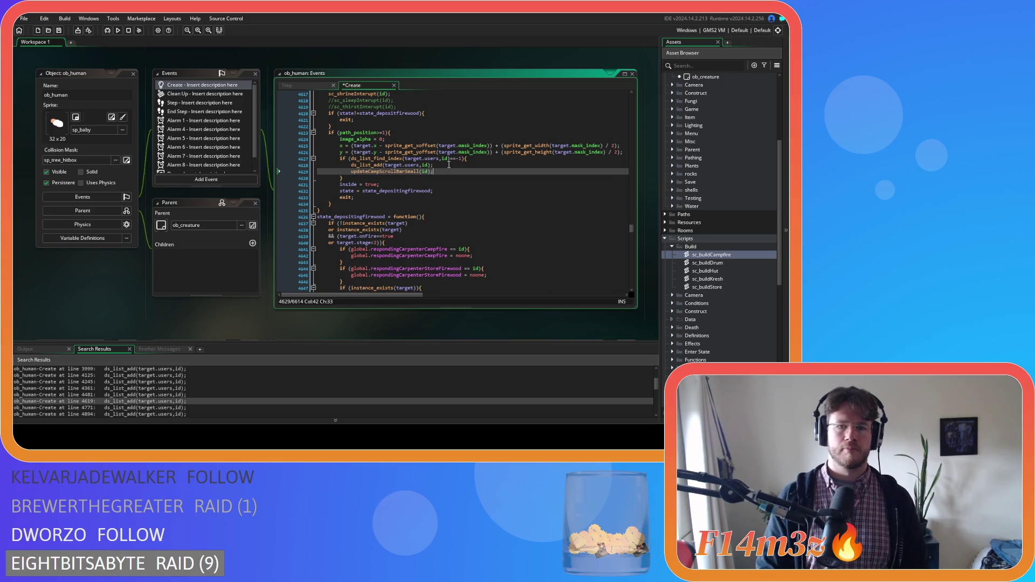
click(183, 407)
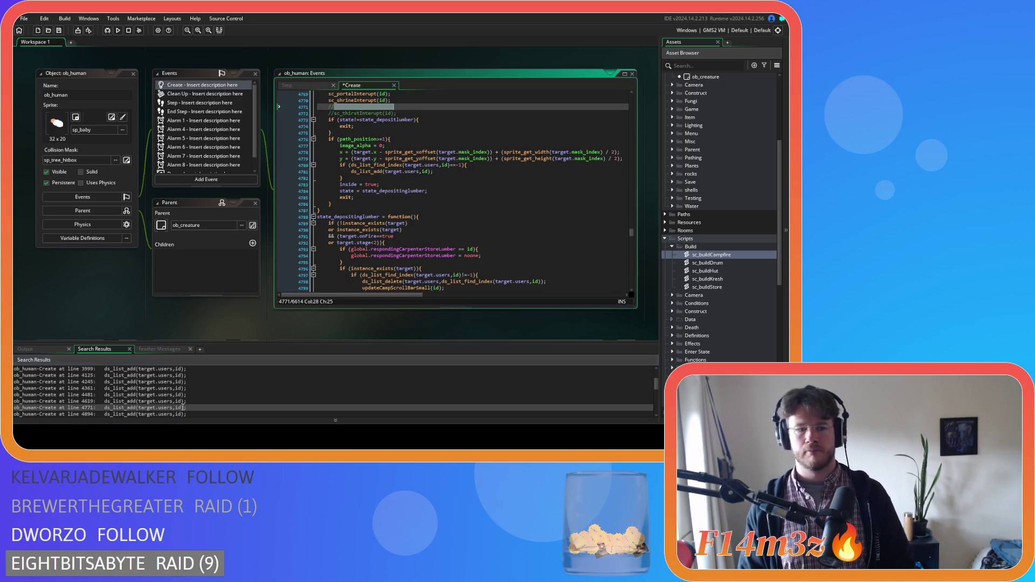
click(443, 173)
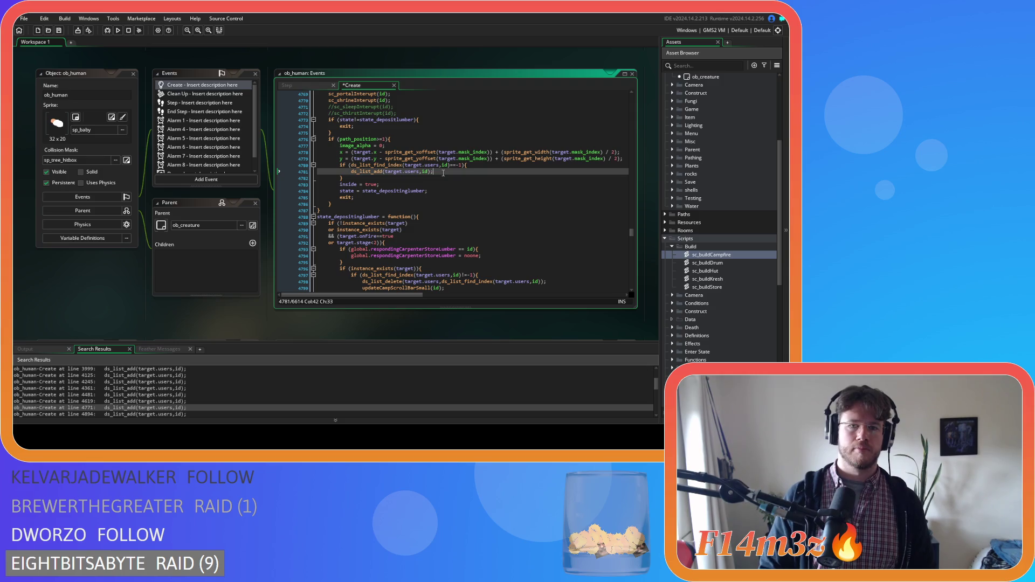
key(Return)
text(updateCampScrollBarSmall(id);)
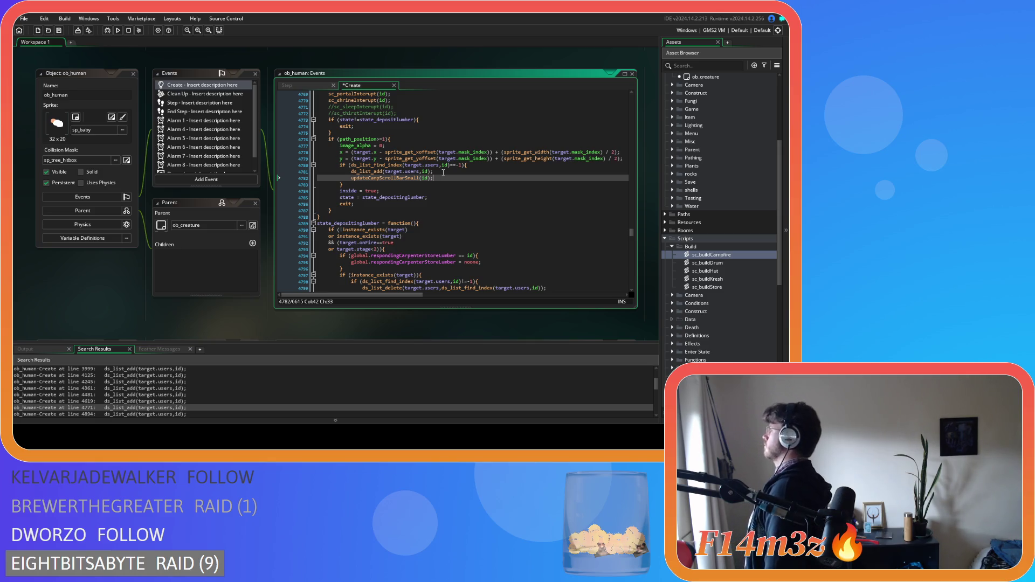
- Insert updateCampScrollBarSmall(id); after the ds_list_add at search matches 5376, 5518 and 5659
key(F3)
key(F3)
key(F3)
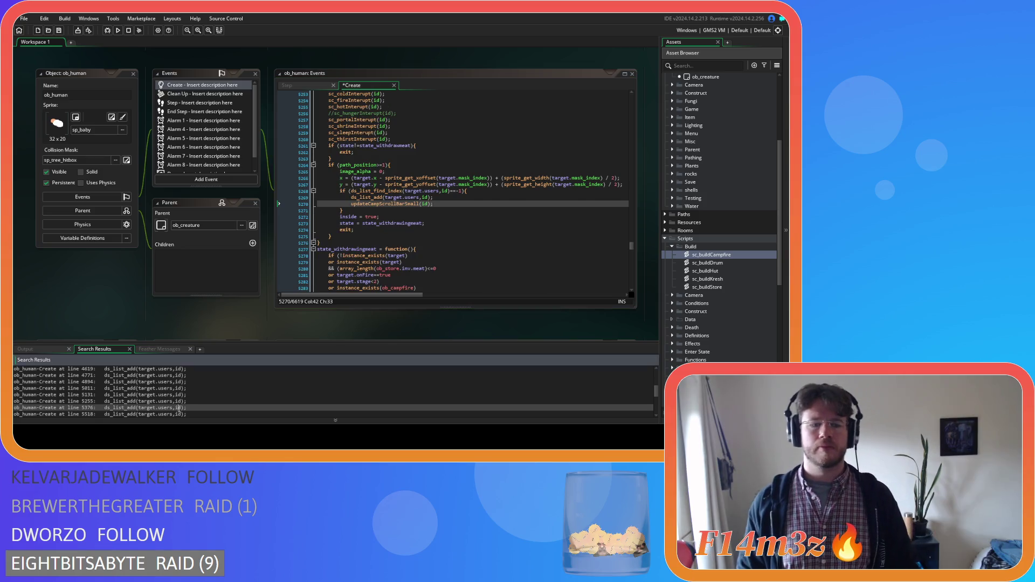
click(439, 203)
key(Return)
key(ctrl+v)
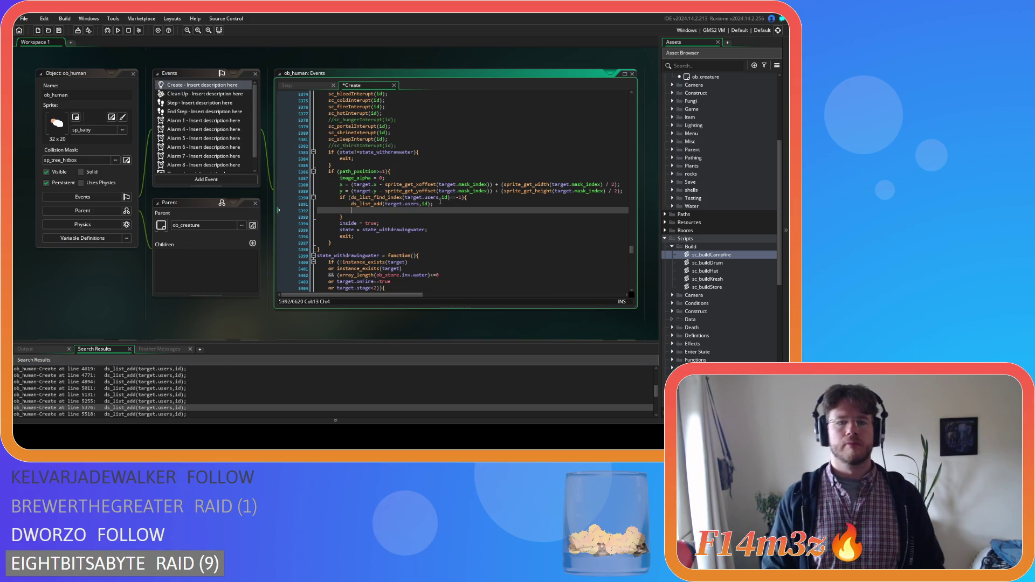
double_click(197, 414)
click(447, 212)
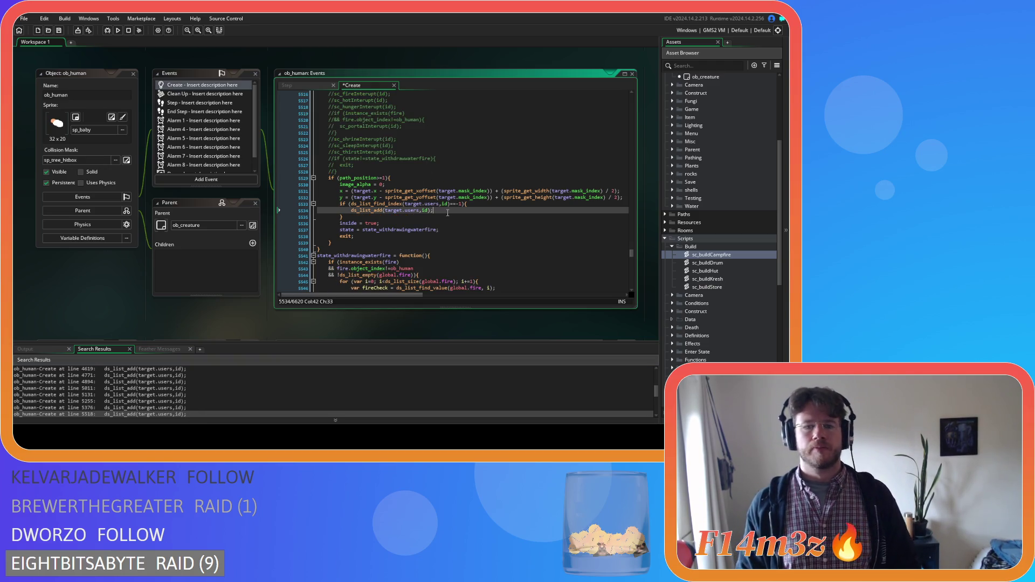
key(Return)
text(updateCampScrollBarSmall(id);)
scroll(203, 377, down, 2)
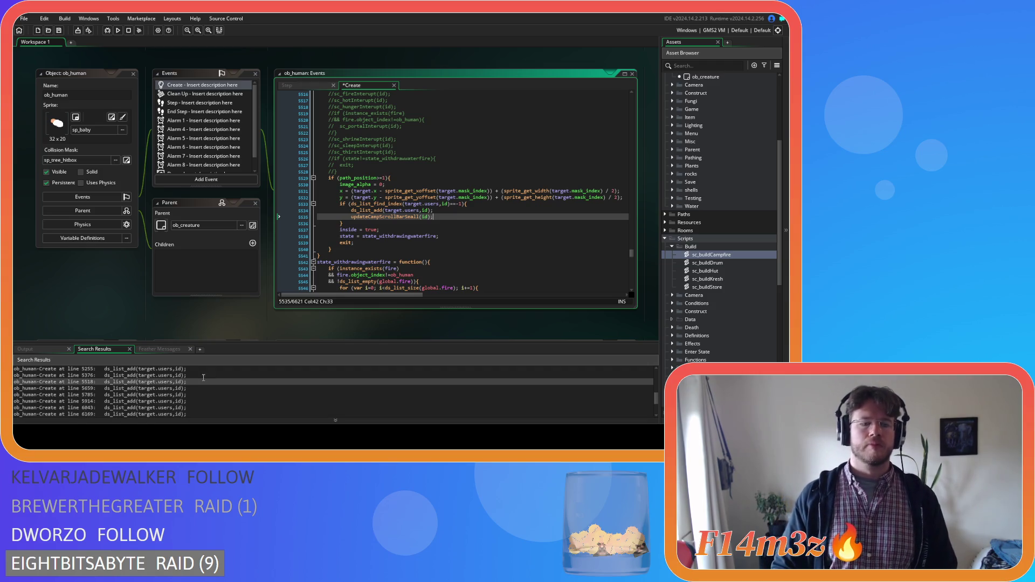
double_click(196, 388)
click(445, 216)
key(Return)
key(ctrl+v)
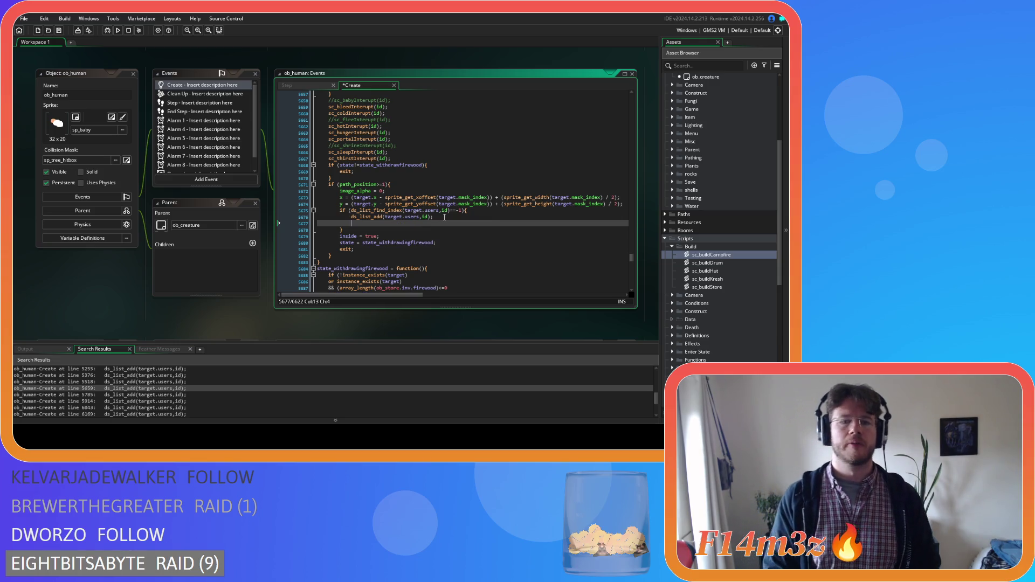
- Insert the same call after the ds_list_add at matches 5785, 5914, 6043 and 6169
double_click(202, 394)
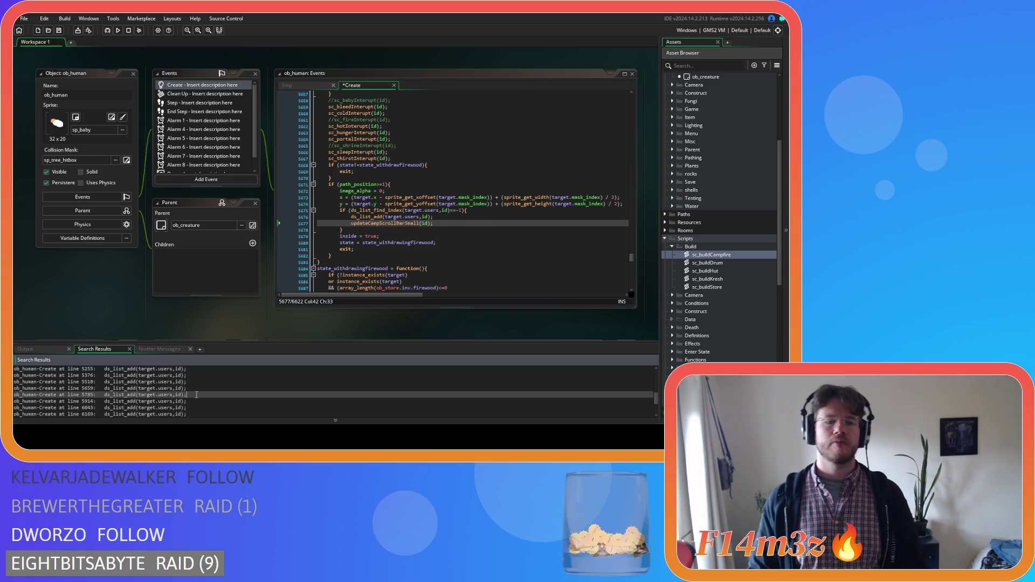
click(443, 223)
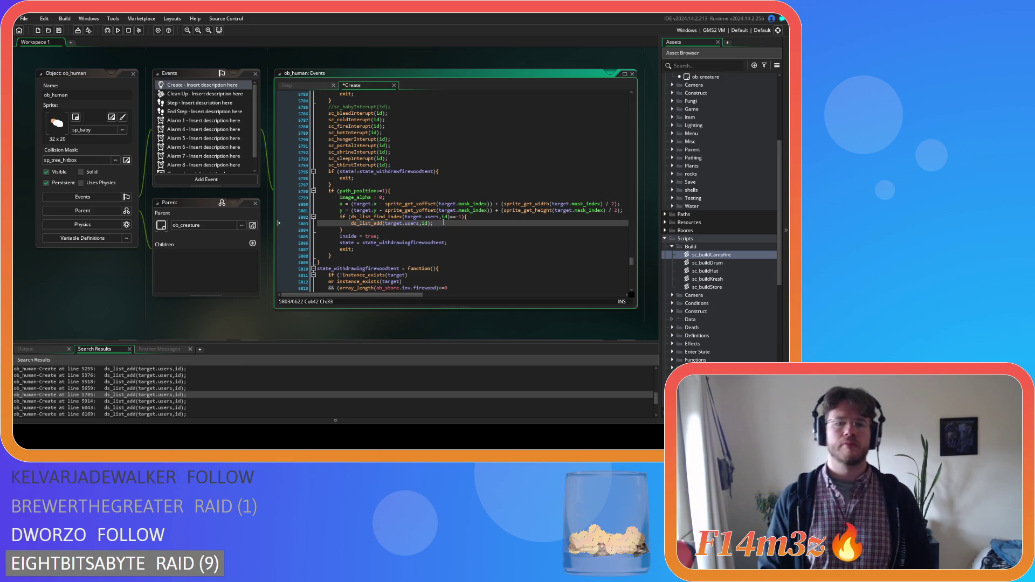
key(Return)
text(updateCampScrollBarSmall(id);)
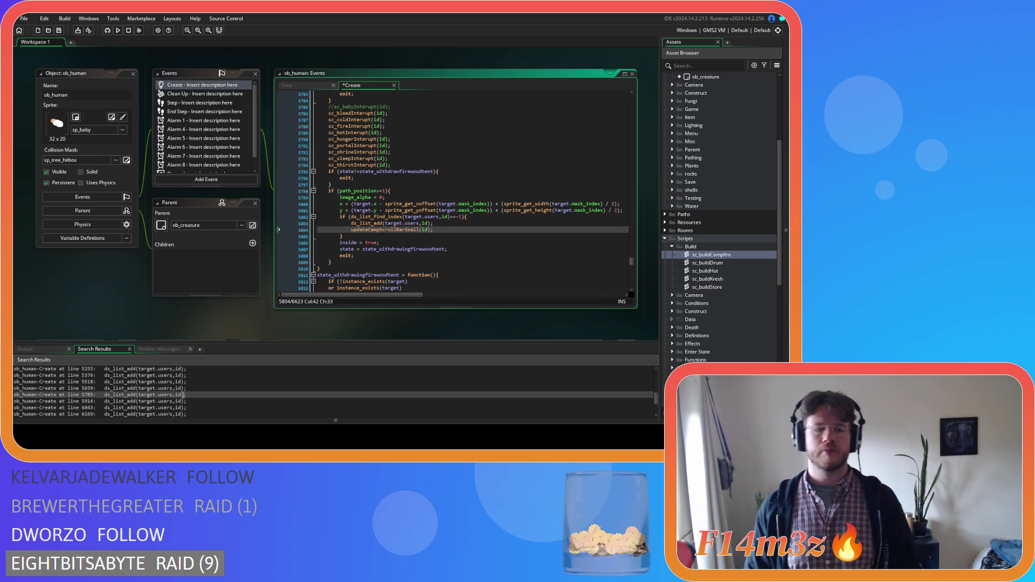
double_click(185, 401)
click(448, 227)
key(Return)
text(updateCampScrollBarSmall(id);)
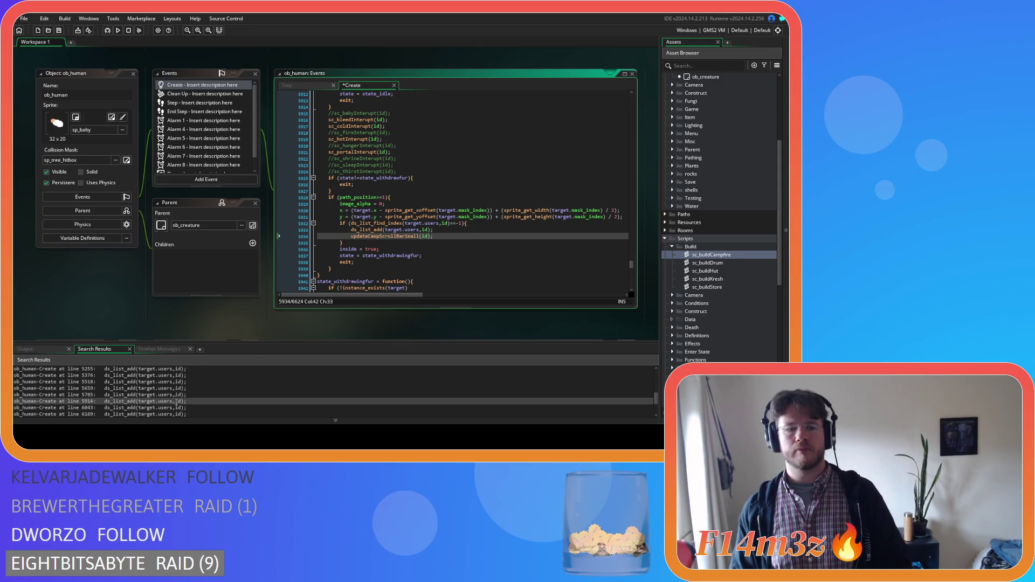
double_click(178, 408)
click(455, 235)
key(Return)
text(updateCampScrollBarSmall(id);)
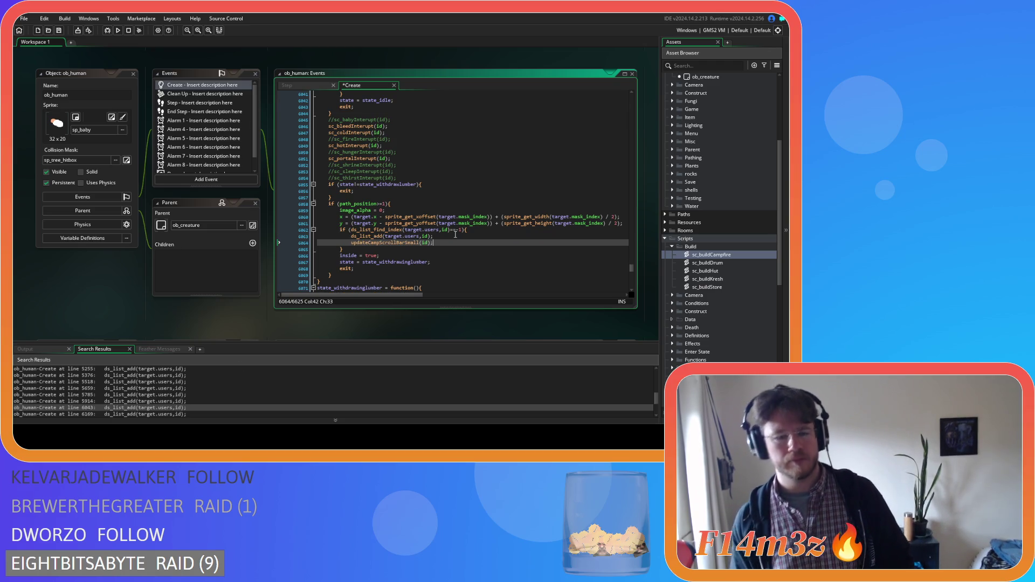
double_click(165, 414)
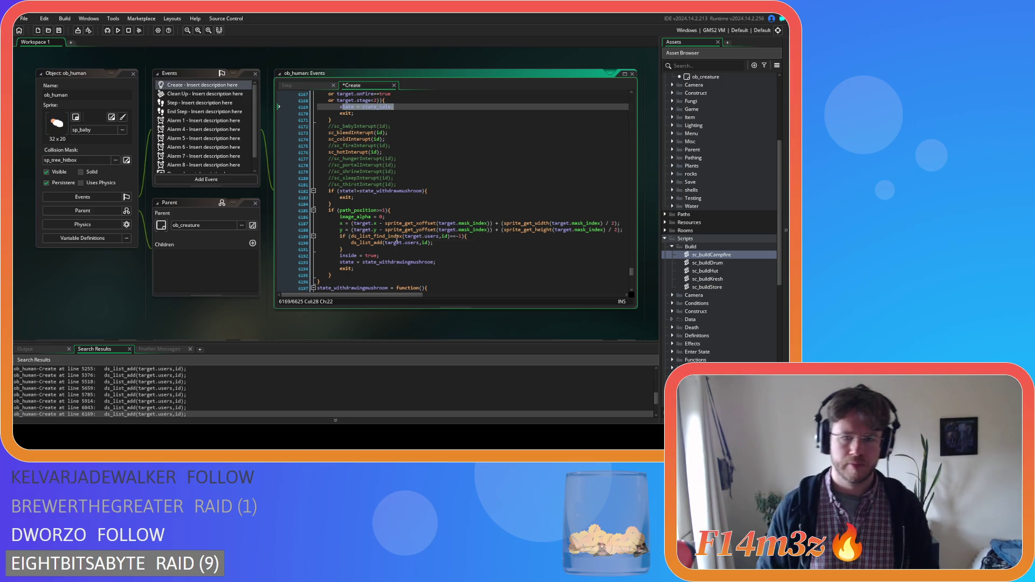
click(456, 243)
key(Return)
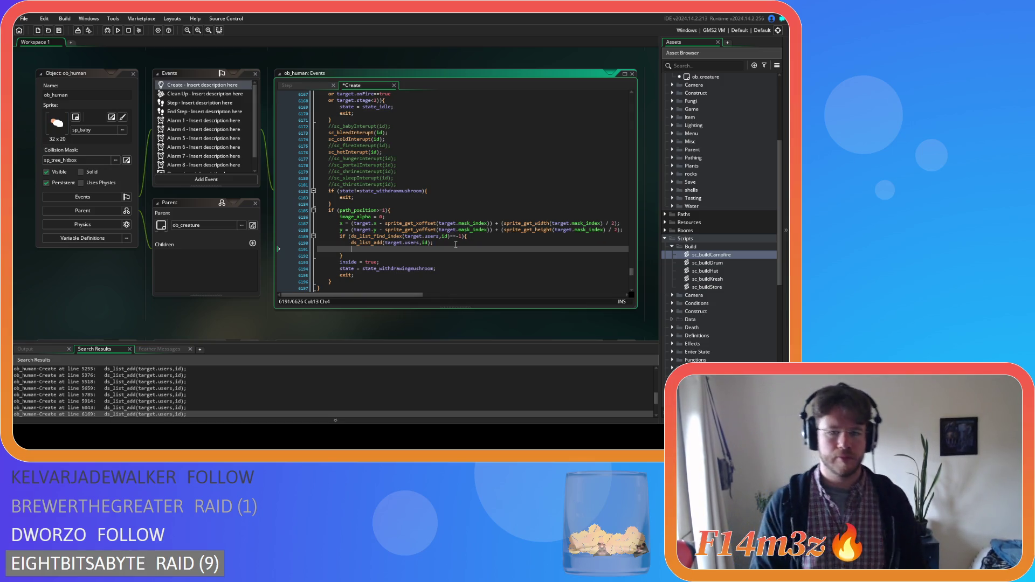
text(updateCampScrollBarSmall(id);)
scroll(243, 386, down, 2)
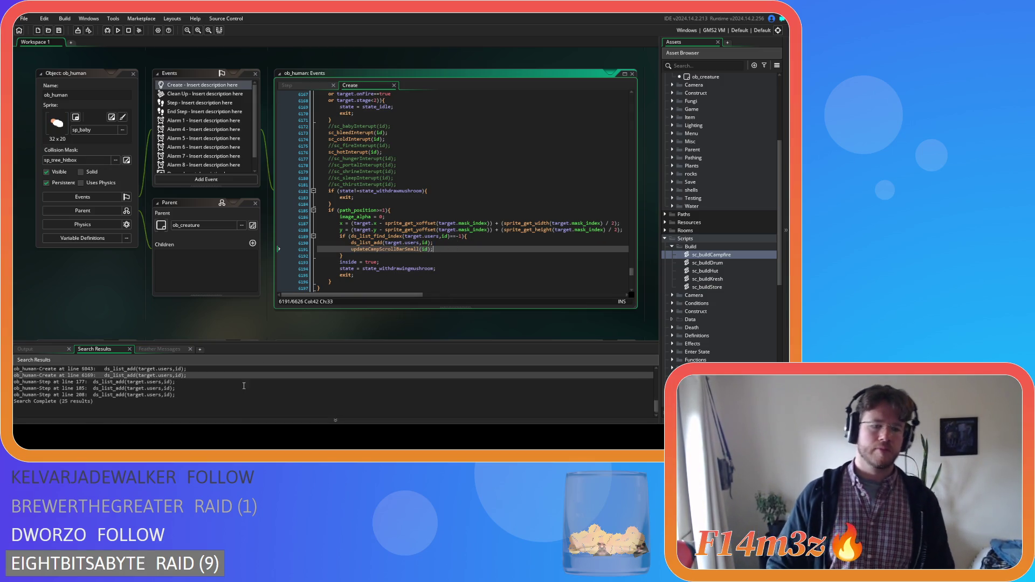
- Add updateCampScrollBarSmall(id); after the campfire and drum ds_list_add lines at Step lines 177 and 185
double_click(192, 381)
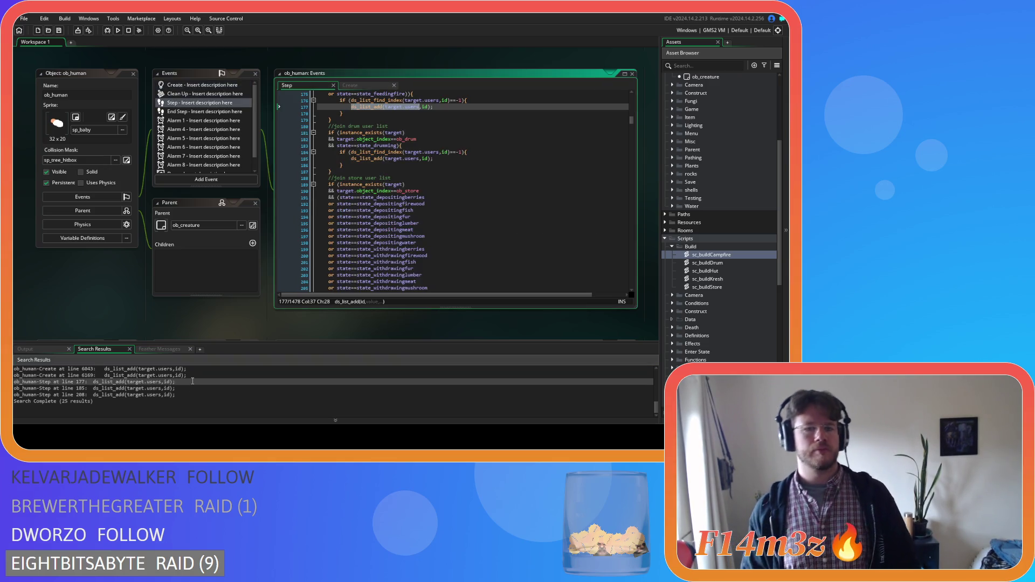
click(433, 108)
key(Return)
text(updateCampScrollBarSmall(id);)
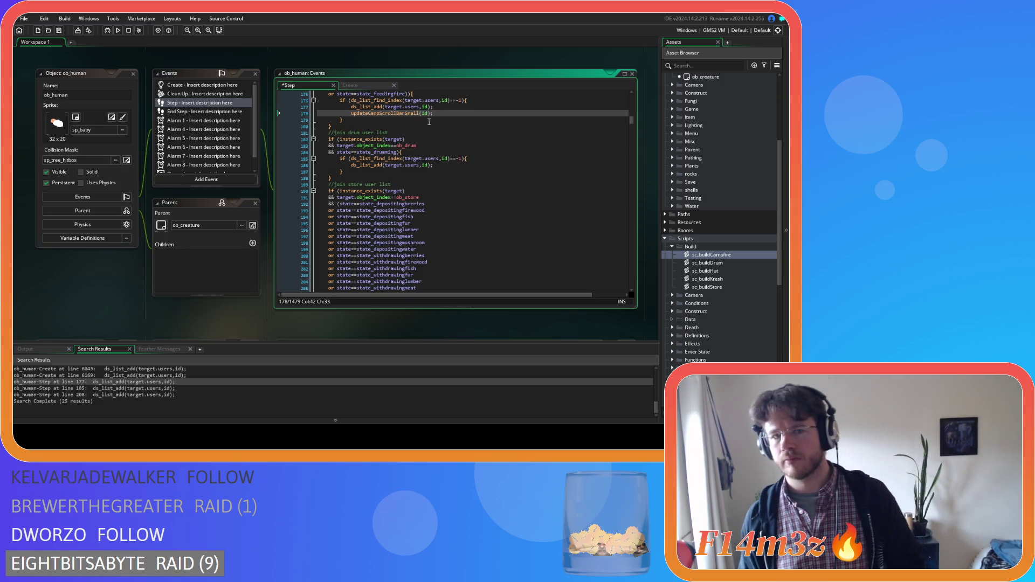
double_click(197, 388)
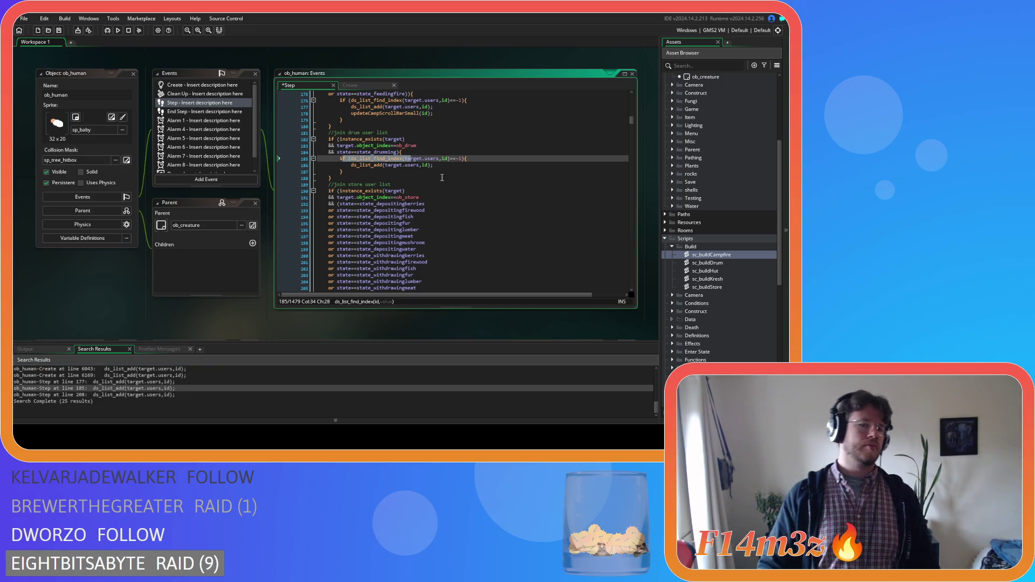
click(458, 166)
key(Return)
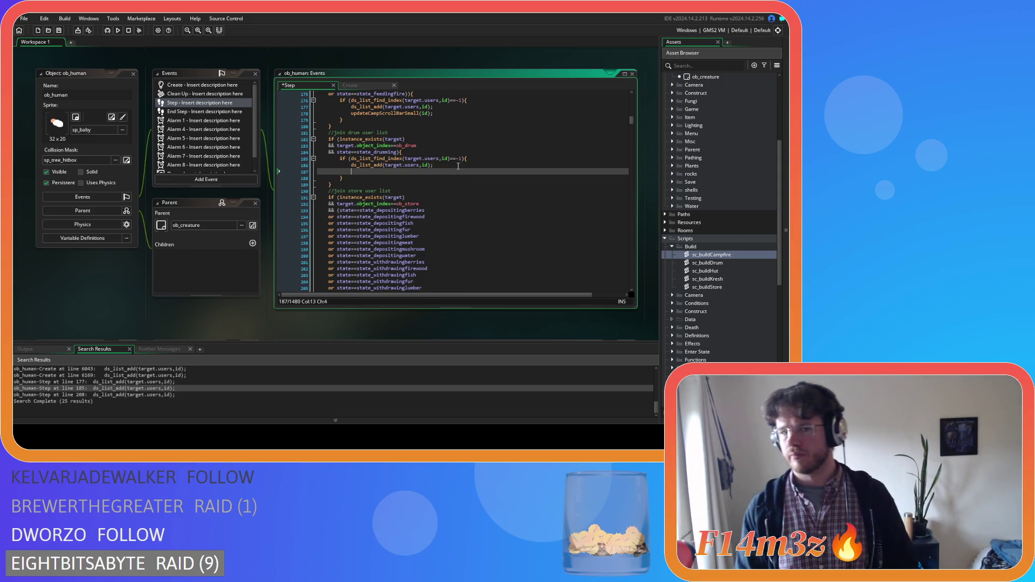
text(updateCampScrollBarSmall(id);)
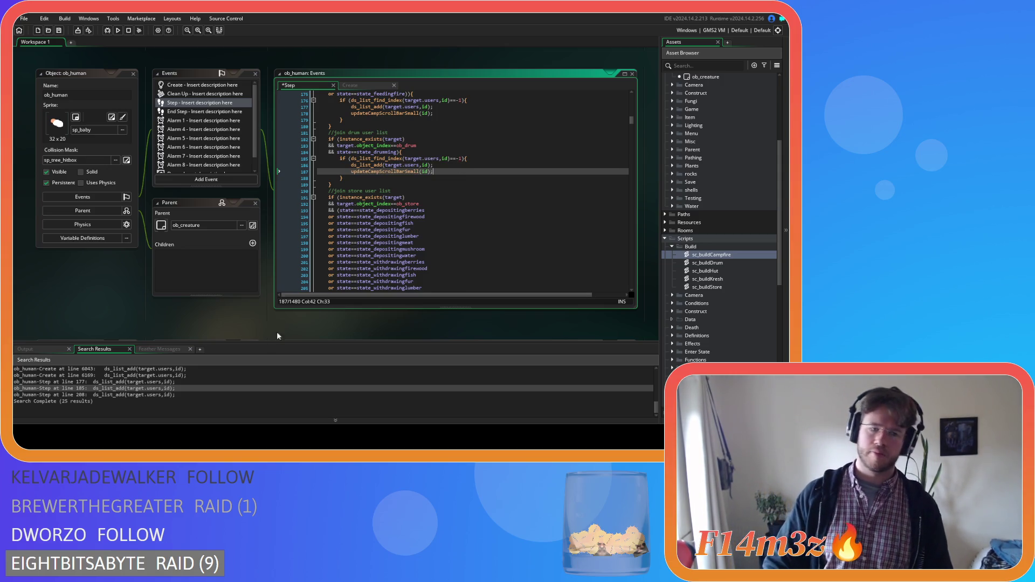
- Add the call after the store ds_list_add at line 208 and save the Step event
double_click(162, 395)
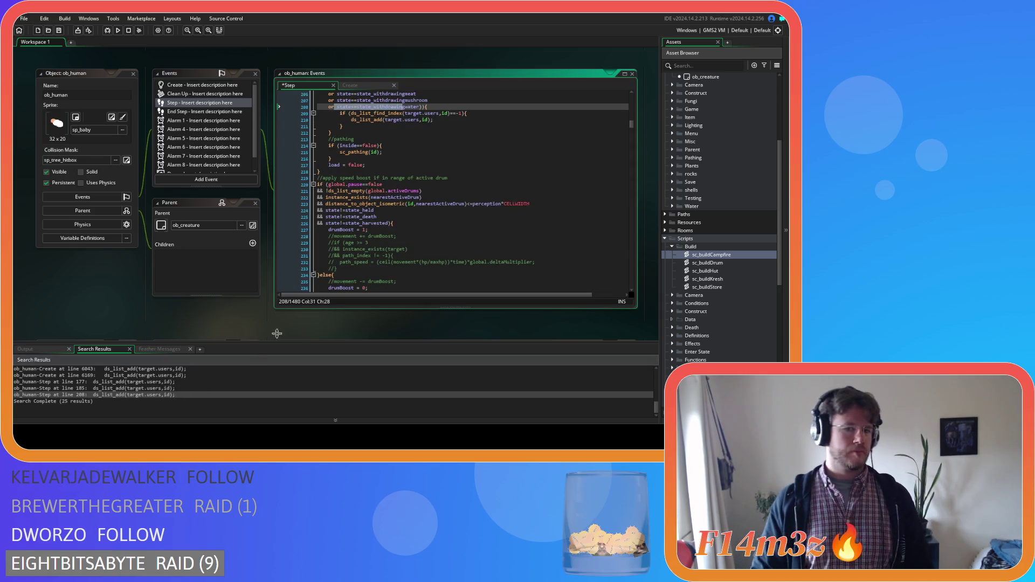
click(448, 119)
key(Return)
text(updateCampScrollBarSmall(id);)
key(ctrl+s)
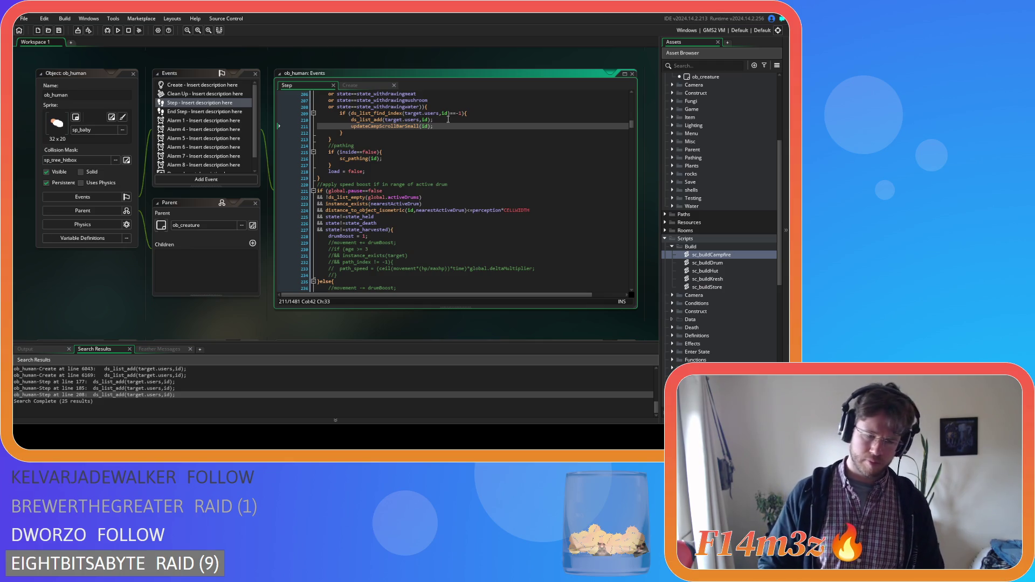
right_click(175, 316)
- Dismiss the workspace context menu and build and run the project with F5
mouse_move(192, 329)
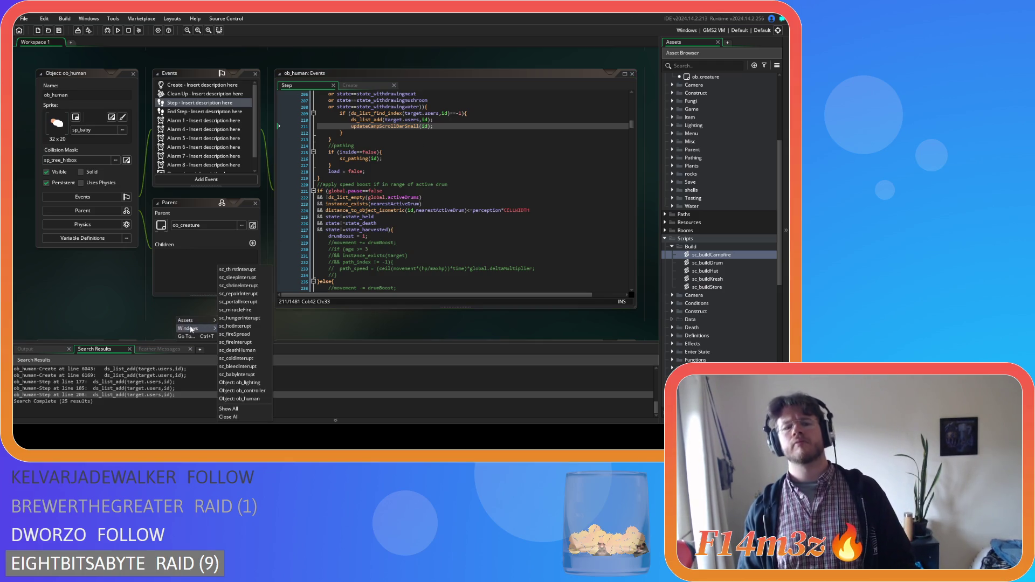
click(117, 325)
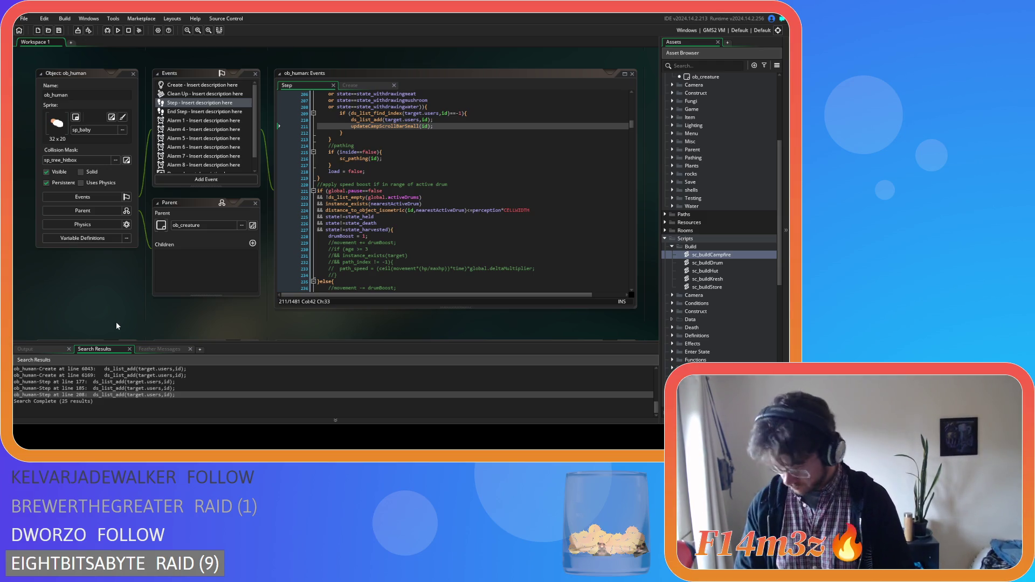
key(F5)
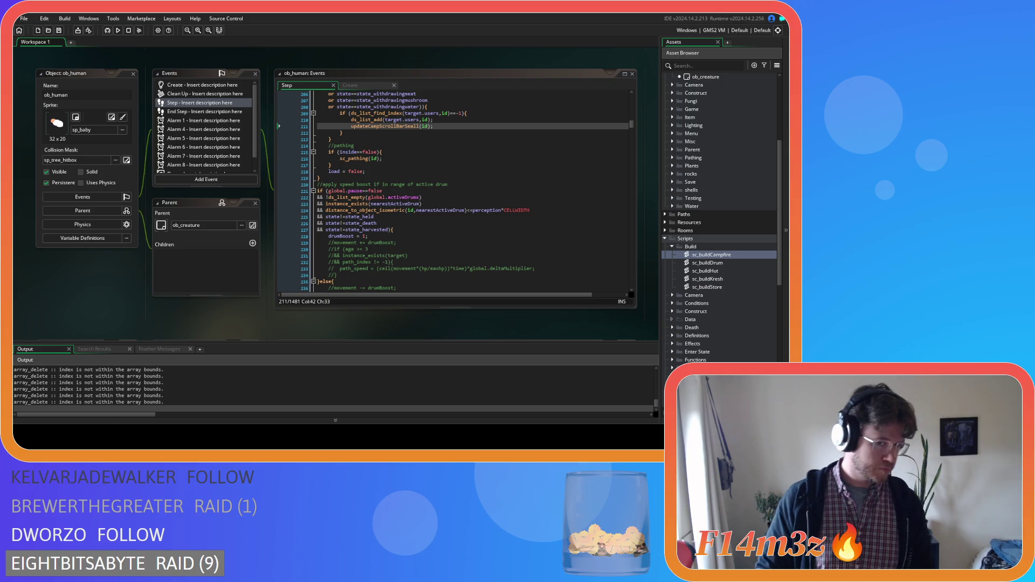
- In the running game, fast-forward at 8x then back to 1x, close the Camp window and request quit
key(alt+Tab)
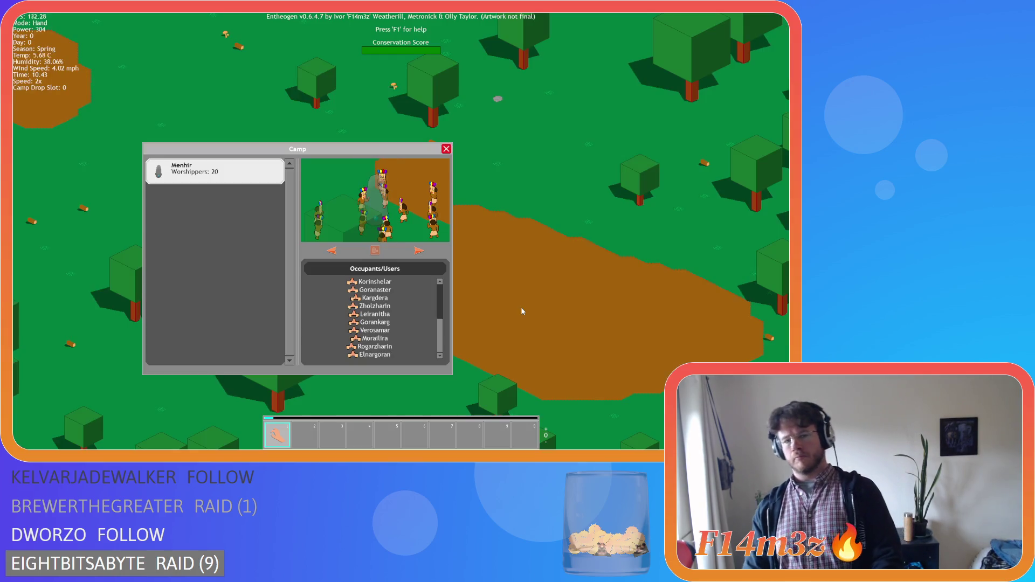
key(f)
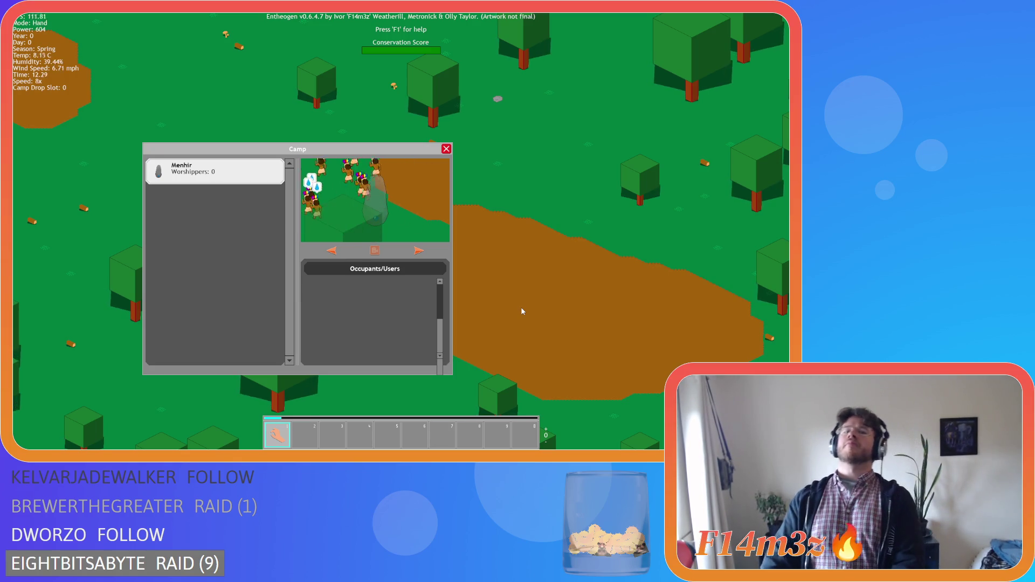
key(f)
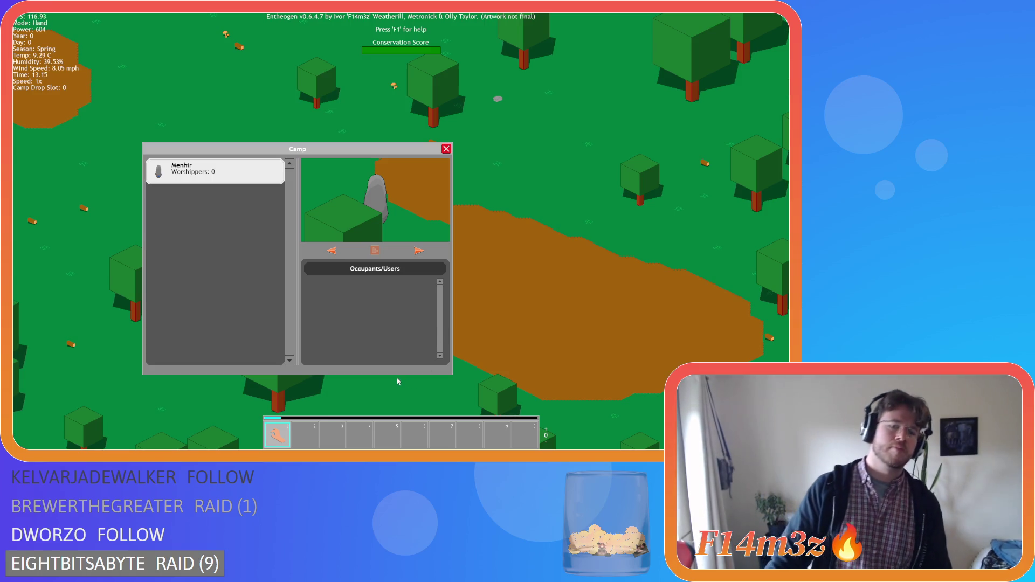
key(Escape)
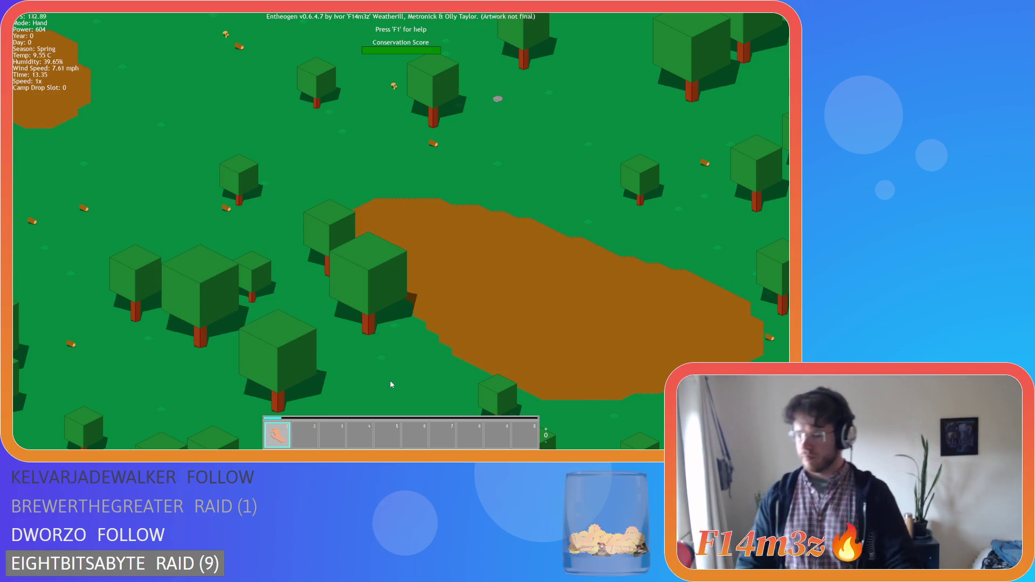
key(Escape)
- Confirm quitting the game and open the sc_updateCampScrollBarSmall script
key(y)
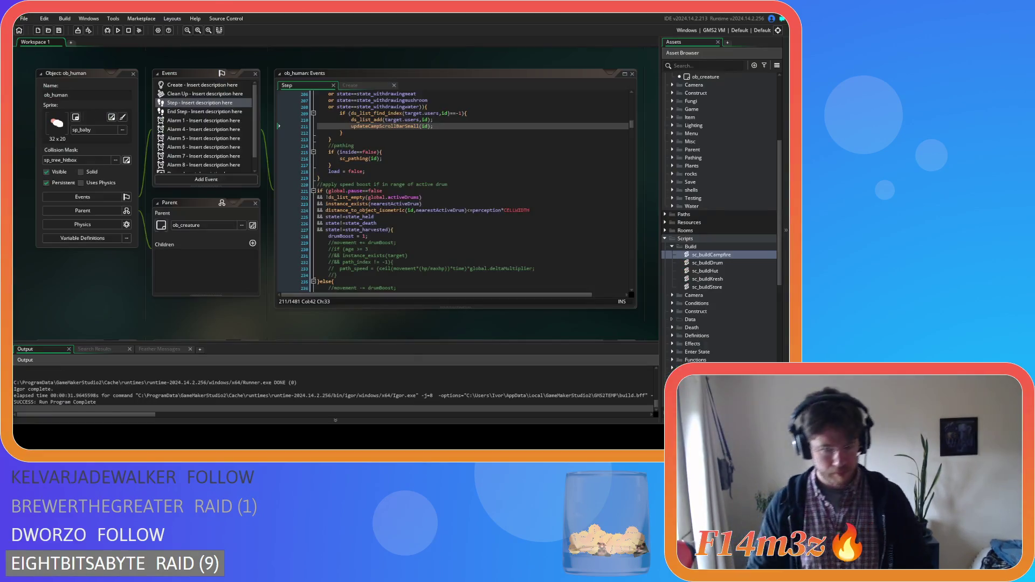
scroll(714, 318, down, 5)
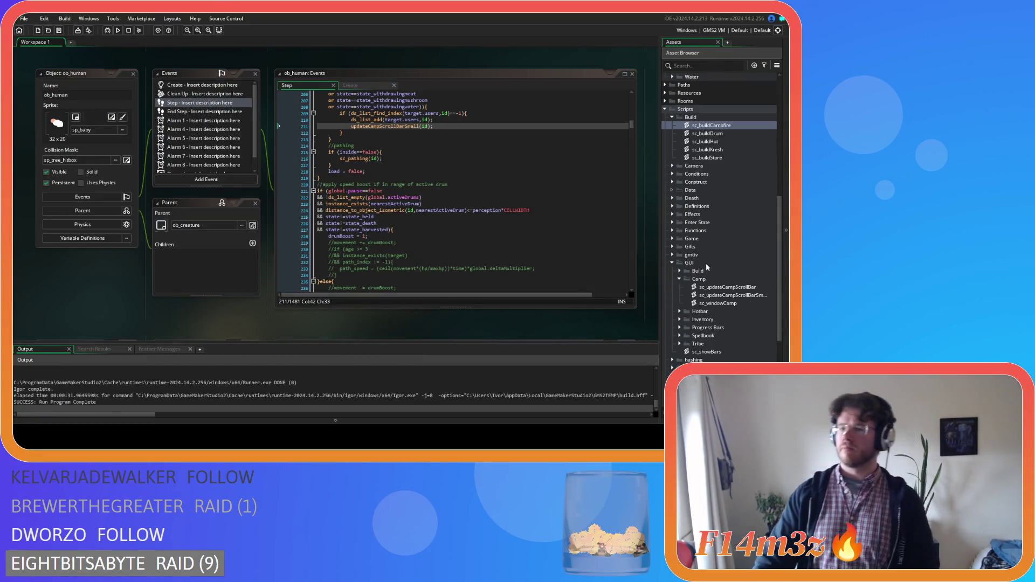
double_click(712, 295)
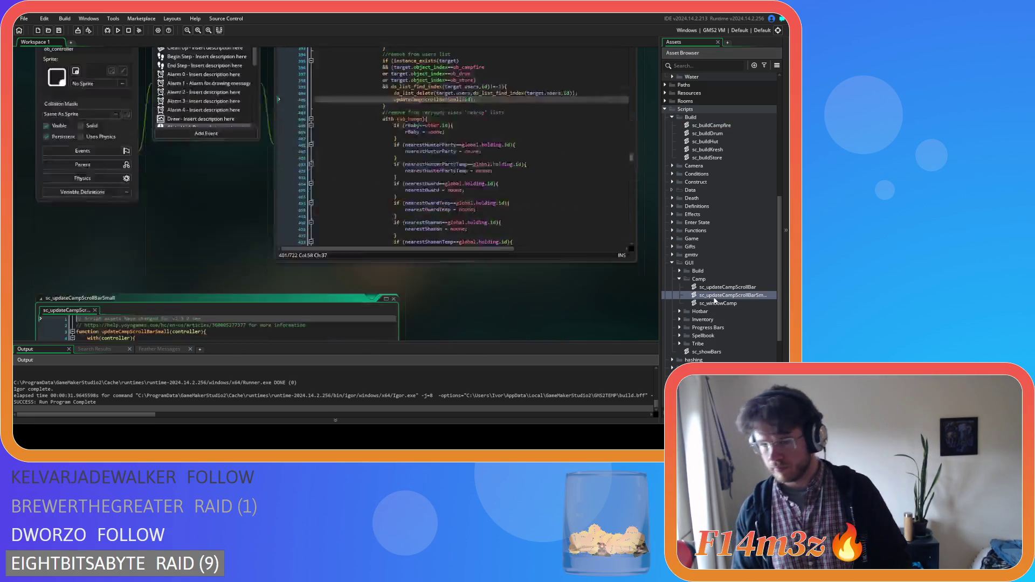
click(305, 159)
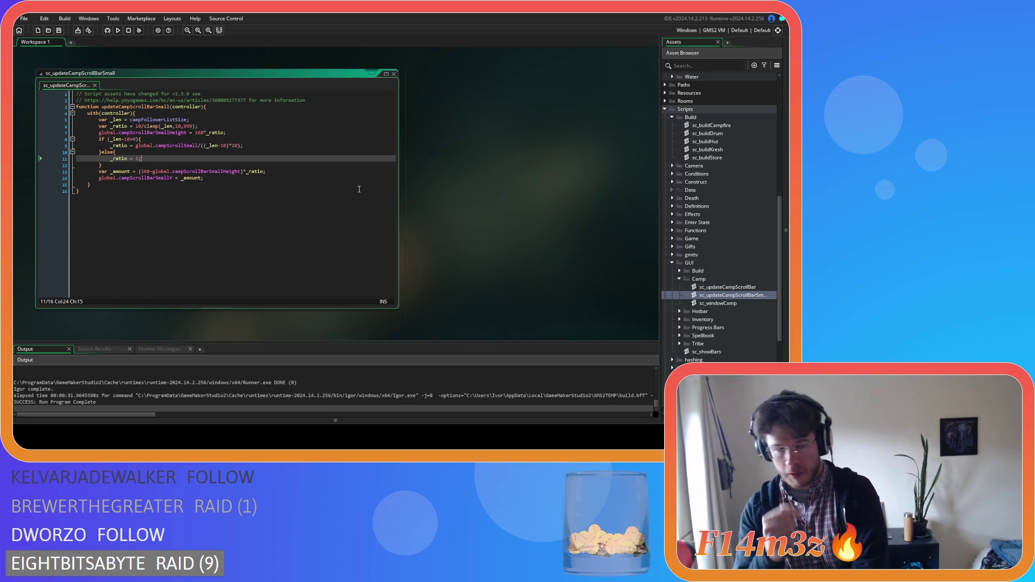
- Insert a new line 5 'campFollowerList =' inside with(controller), then open sc_windowCamp
double_click(152, 119)
key(ctrl+c)
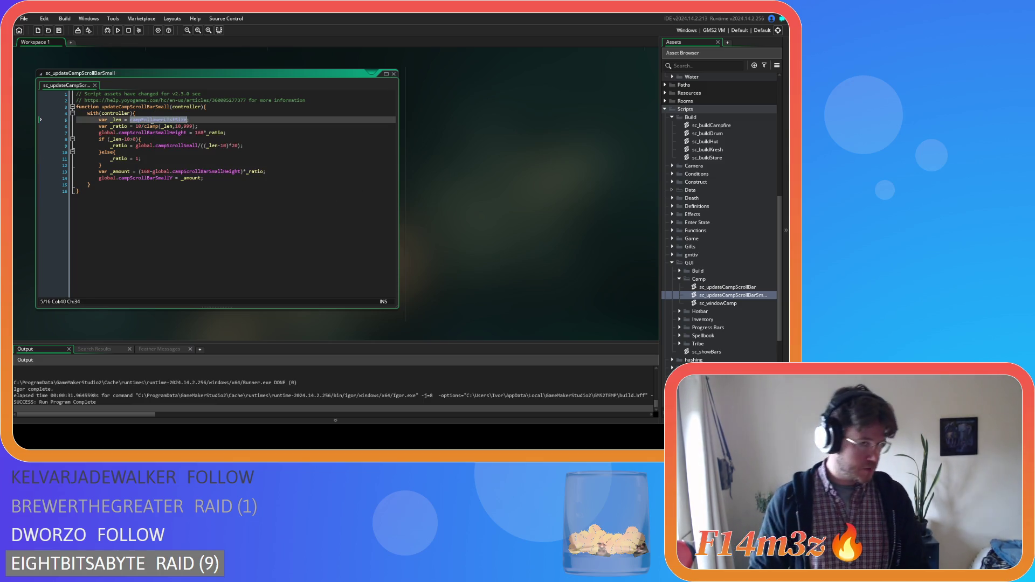
click(155, 112)
key(Return)
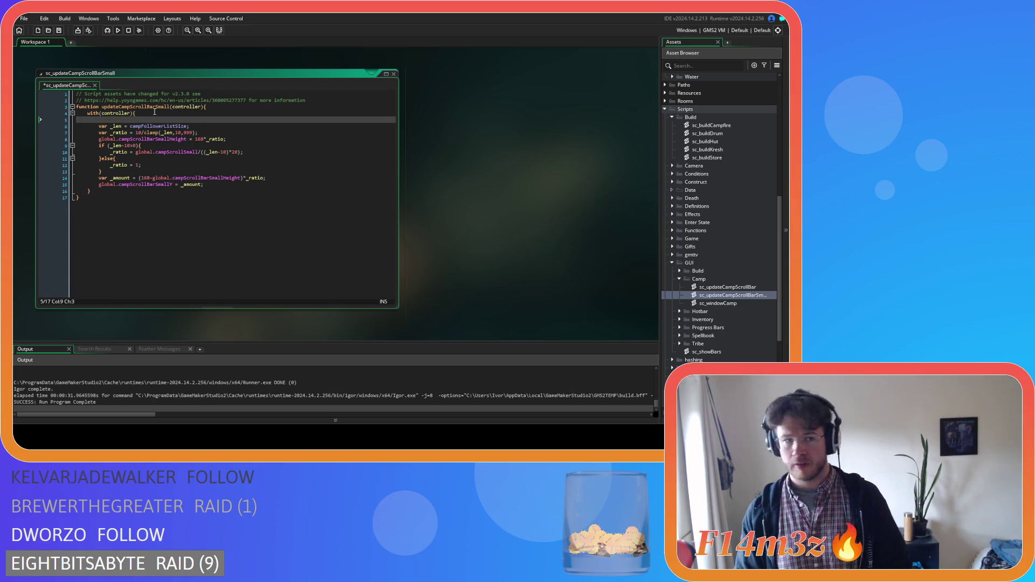
key(ctrl+v)
key(ctrl+z)
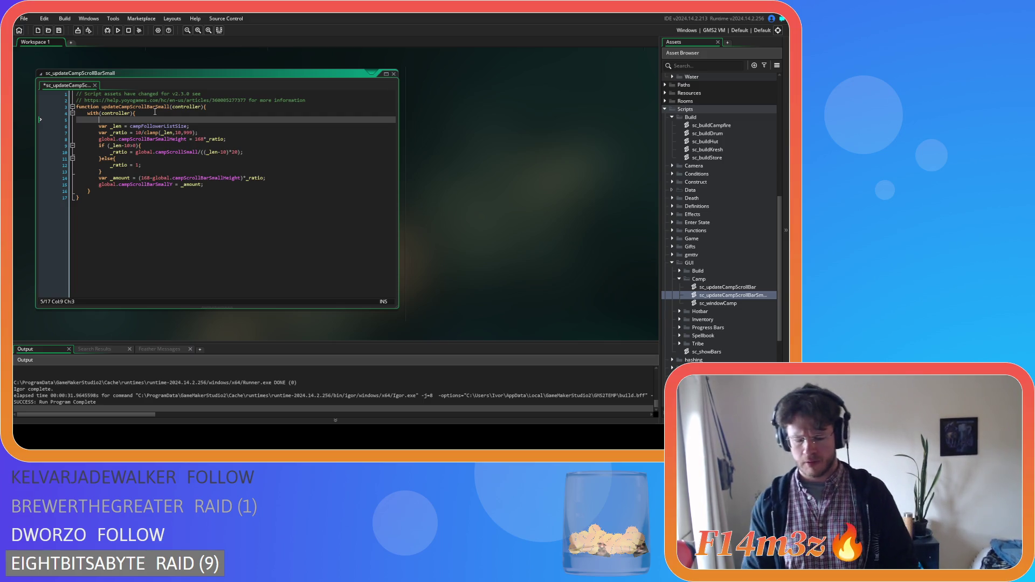
key(ctrl+v)
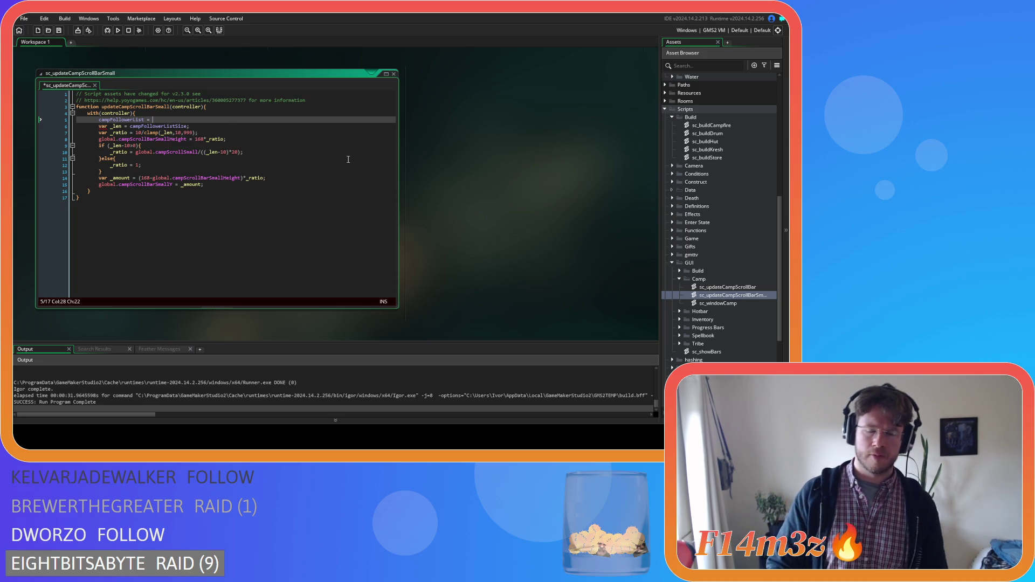
click(734, 304)
double_click(733, 304)
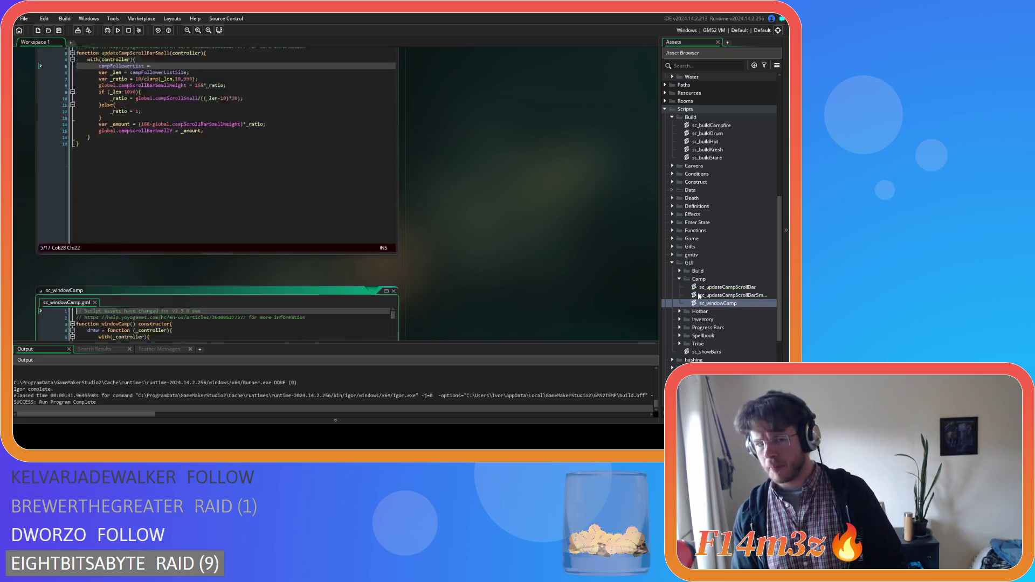
- Copy the campSelected if/else follower branching block near line 170 of sc_windowCamp
scroll(299, 199, down, 3)
scroll(299, 198, down, 20)
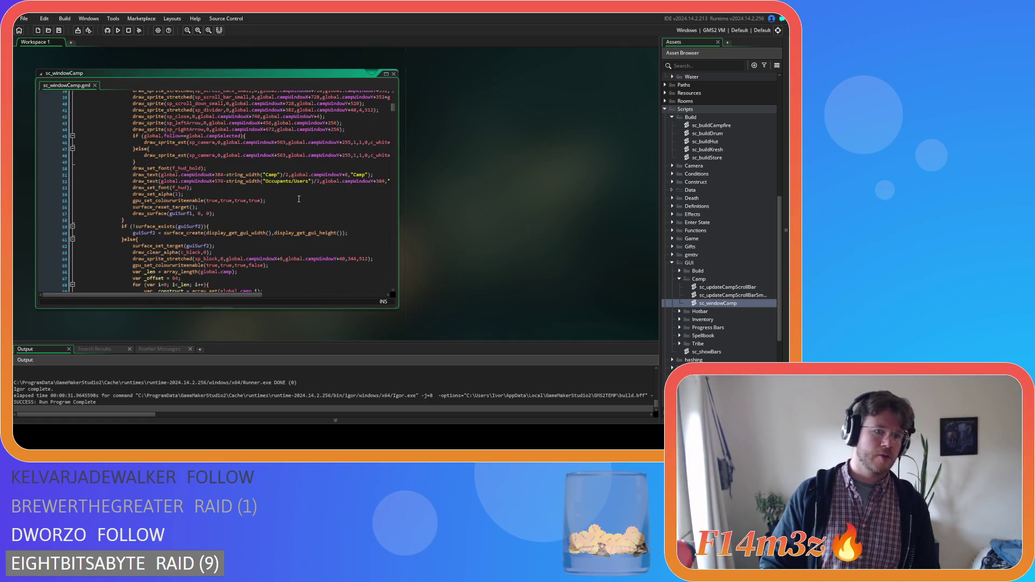
scroll(298, 201, down, 8)
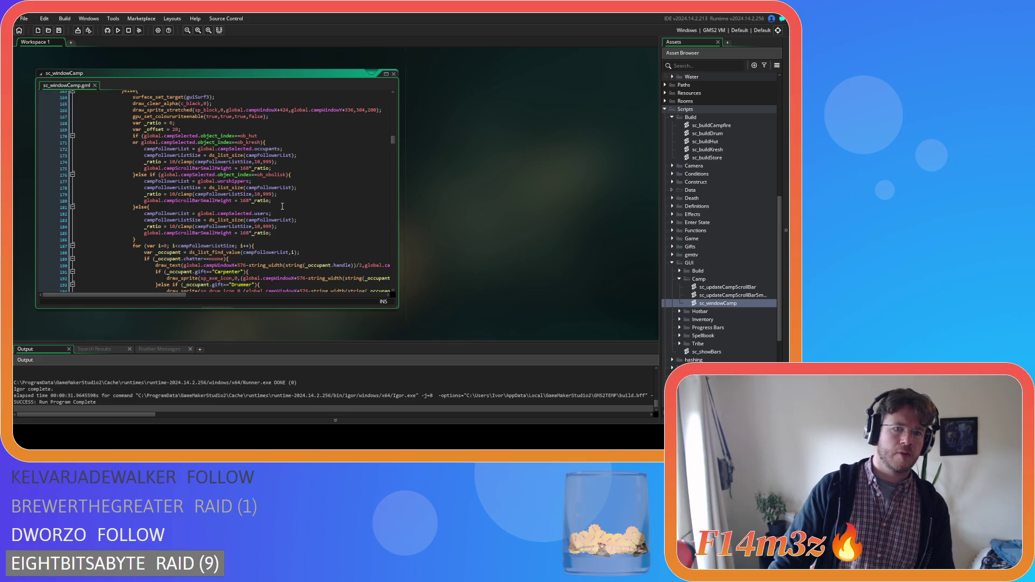
mouse_move(135, 239)
mouse_down()
mouse_move(142, 144)
mouse_move(131, 133)
mouse_up()
right_click(149, 161)
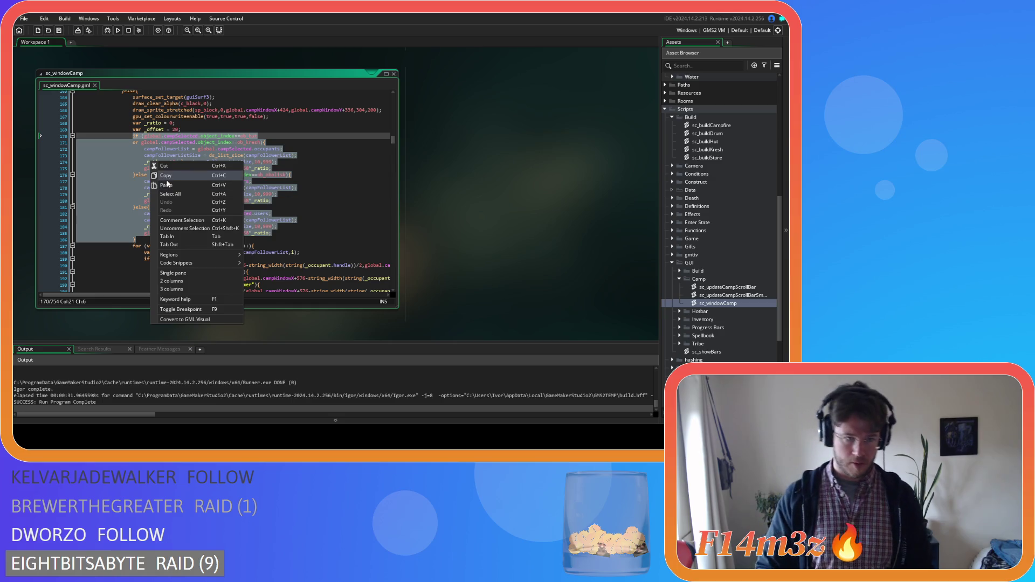
click(167, 183)
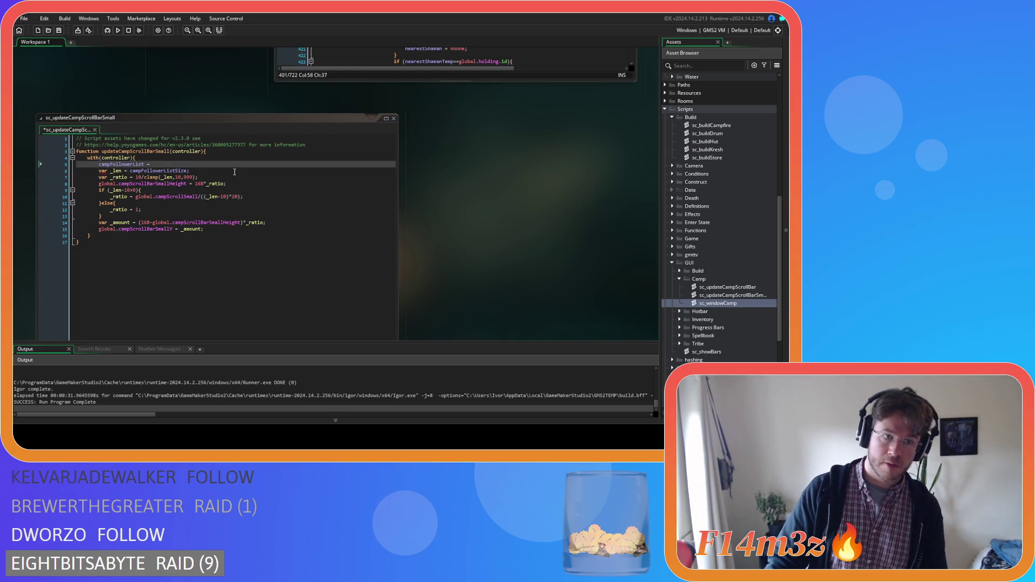
drag(161, 164, 100, 165)
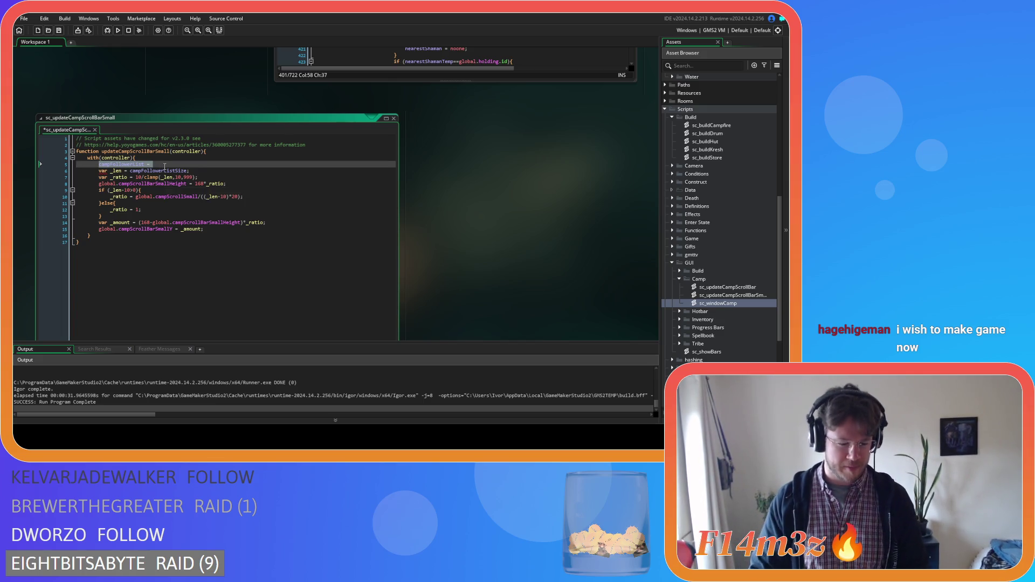
- Replace the 'campFollowerList =' placeholder with the copied branching, outdent lines 6–21 and save
key(ctrl+v)
mouse_move(134, 268)
mouse_down()
mouse_move(41, 250)
mouse_move(41, 169)
mouse_up()
key(shift+Tab)
key(shift+Tab)
key(shift+Tab)
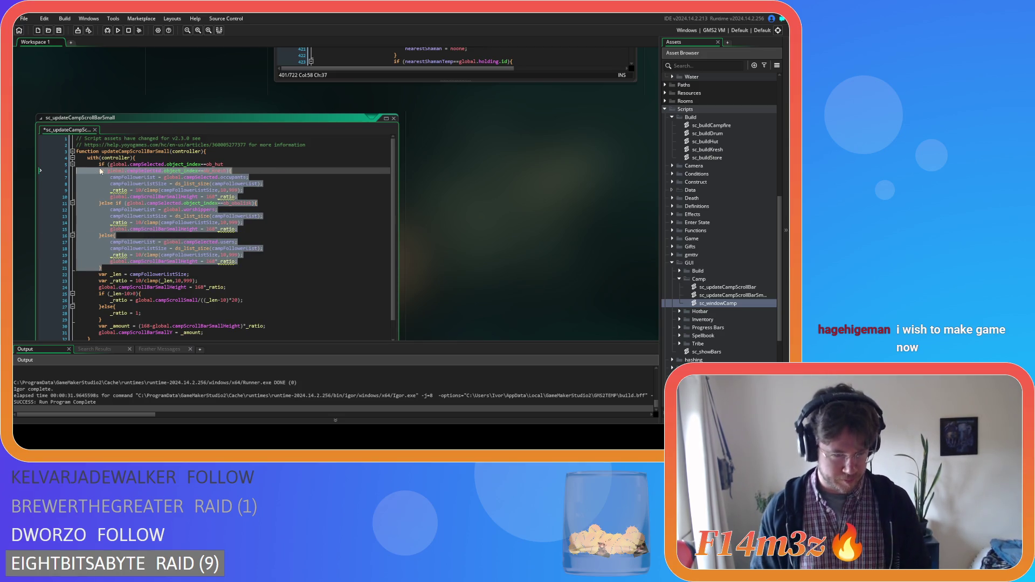
click(135, 203)
key(ctrl+s)
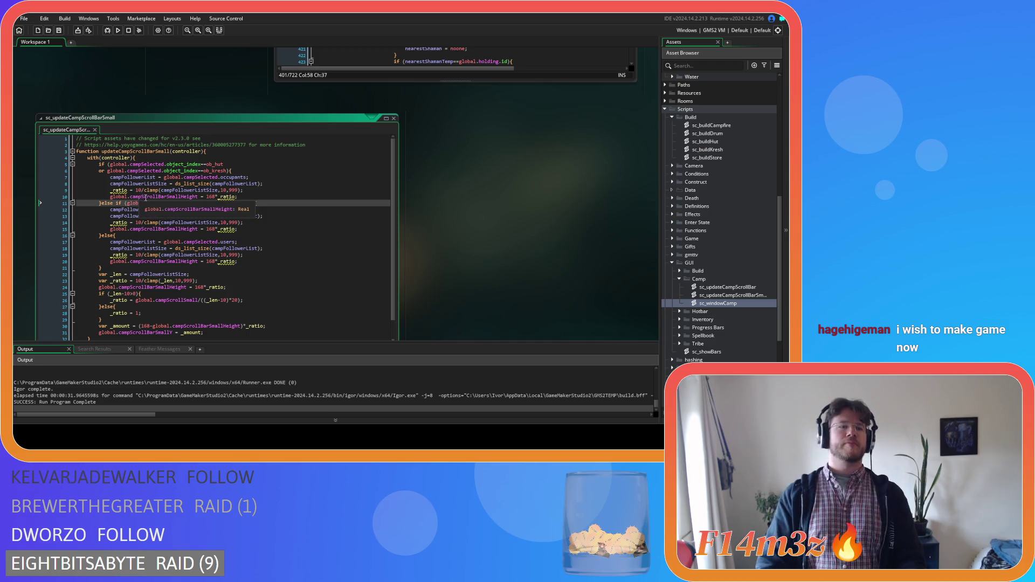
scroll(199, 200, down, 1)
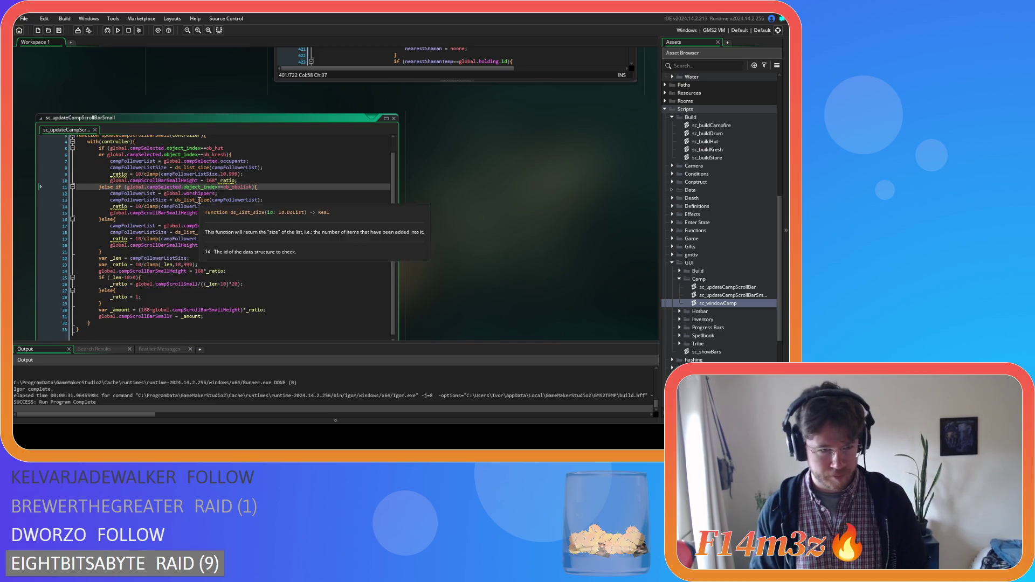
drag(56, 183, 53, 177)
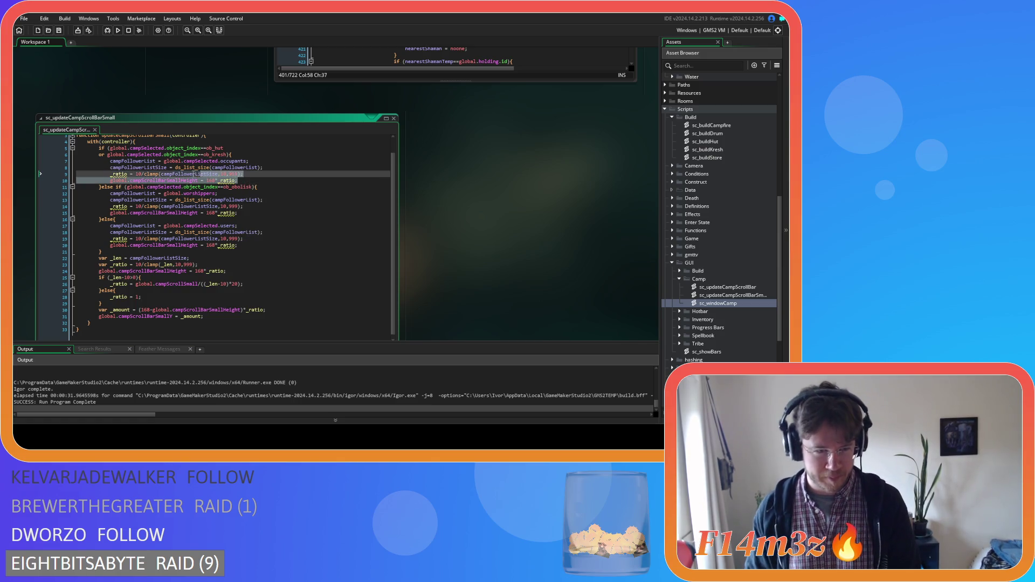
- Delete the _ratio and height lines from the hut, obolisk and users branches, then save
click(54, 178)
drag(53, 176, 53, 173)
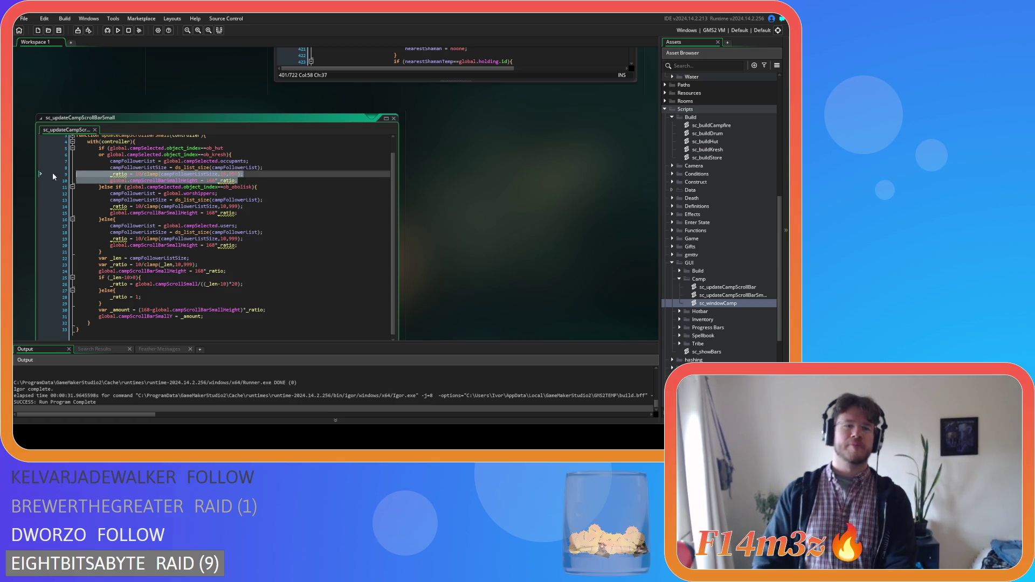
key(Delete)
drag(243, 210, 41, 196)
key(Delete)
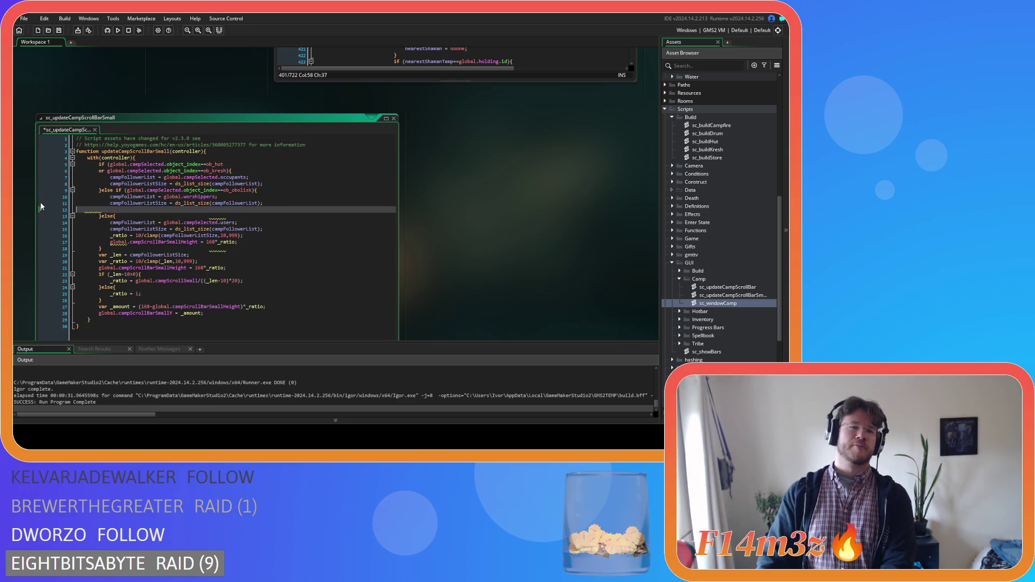
key(Delete)
drag(237, 236, 50, 230)
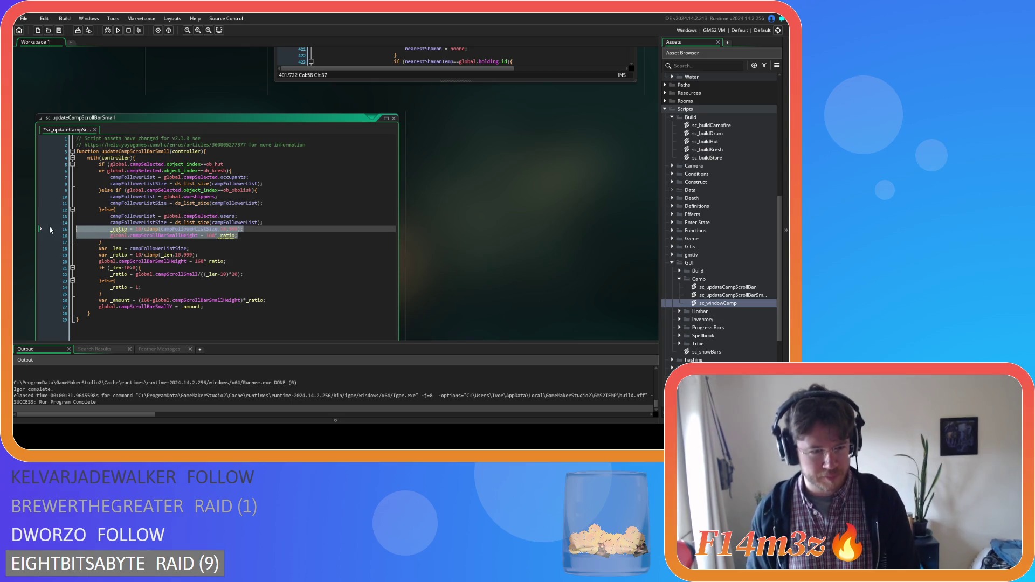
key(BackSpace)
key(BackSpace)
key(ctrl+s)
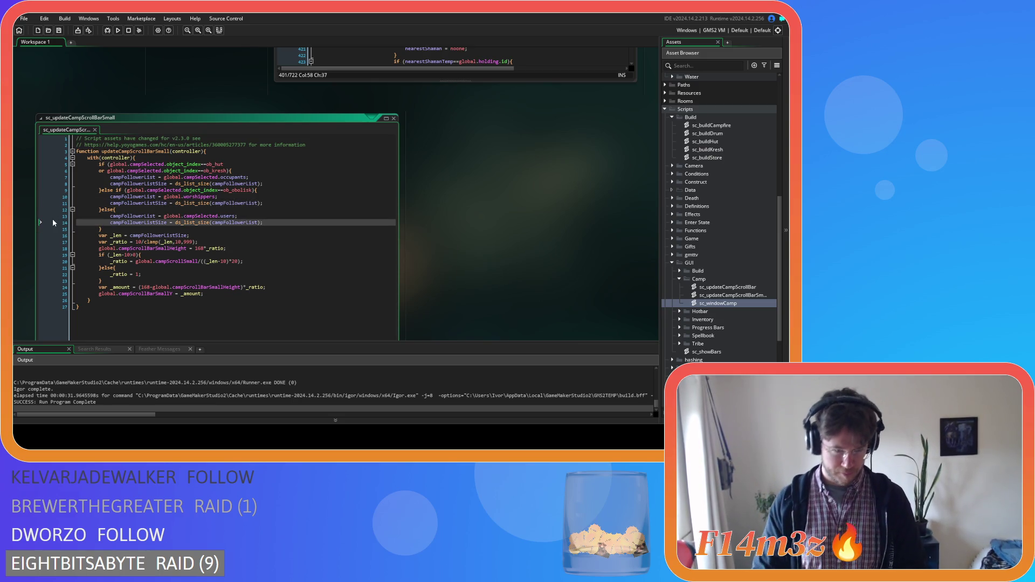
- Inspect the ob_kresh condition and line 14, then rebuild and run the game with F5
click(243, 170)
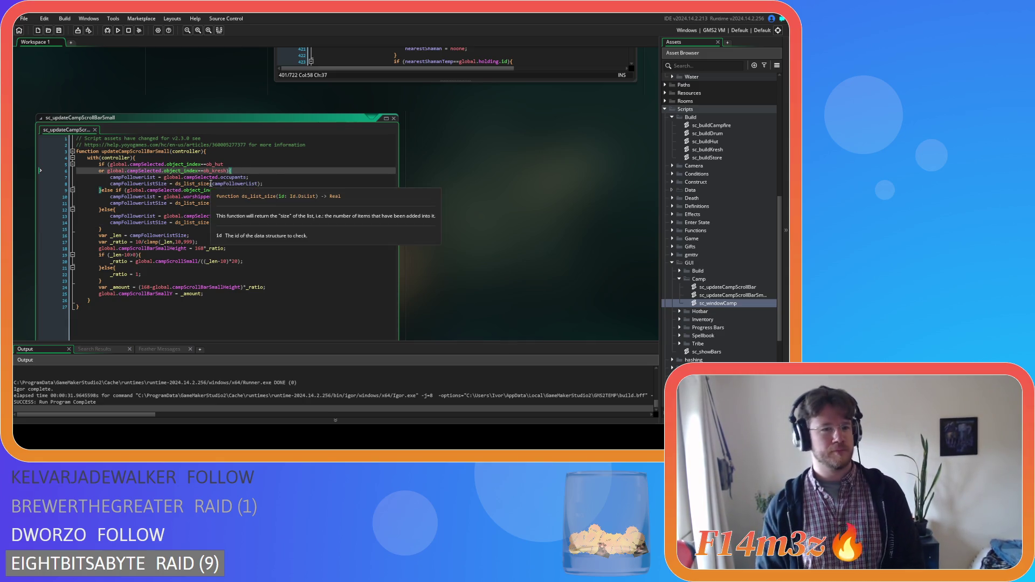
mouse_move(198, 200)
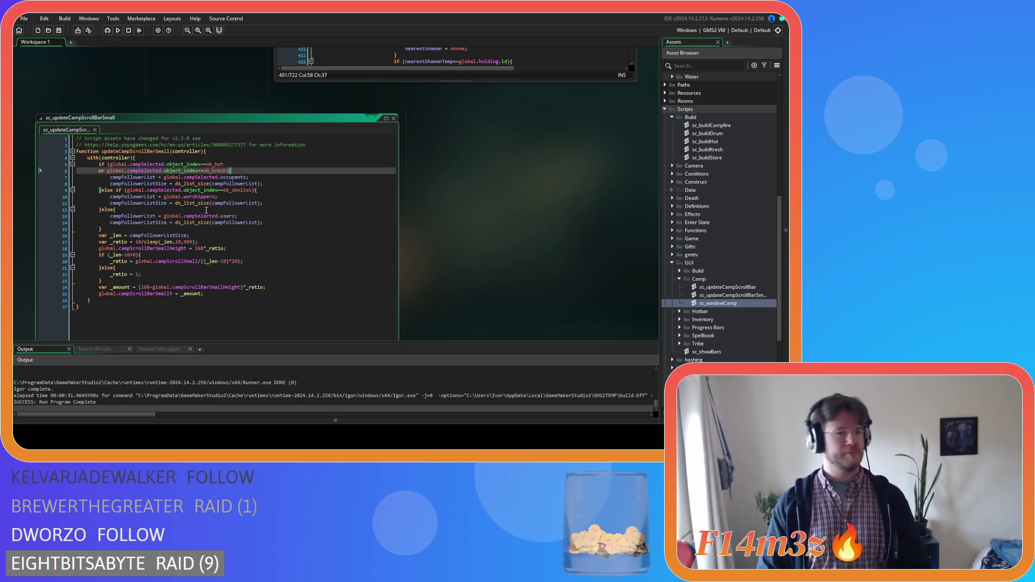
click(122, 223)
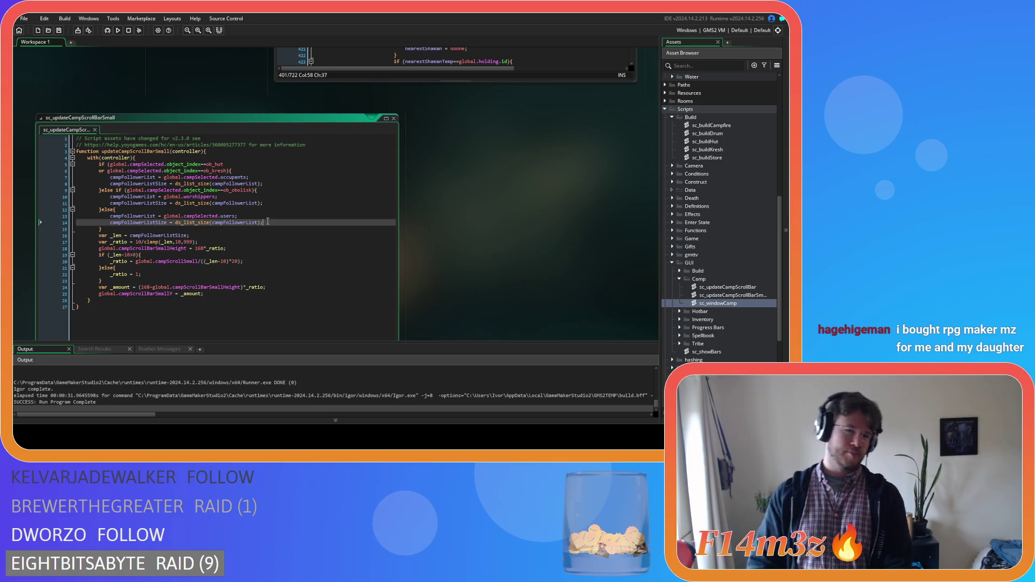
drag(267, 222, 251, 222)
drag(162, 223, 110, 223)
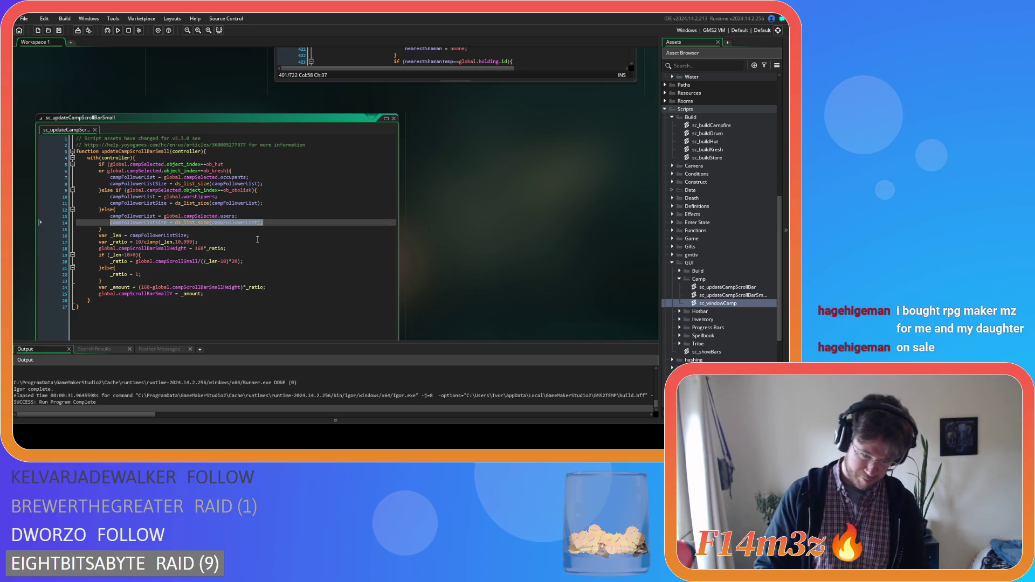
click(248, 242)
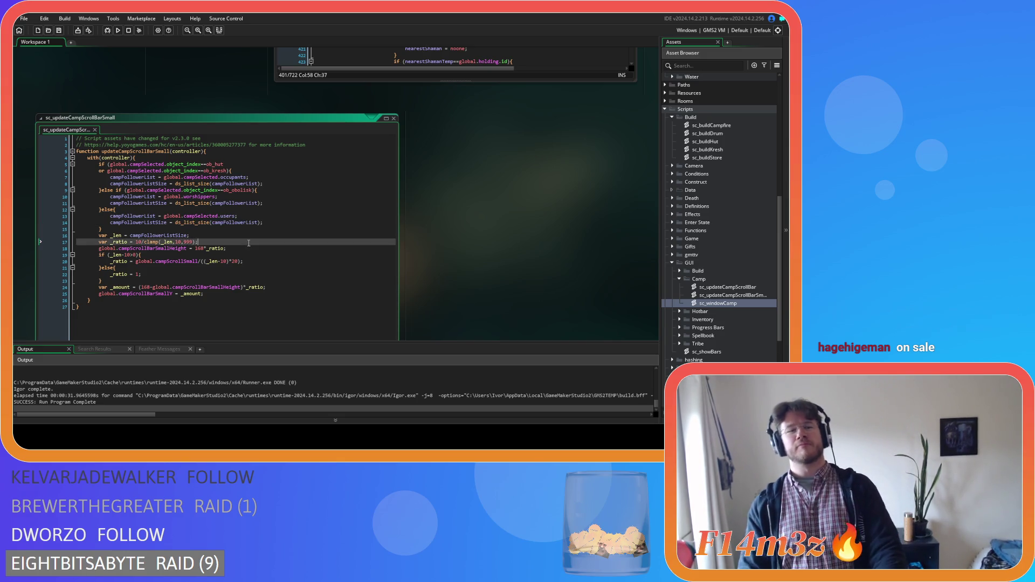
key(F5)
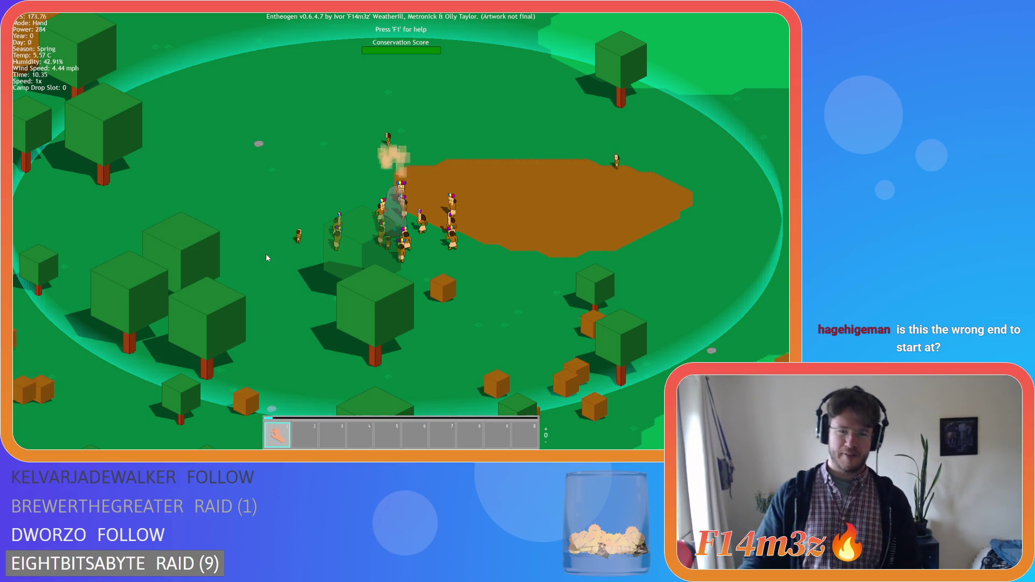
- Check the Menhir camp's occupants at 4x then normal speed, then quit the test run
key(s)
key(s)
key(c)
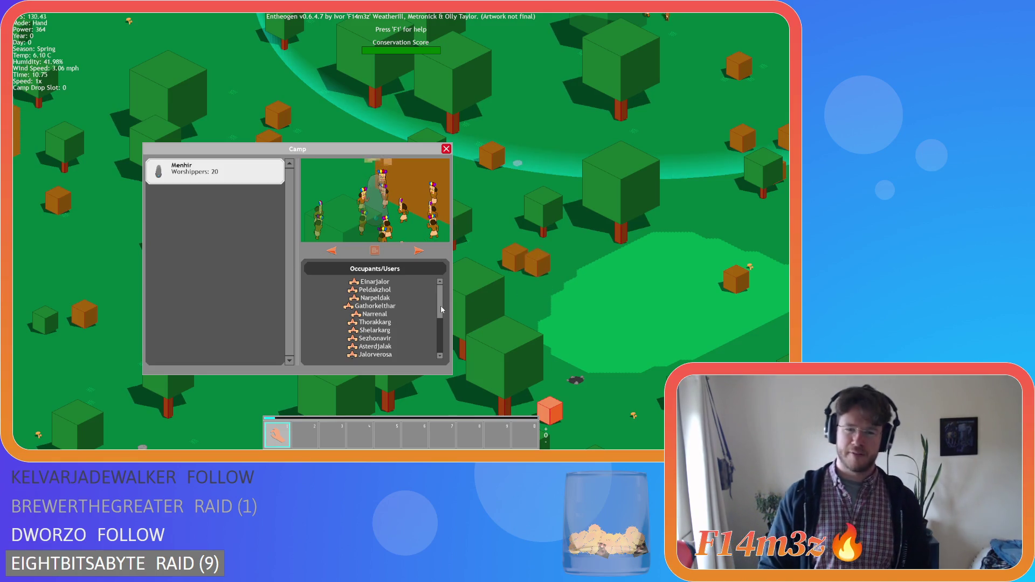
drag(441, 305, 441, 362)
key(plus)
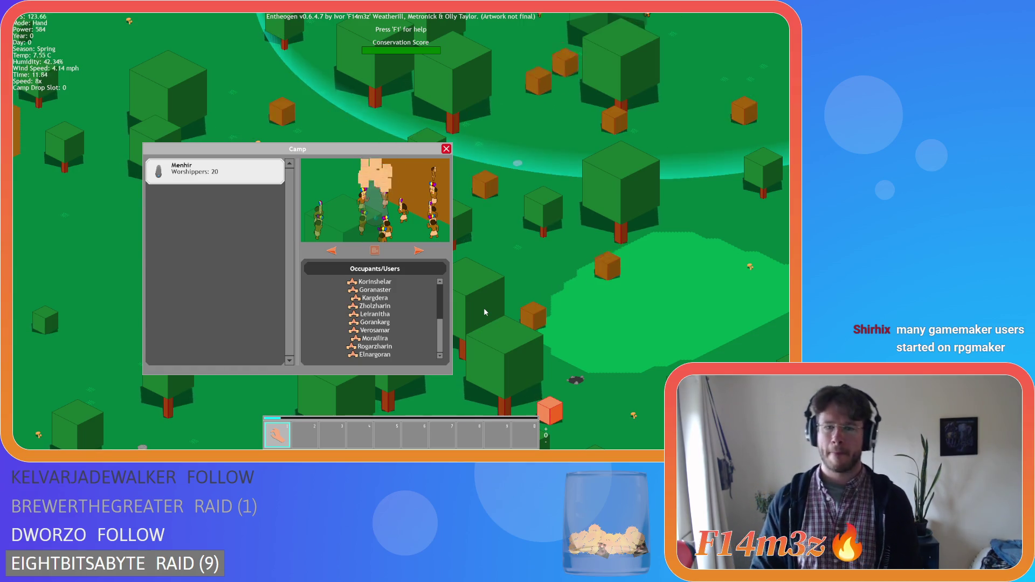
key(minus)
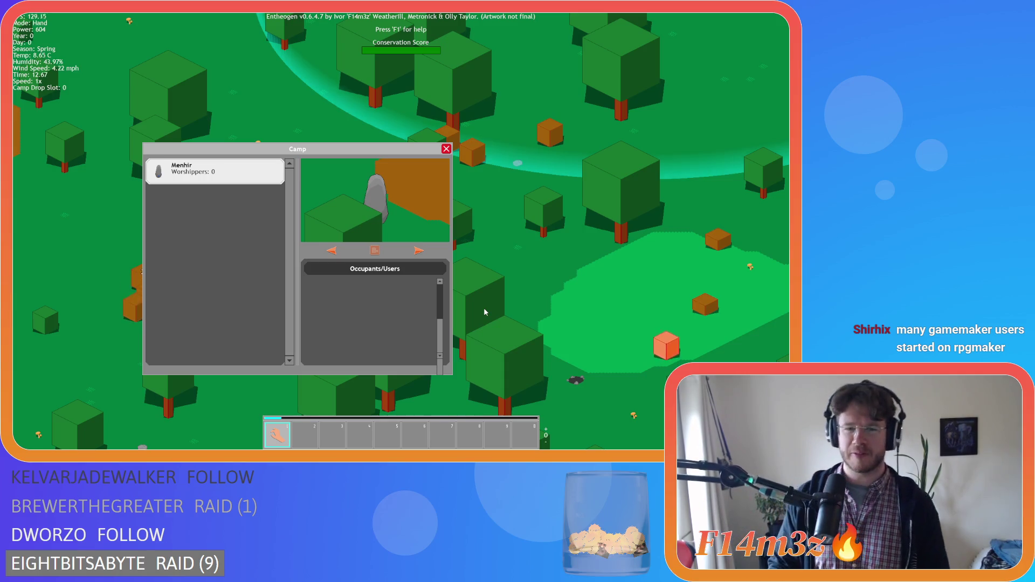
key(Escape)
key(Escape)
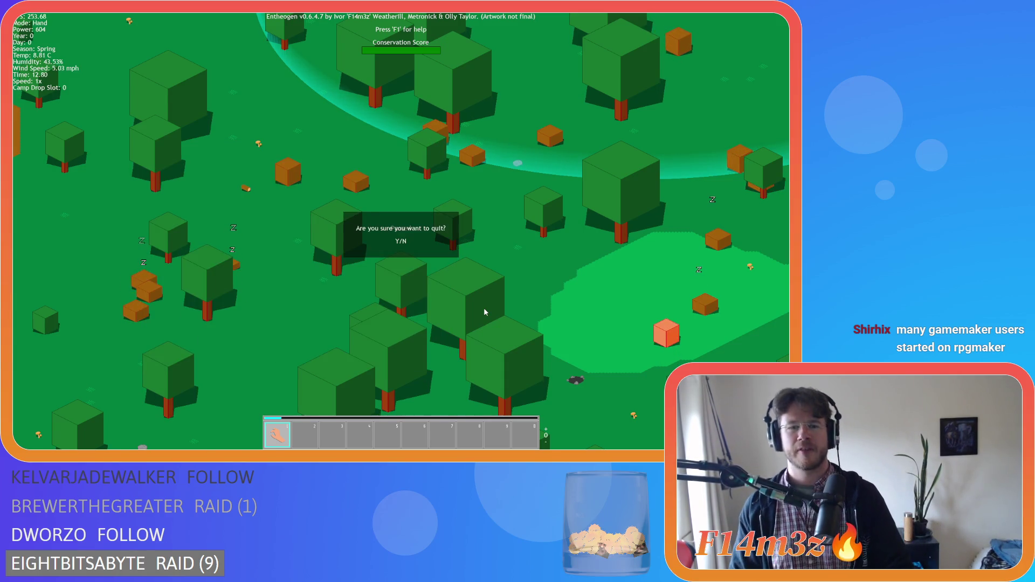
key(Return)
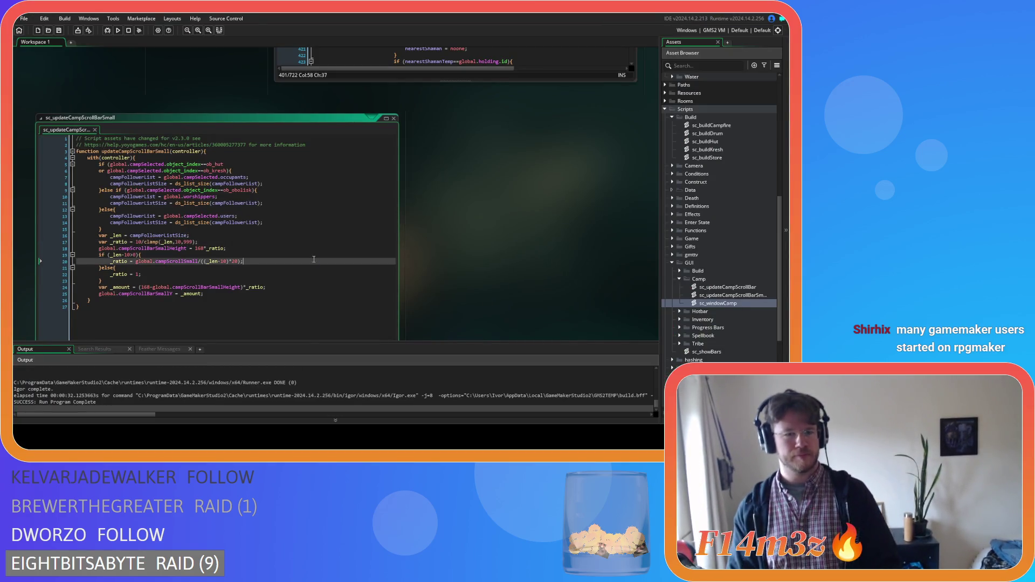
click(275, 193)
click(260, 177)
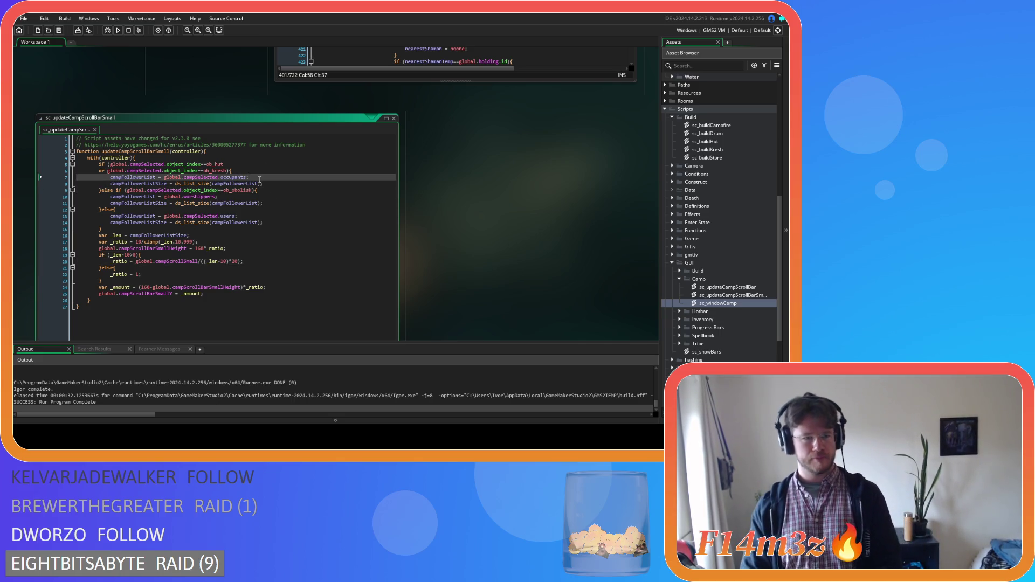
key(Down)
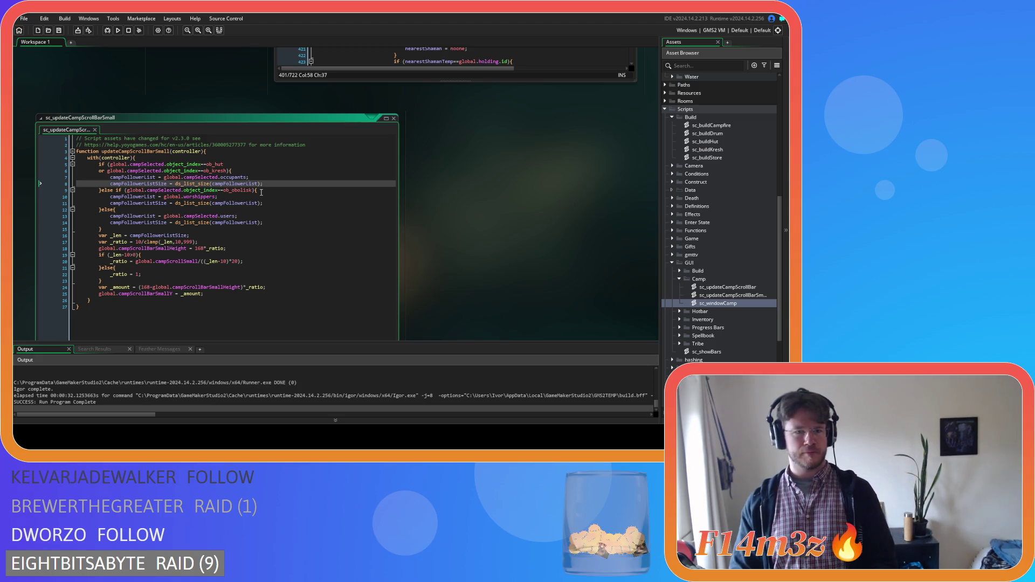
click(264, 196)
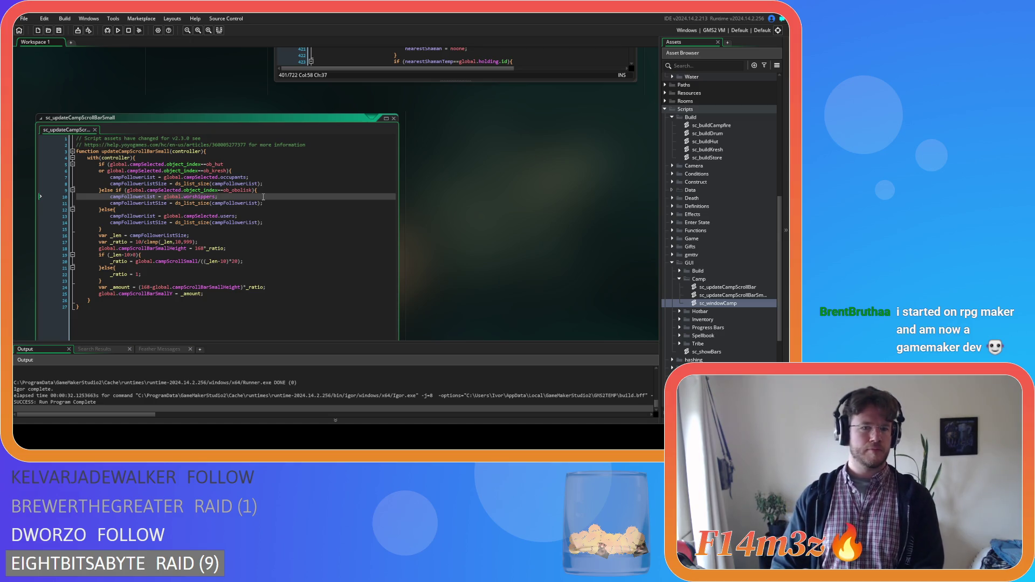
click(251, 214)
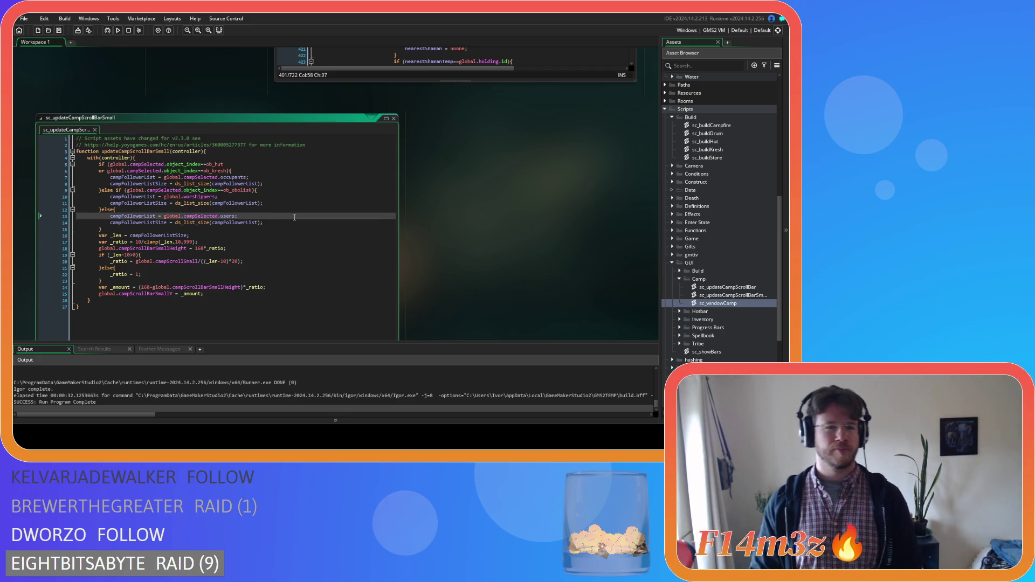
click(291, 203)
click(288, 192)
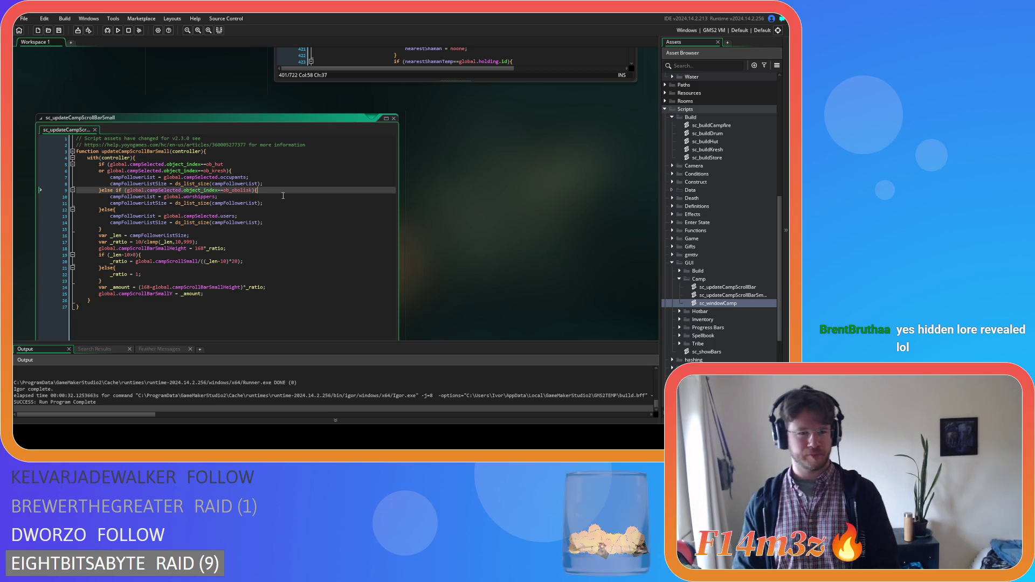
click(300, 228)
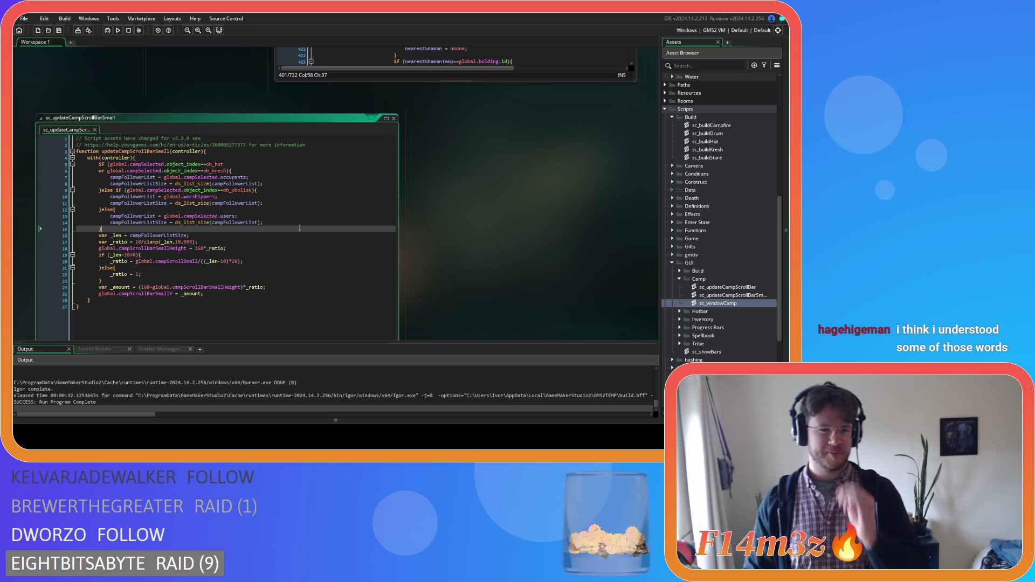
click(296, 217)
click(277, 243)
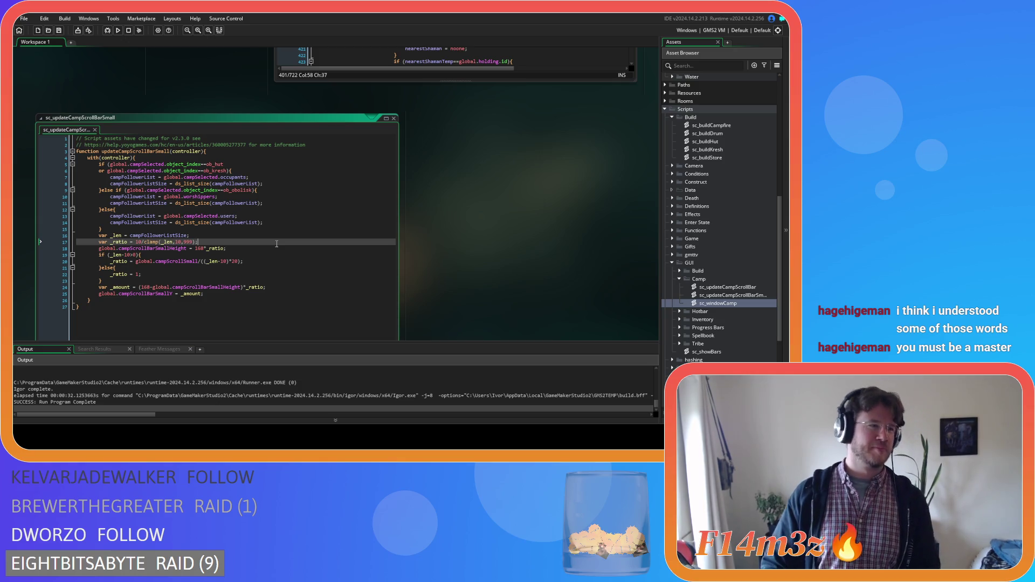
click(281, 231)
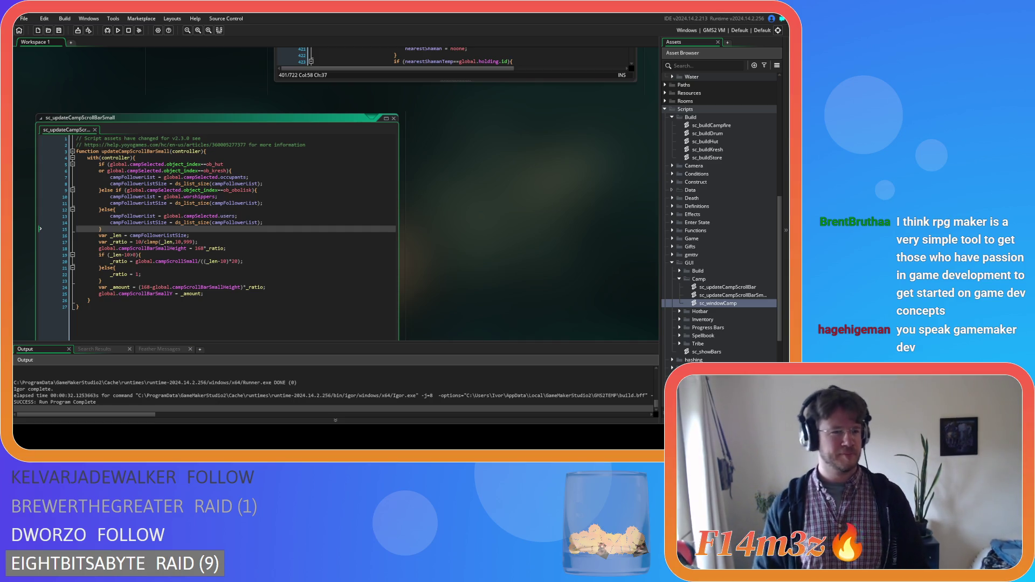
click(226, 248)
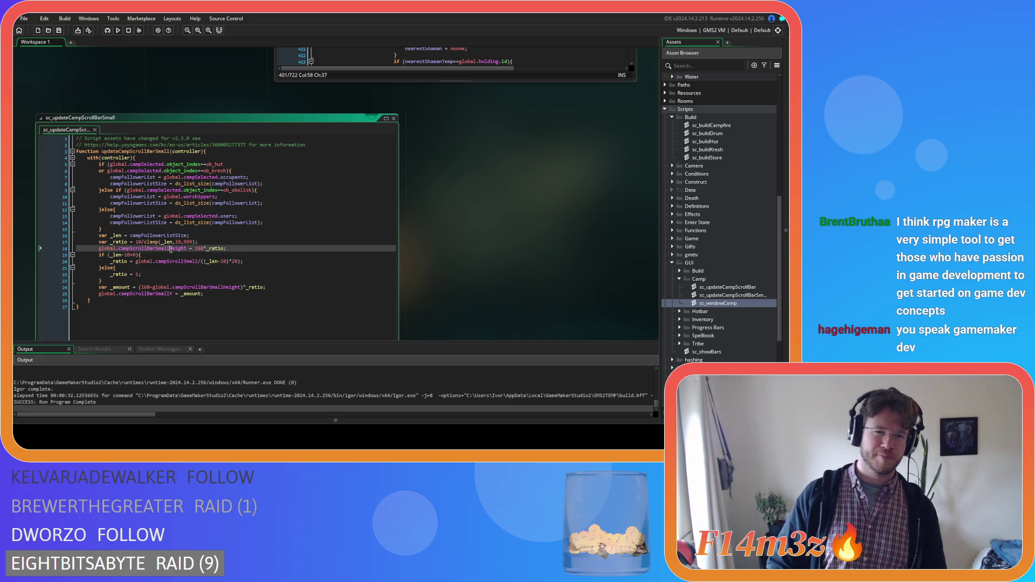
click(194, 227)
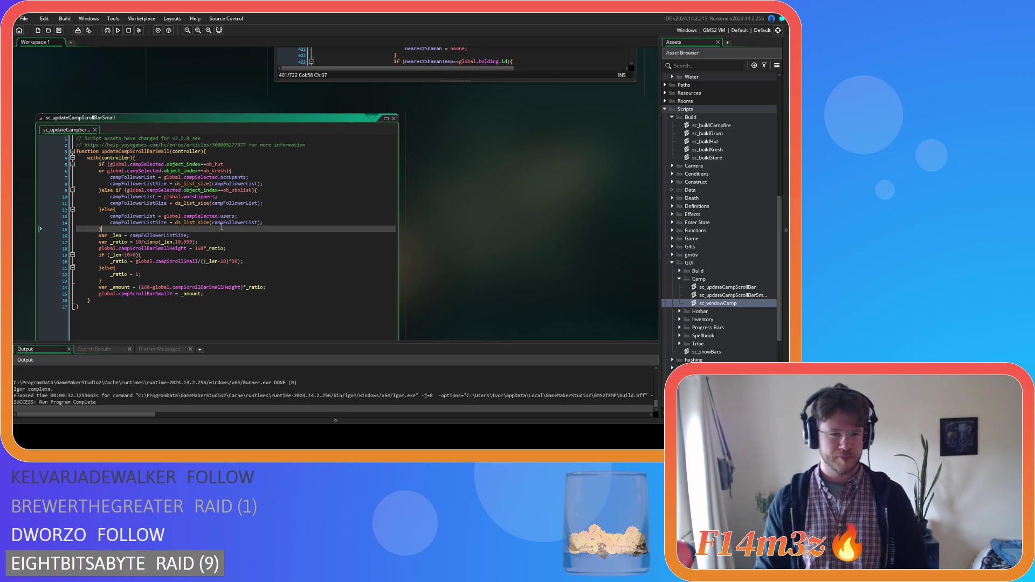
click(235, 233)
click(219, 248)
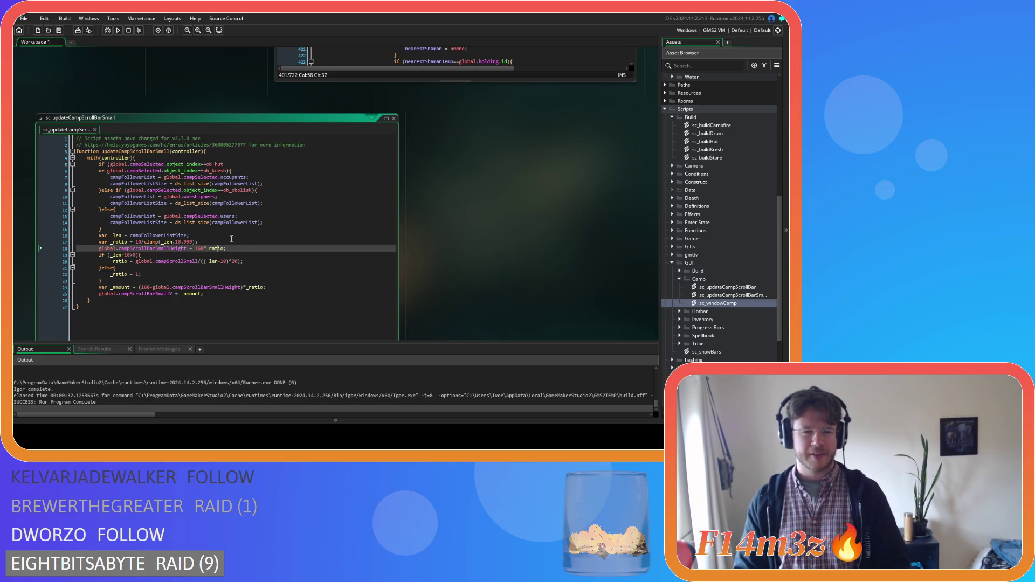
click(288, 287)
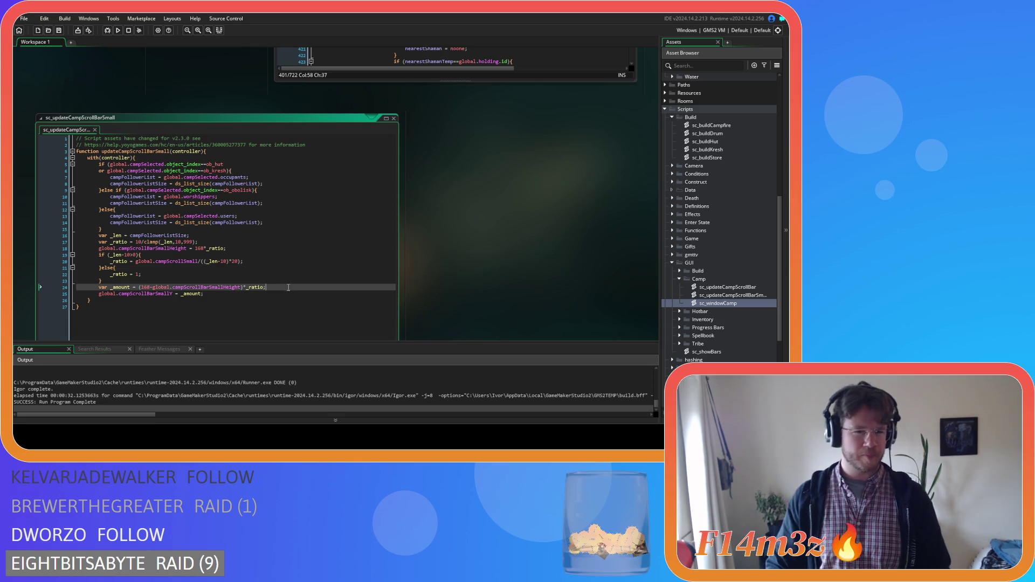
click(271, 263)
click(274, 251)
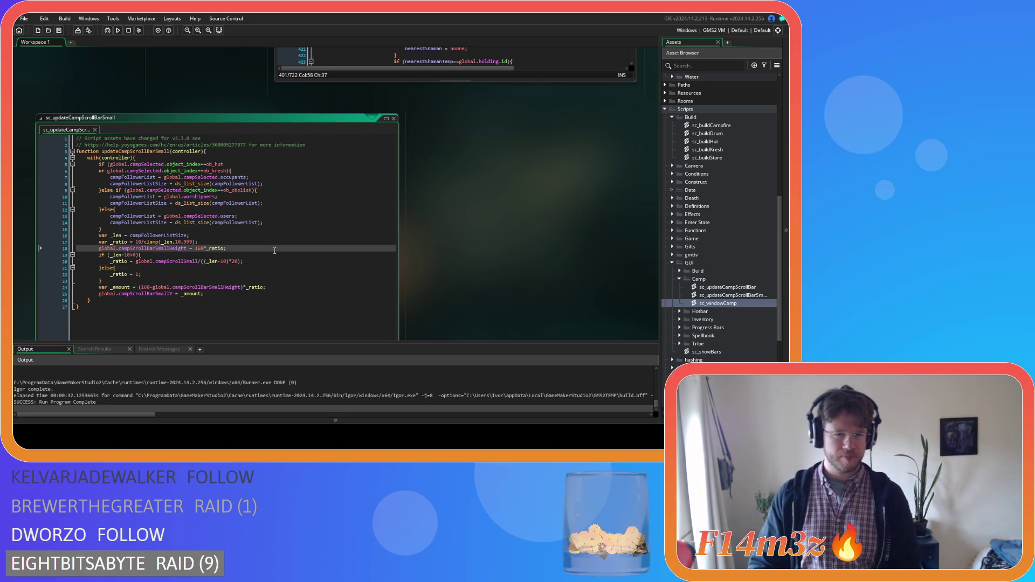
click(275, 233)
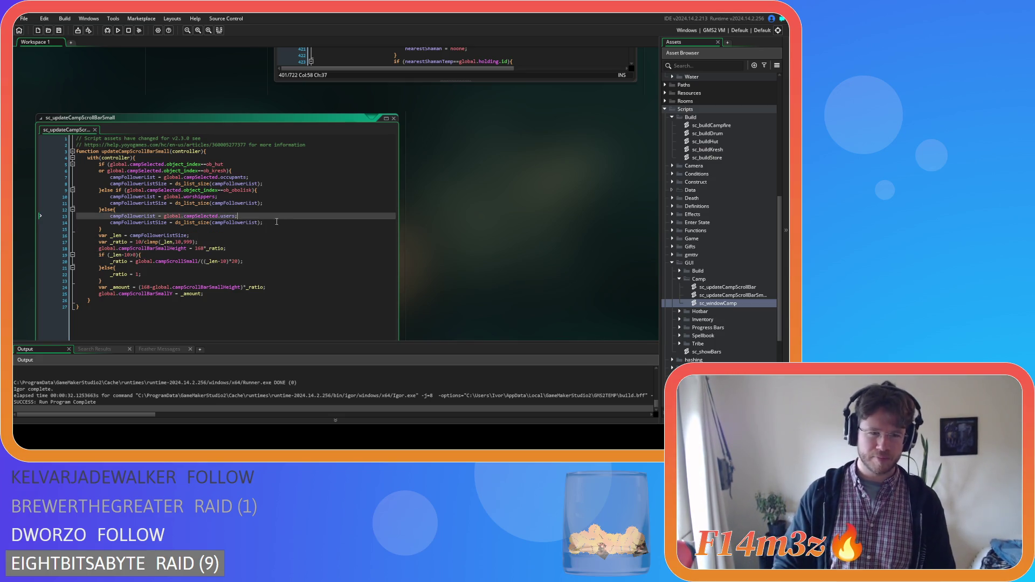
click(263, 235)
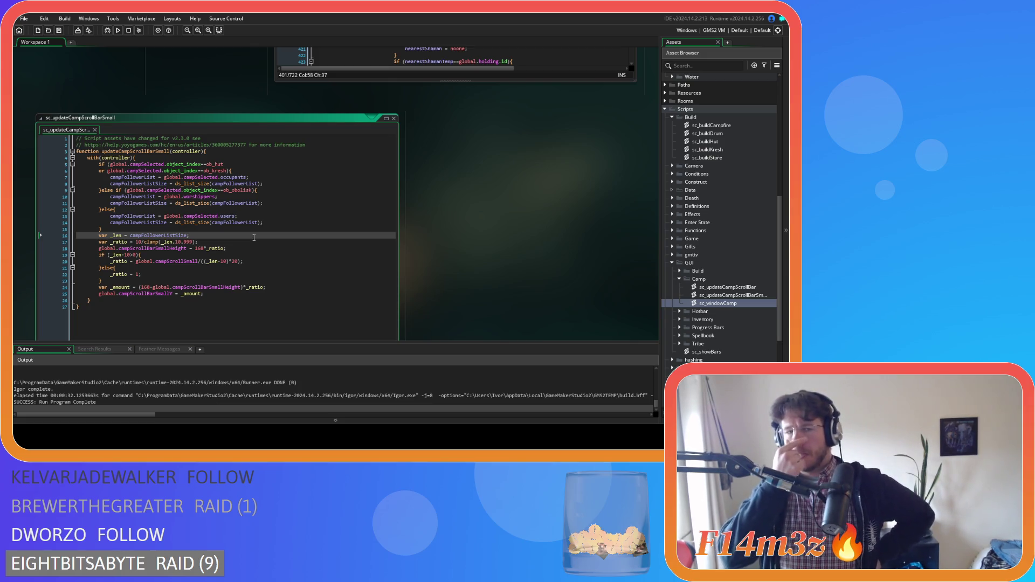
drag(77, 236, 95, 163)
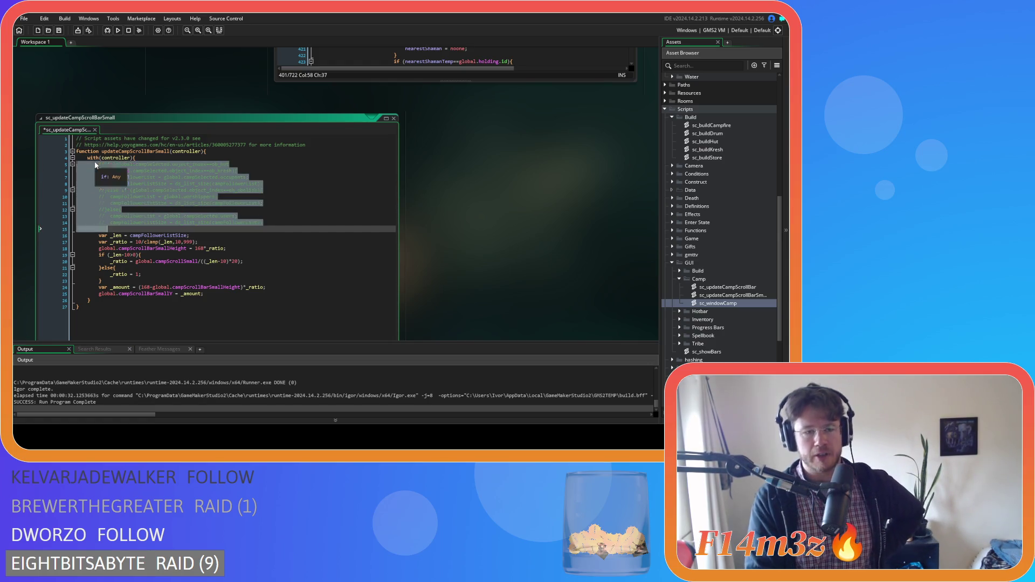
- Comment out the selected lines 5–15 that set campFollowerList by camp type, using Ctrl+K
key(ctrl+k)
click(327, 222)
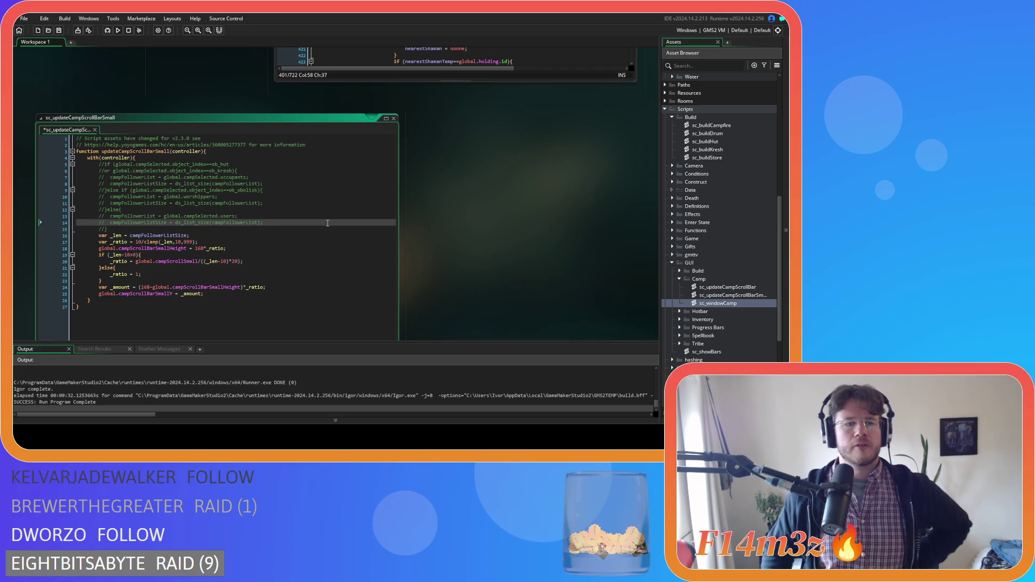
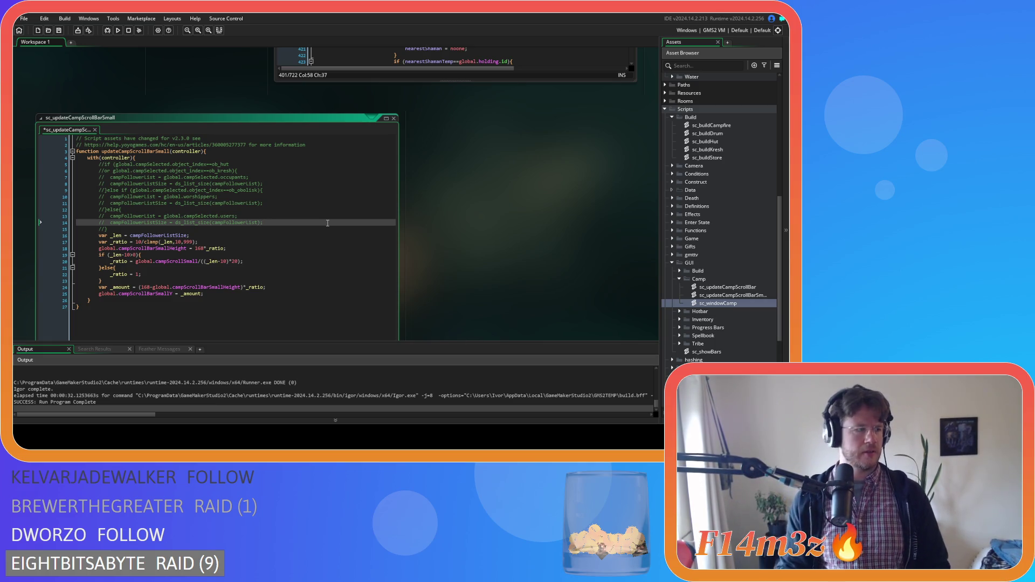
- Restore the commented-out branch block and prefix campFollowerList on line 7 with ob_gui
key(ctrl+z)
click(166, 211)
click(97, 176)
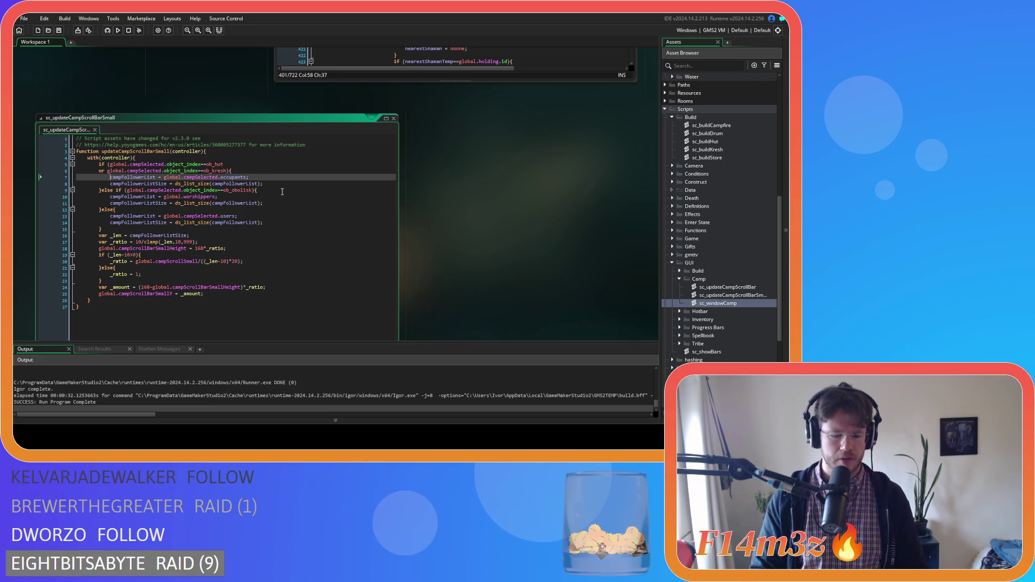
text(ob)
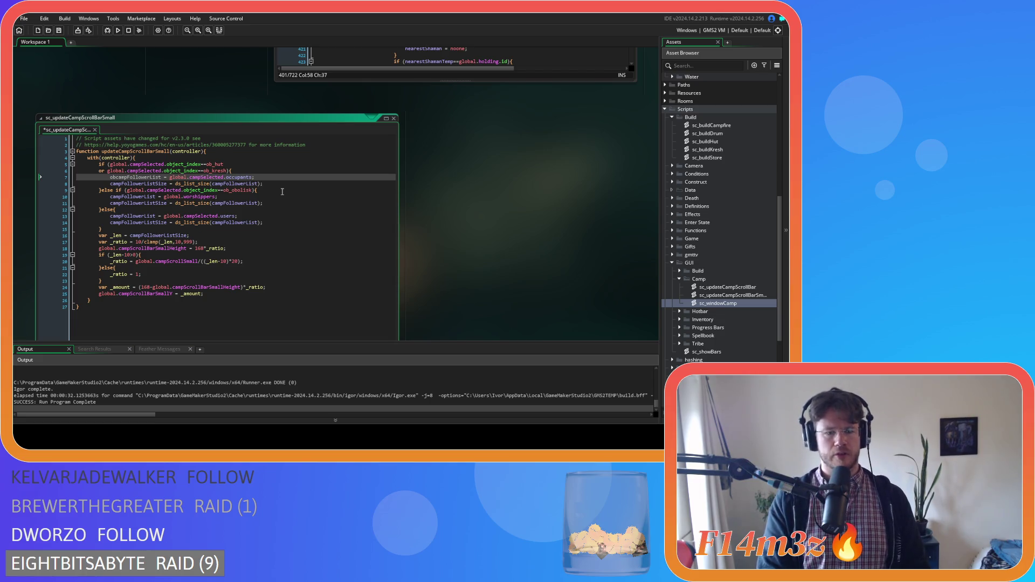
text(_hut.)
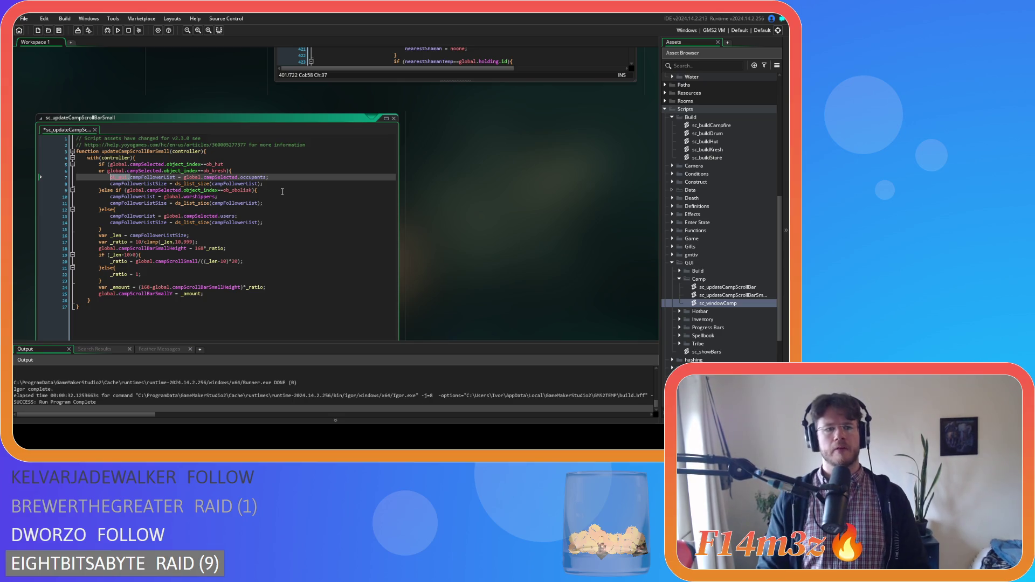
text(ob_gui)
- Prefix the campFollowerList references on lines 8, 10, 11, 13 and 14 with ob_gui., then save
click(107, 184)
text(ob_gui.)
click(109, 197)
text(ob_gui.)
click(110, 203)
text(ob_gui.)
click(108, 216)
text(ob_gui.)
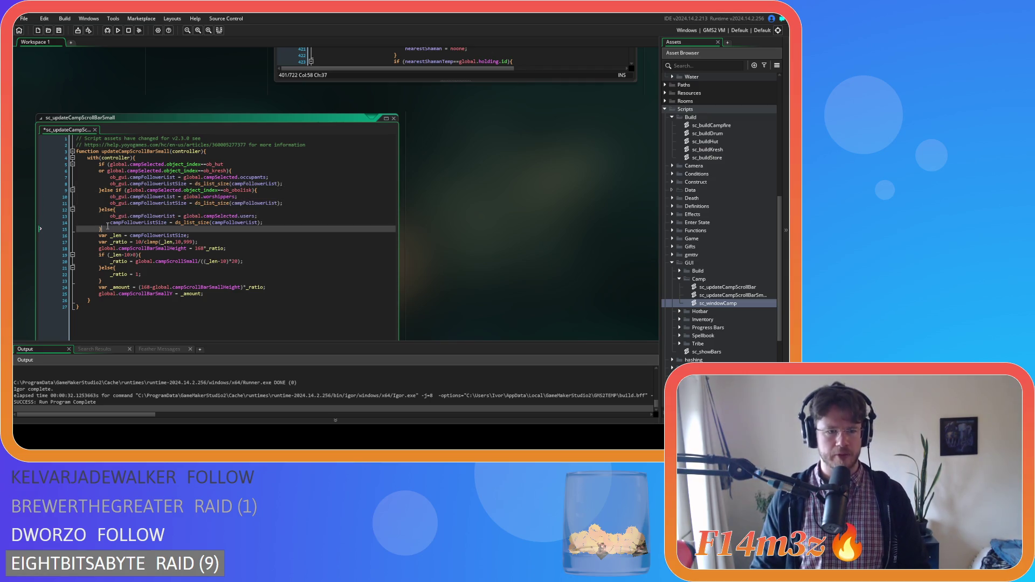
click(109, 223)
text(ob_gui.)
key(ctrl+s)
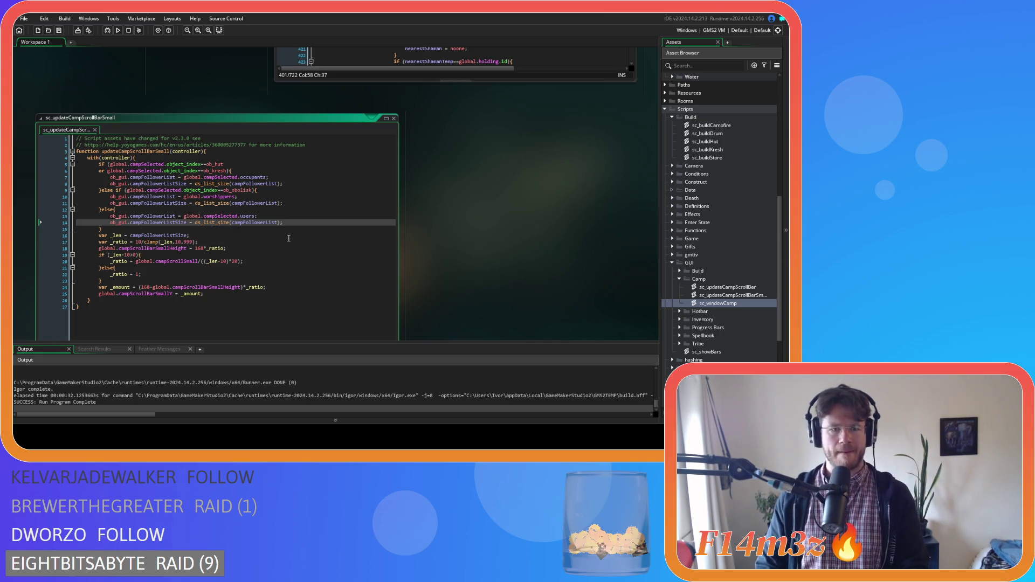
- Add ob_gui. inside the ds_list_size calls on lines 14, 11 and 8, save, and run with F5
click(232, 223)
text(ob_gui.)
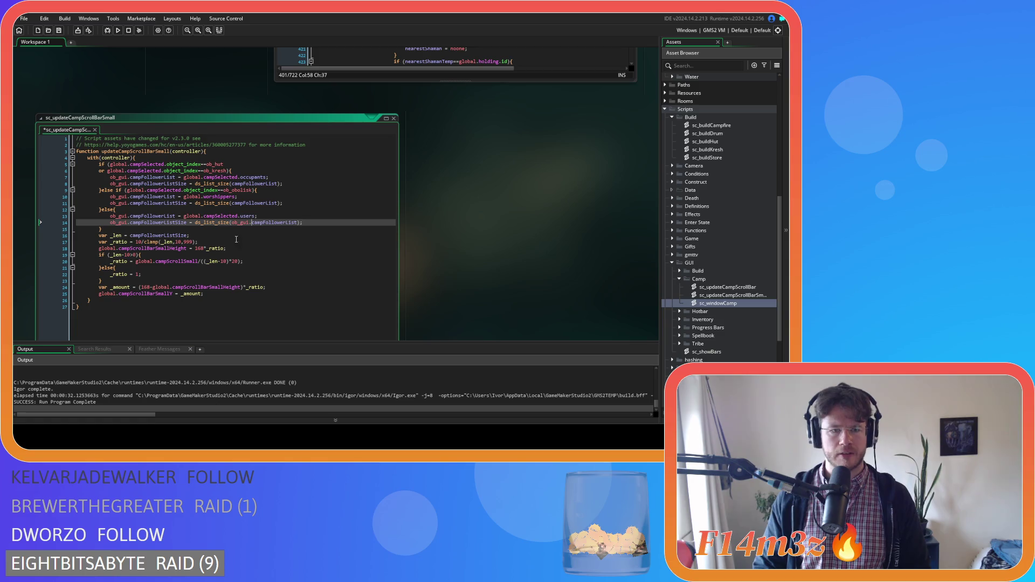
click(232, 203)
text(ob_gui.)
click(232, 183)
text(ob_gui.)
key(ctrl+s)
key(F5)
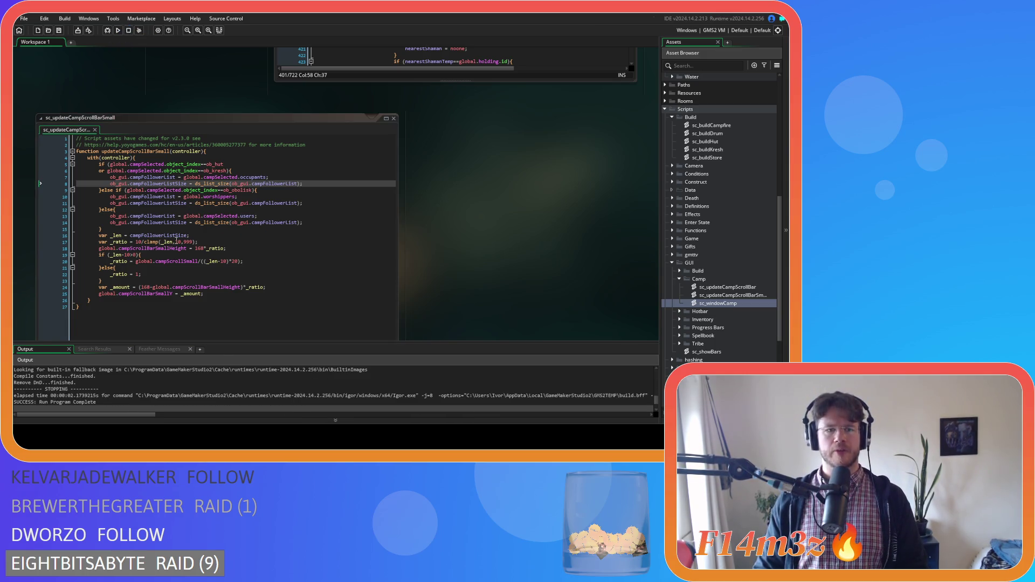
- Comment out the branch block on lines 5–15
drag(102, 228, 95, 166)
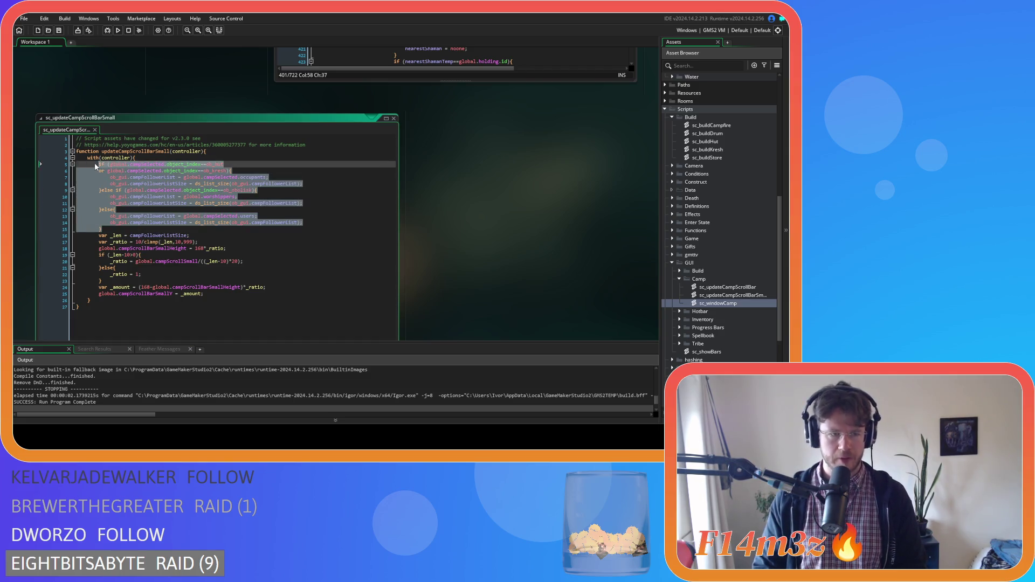
key(ctrl+k)
click(129, 235)
- Prefix campFollowerListSize on line 16 with ob_gui., rerun, and test 8x game speed while panning
text(ob_gui.)
key(F5)
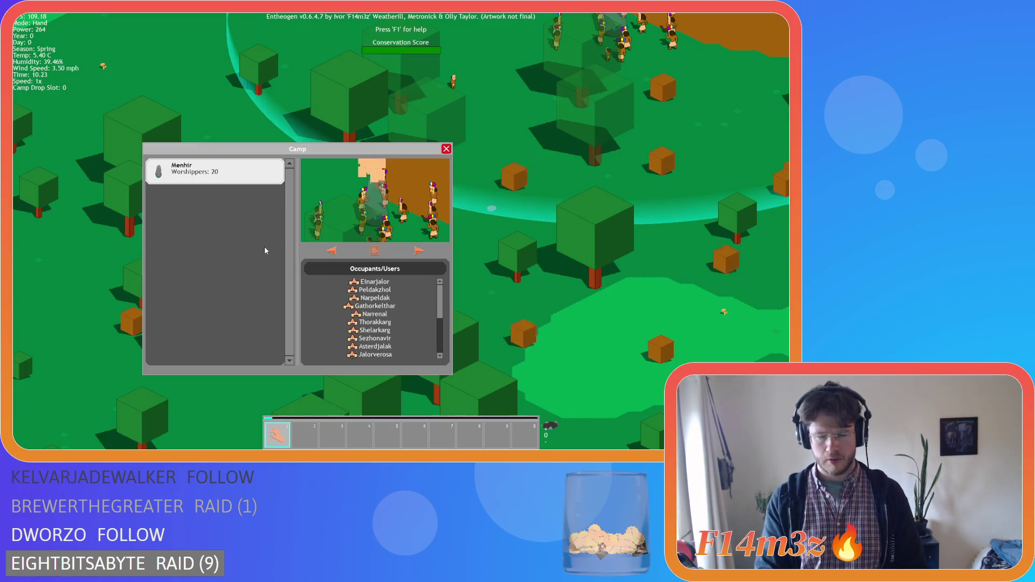
key(plus)
key(plus)
key(plus)
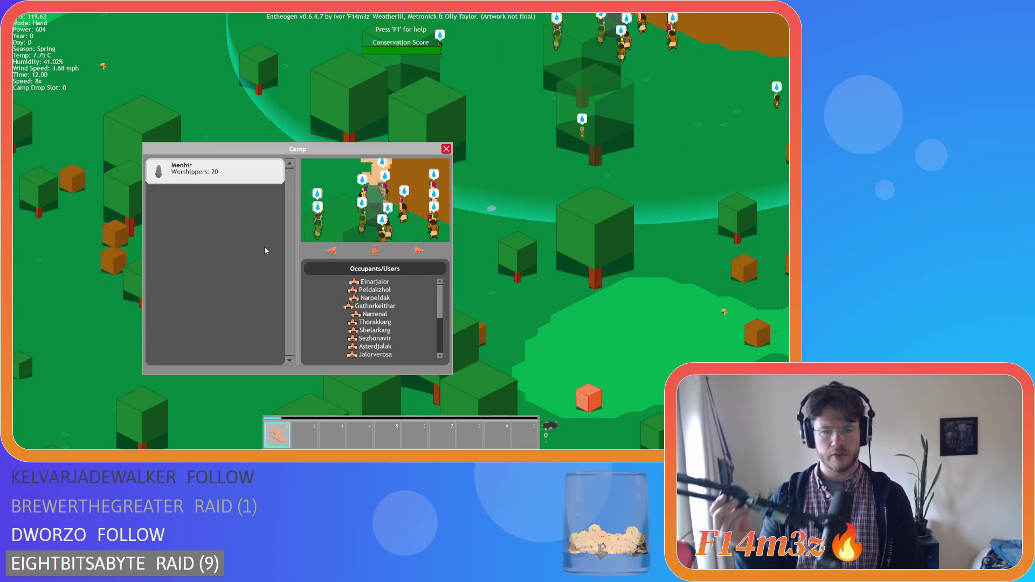
key(minus)
key(minus)
key(minus)
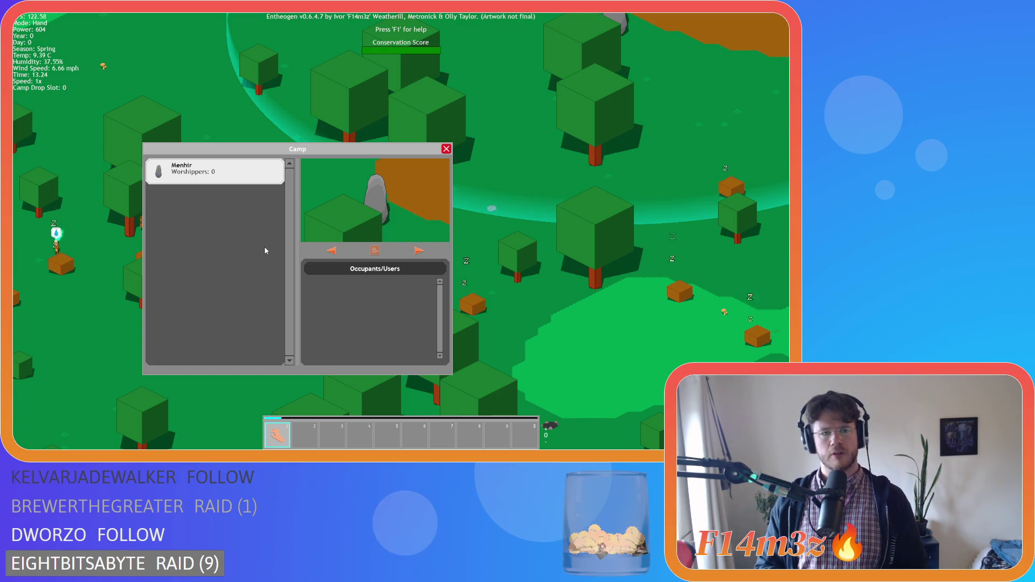
key(d)
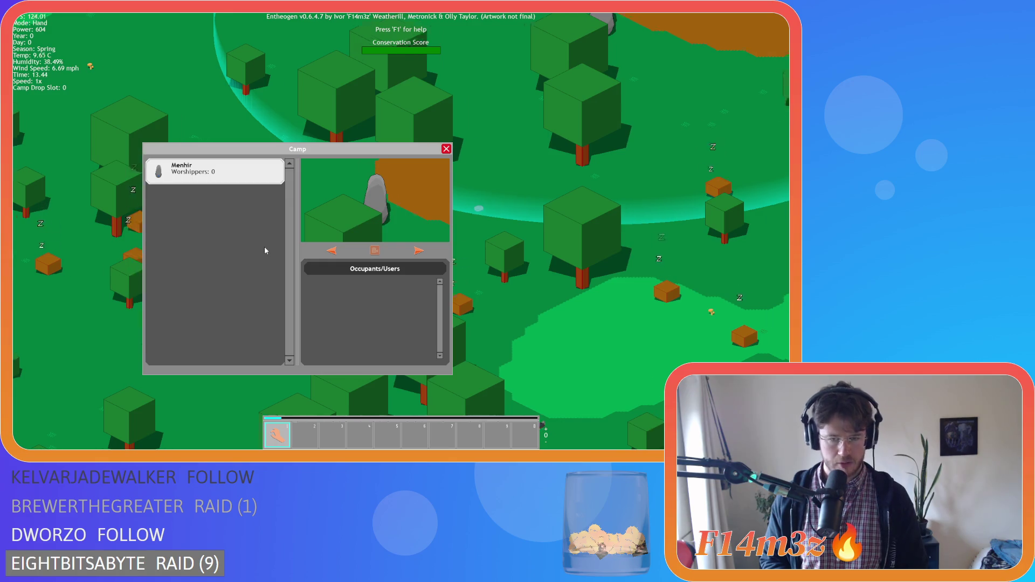
key(plus)
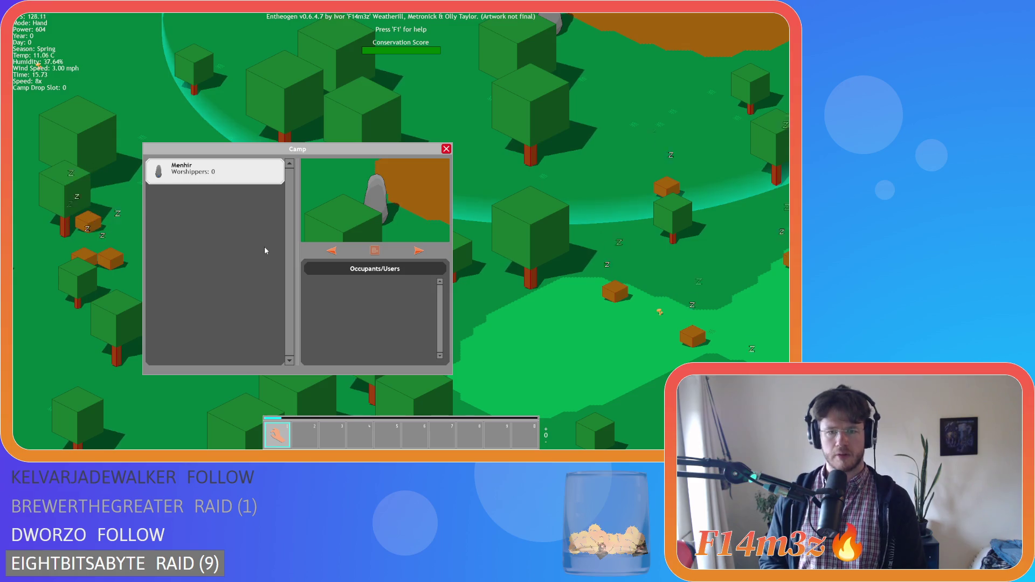
key(minus)
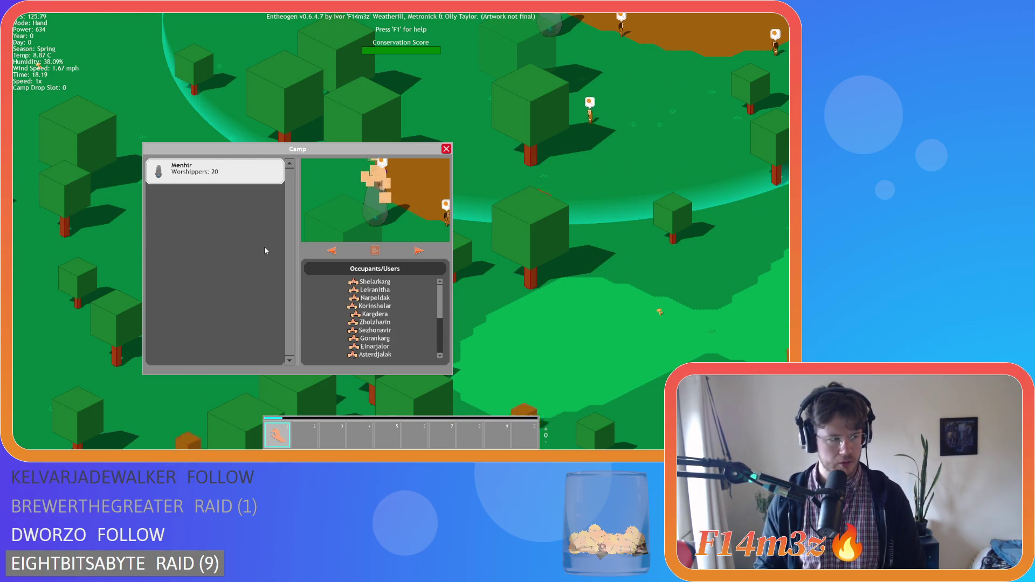
key(s)
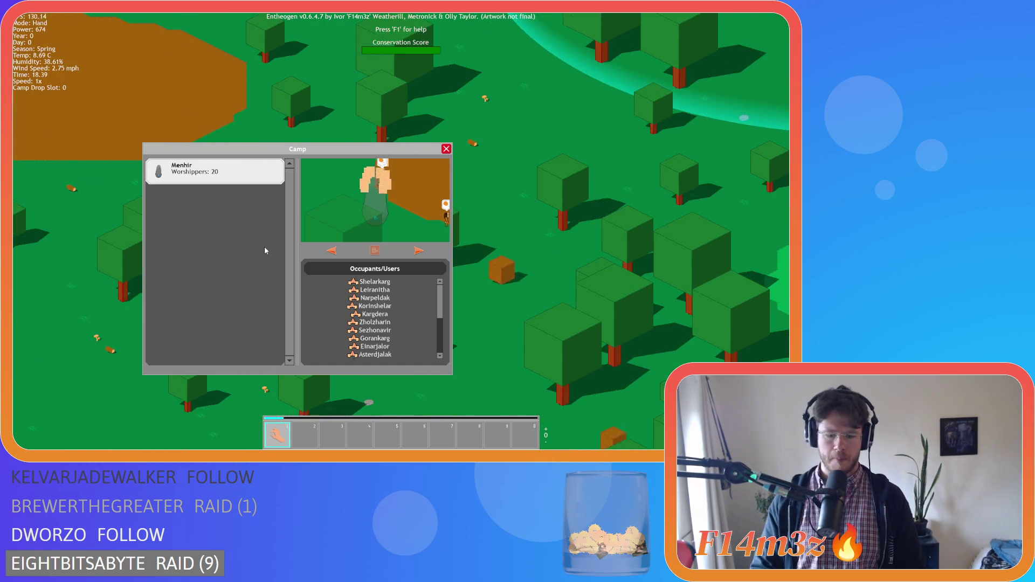
- Jump the view to the Menhir camp and toggle 2x game speed
click(375, 250)
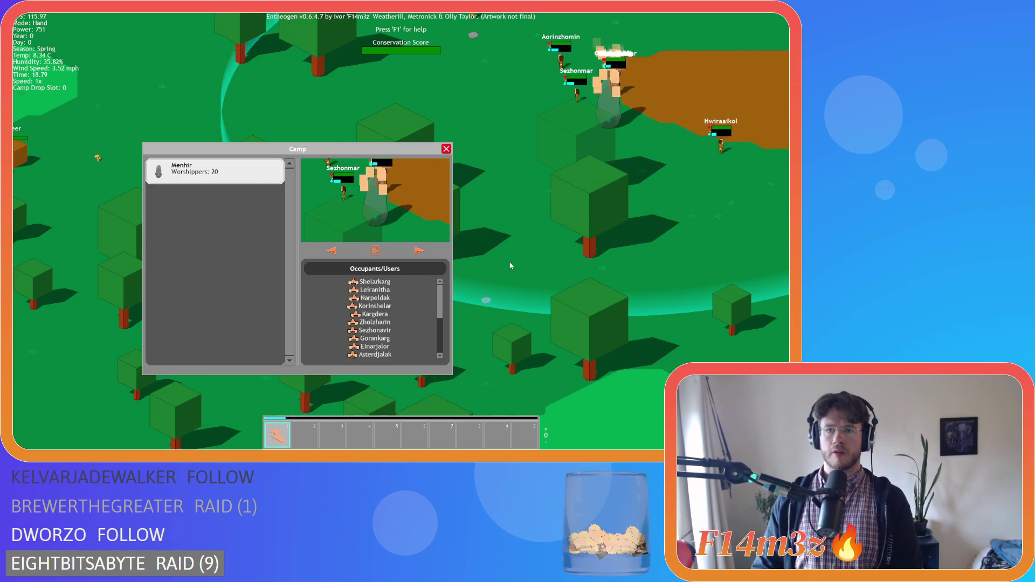
key(plus)
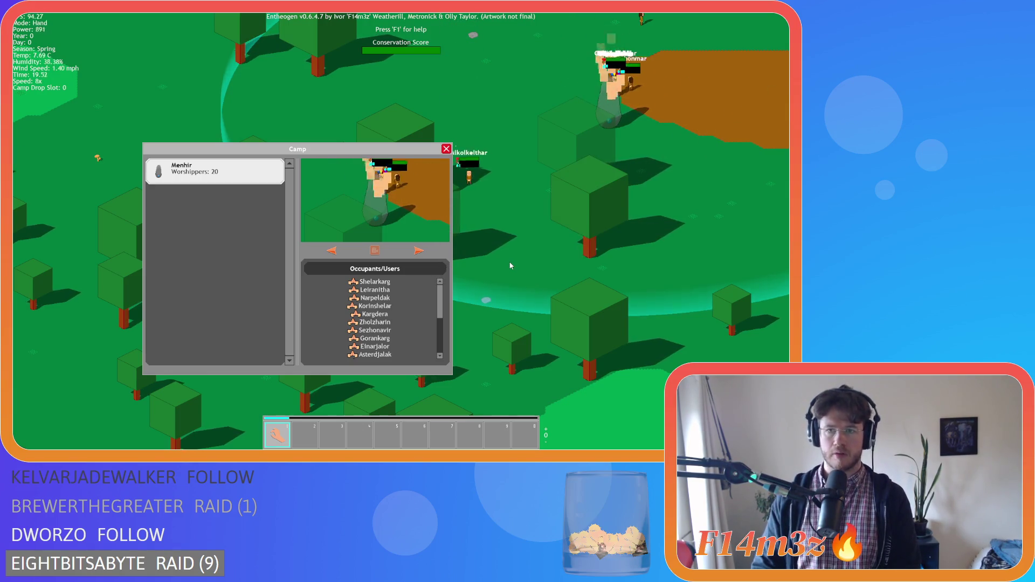
key(minus)
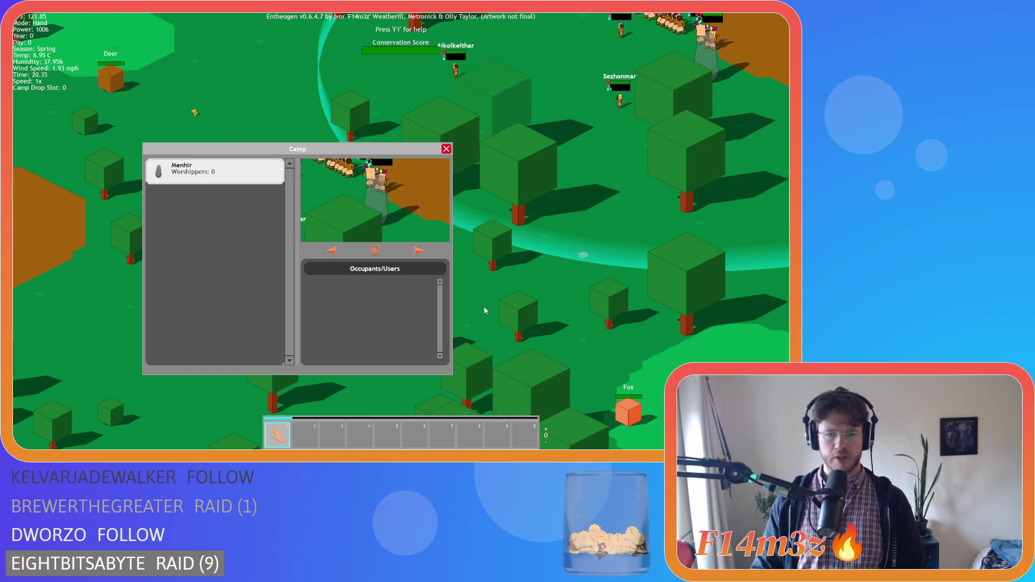
- Pan around the map, then quit the game and confirm
key(s)
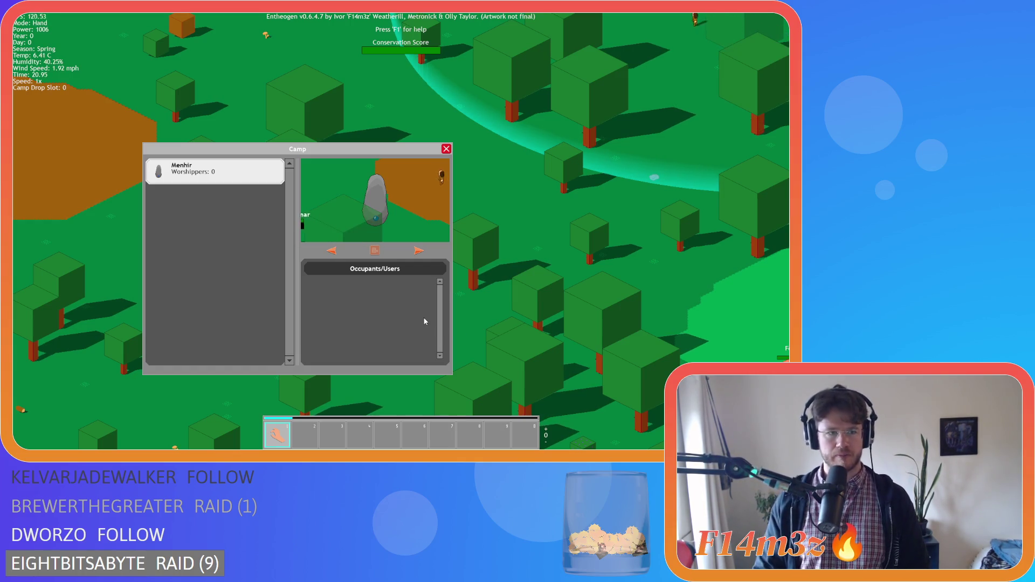
key(s)
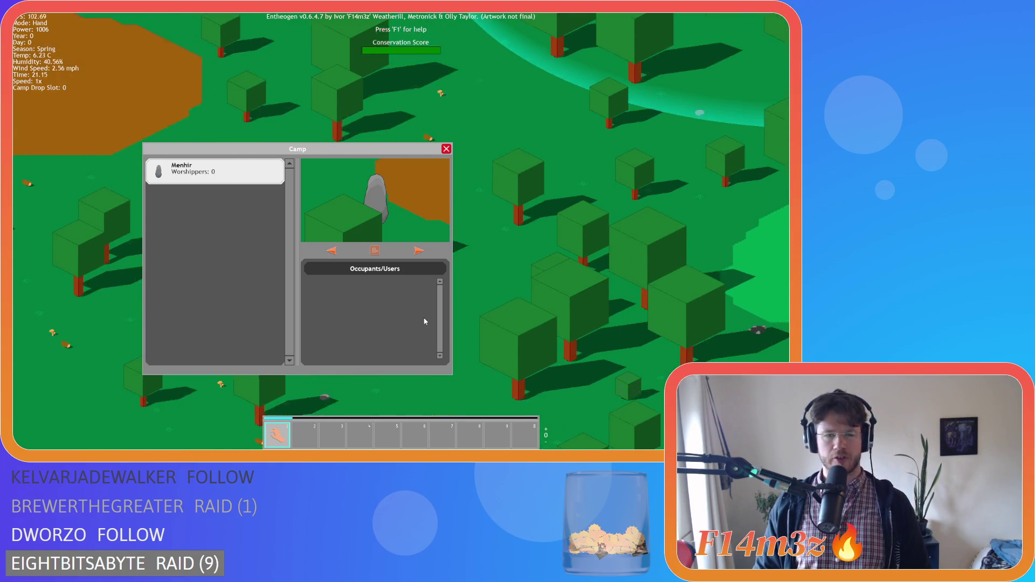
key(d)
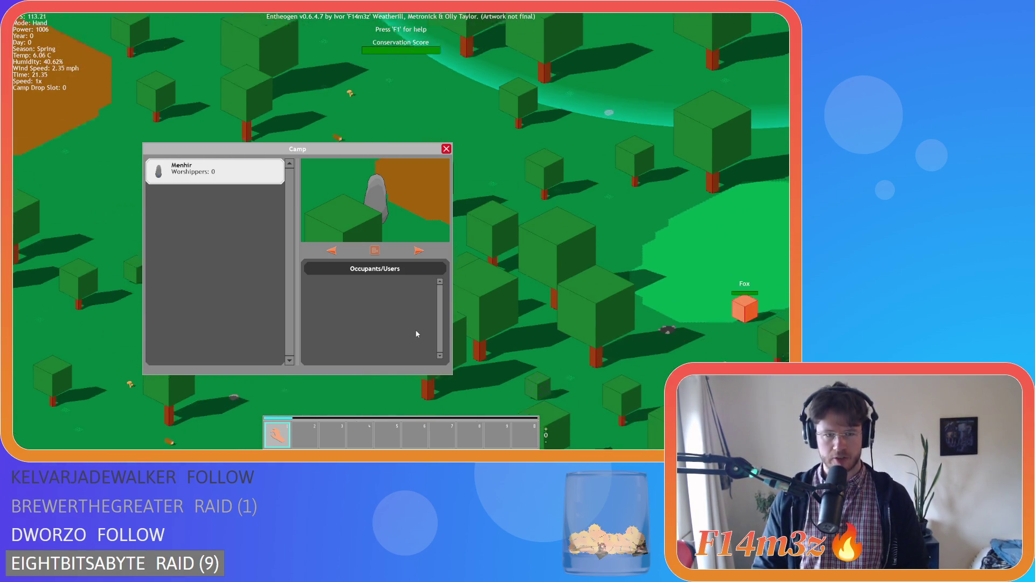
key(s)
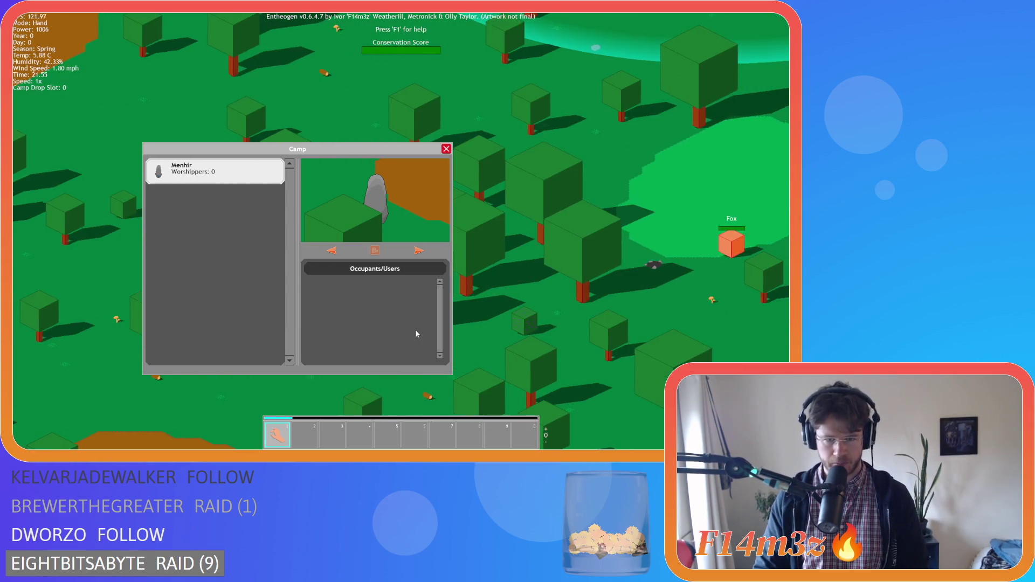
key(a)
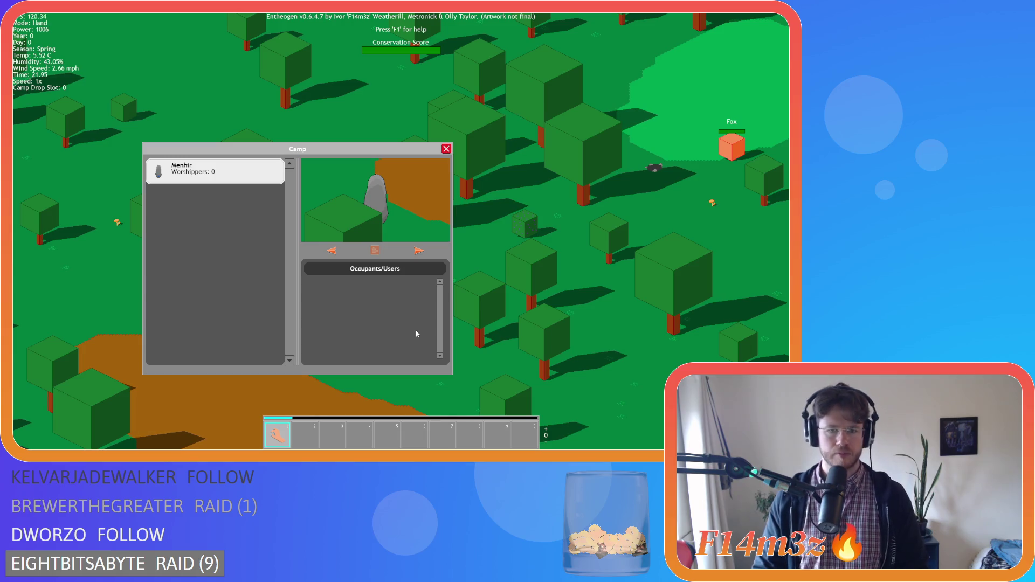
key(Escape)
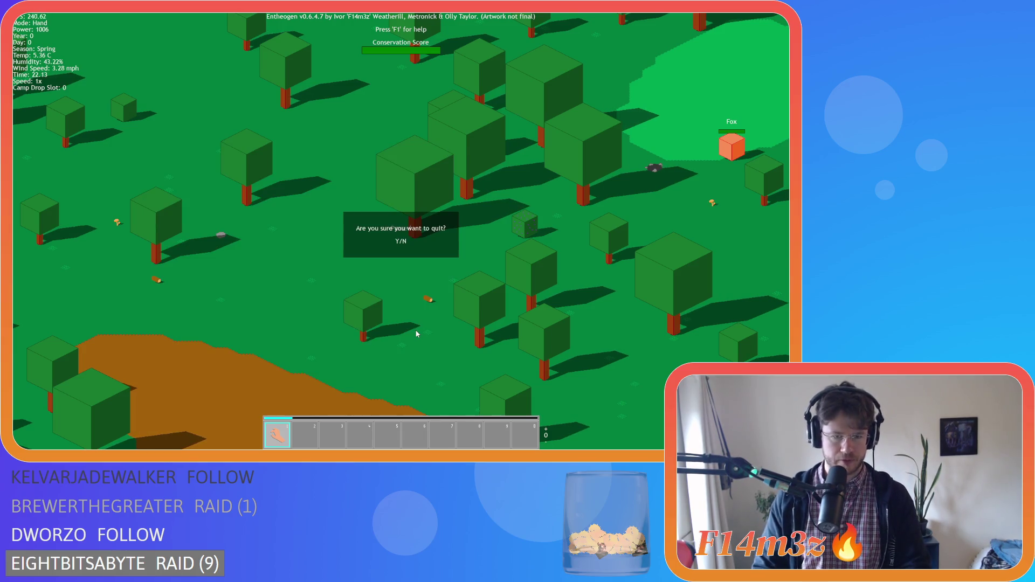
key(Return)
key(Escape)
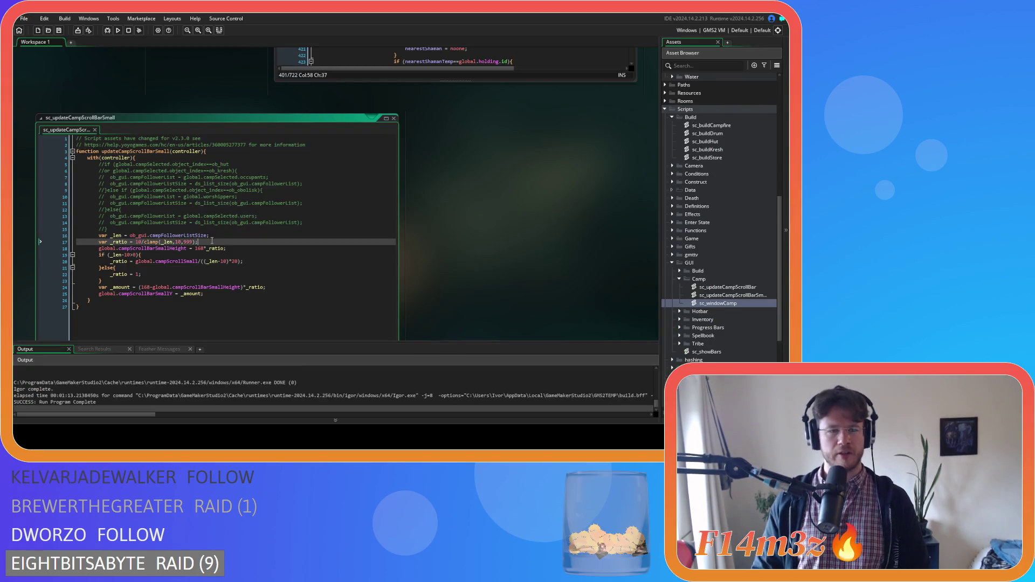
mouse_move(155, 236)
mouse_down()
mouse_move(237, 247)
mouse_move(207, 240)
mouse_up()
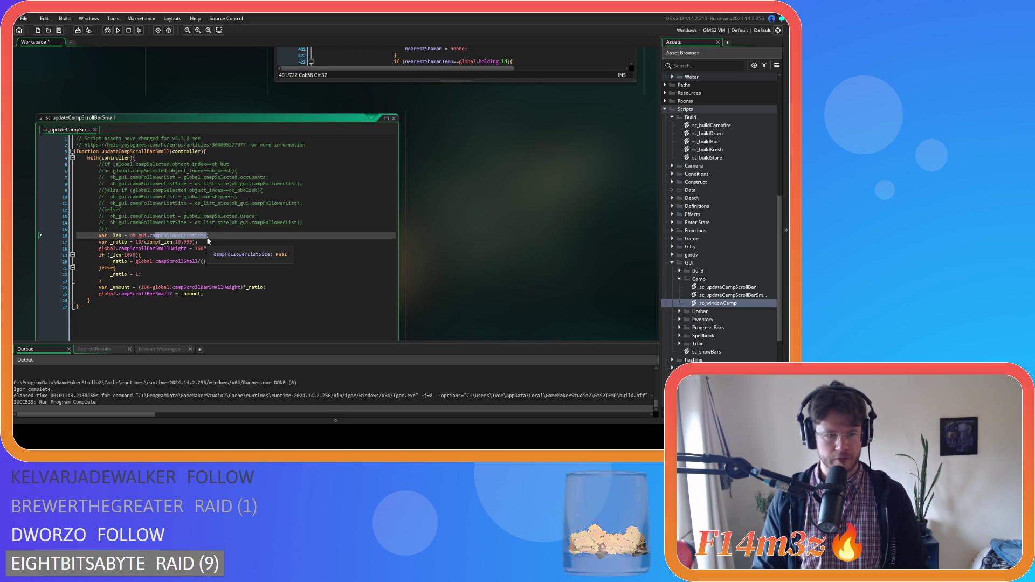
double_click(209, 237)
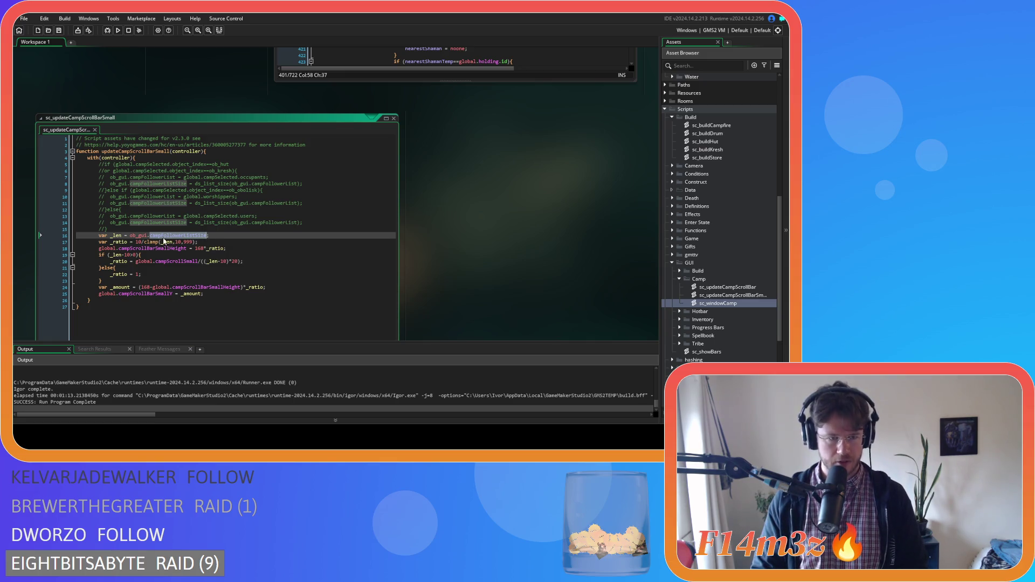
click(145, 236)
double_click(138, 236)
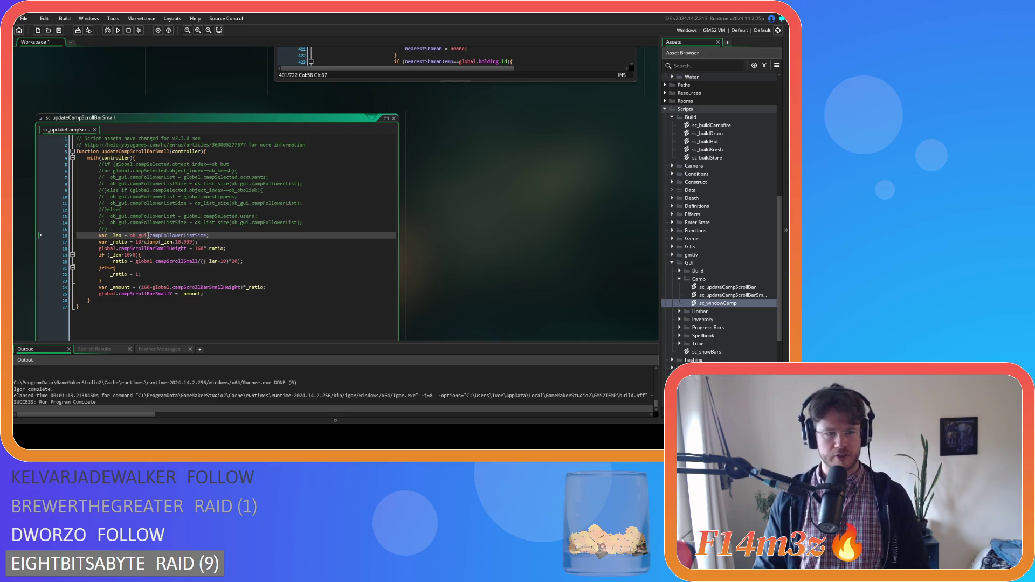
click(161, 236)
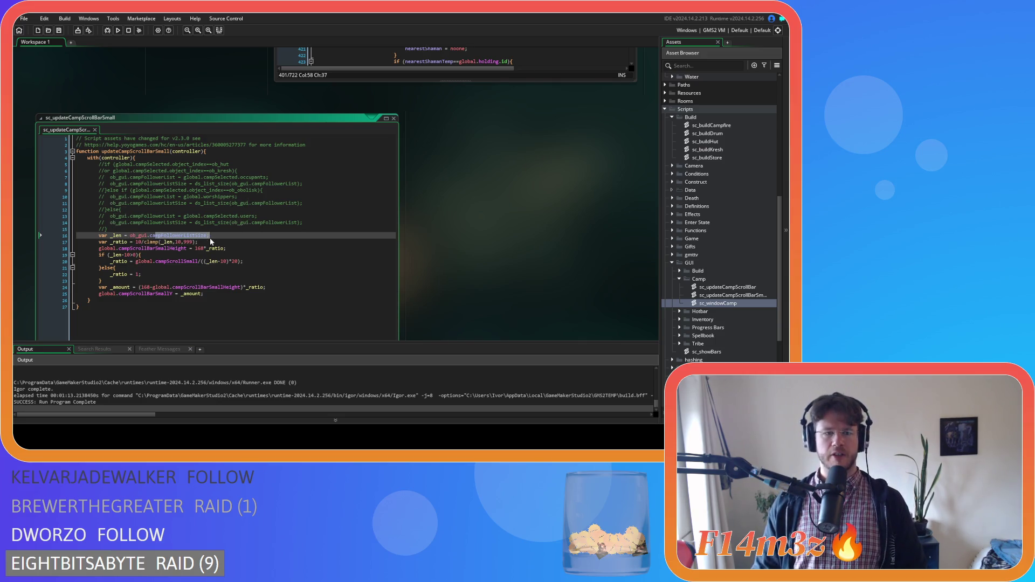
click(147, 235)
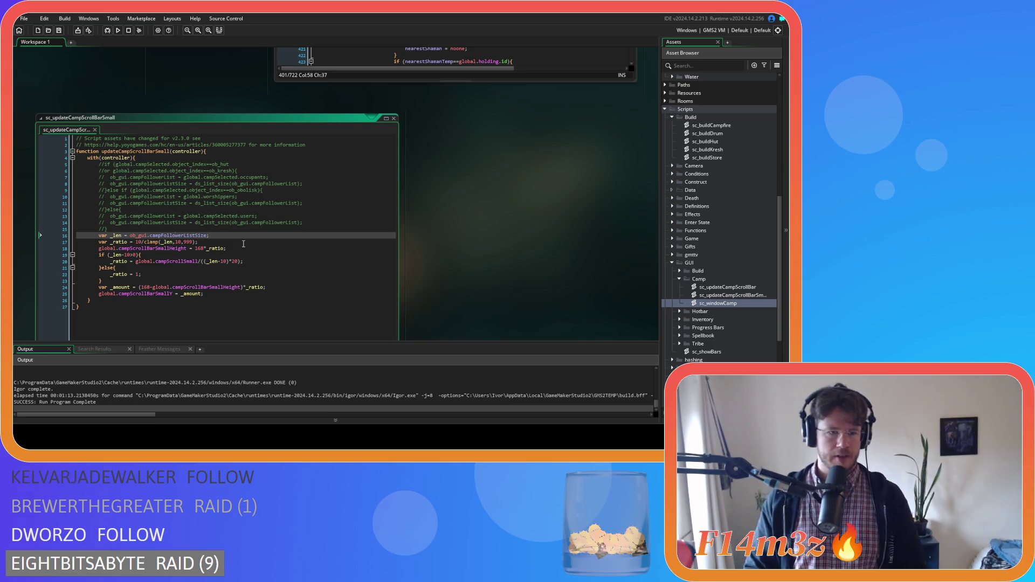
double_click(178, 236)
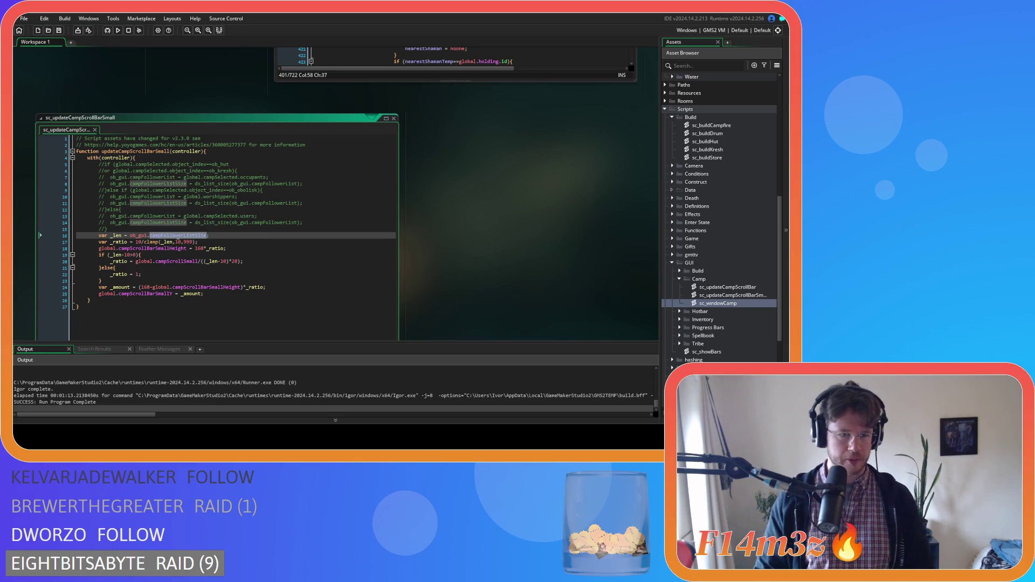
double_click(138, 235)
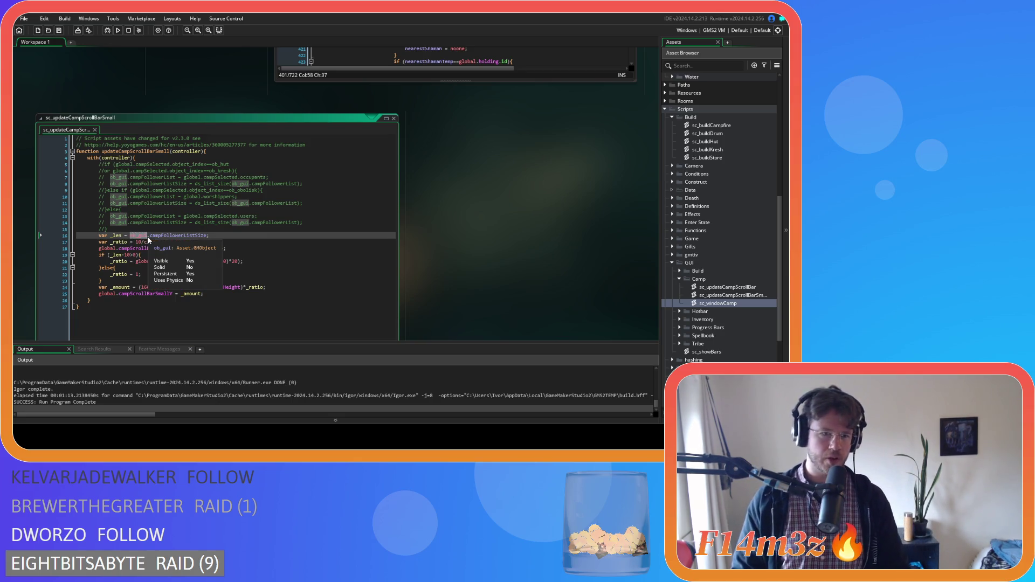
drag(165, 236, 151, 236)
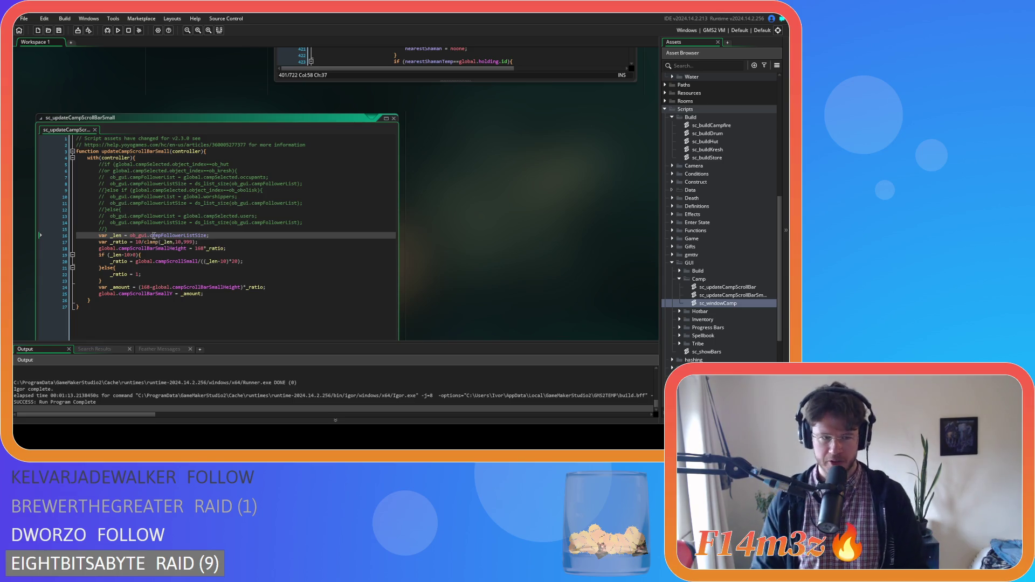
click(207, 236)
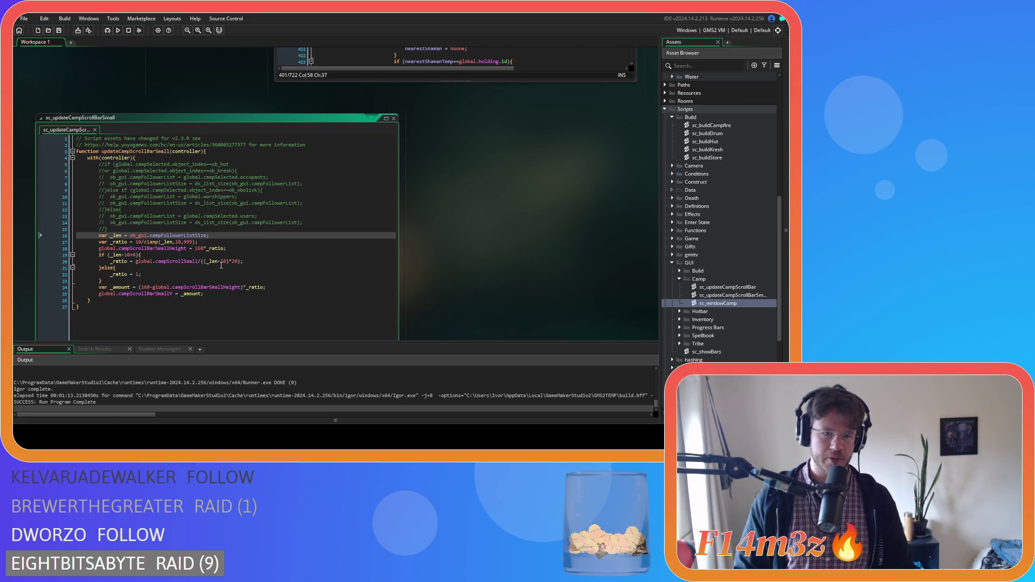
mouse_move(118, 228)
mouse_down()
mouse_move(70, 207)
mouse_move(40, 164)
mouse_up()
- Delete the commented-out lines 5–15 so the script opens with var _len = ob_gui.campFollowerListSize
key(BackSpace)
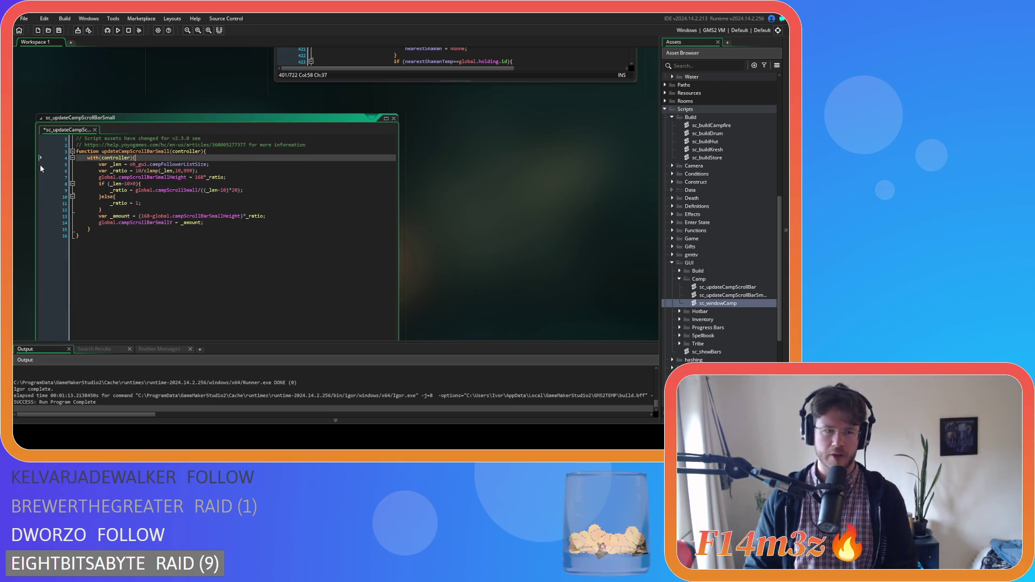
click(168, 204)
click(209, 227)
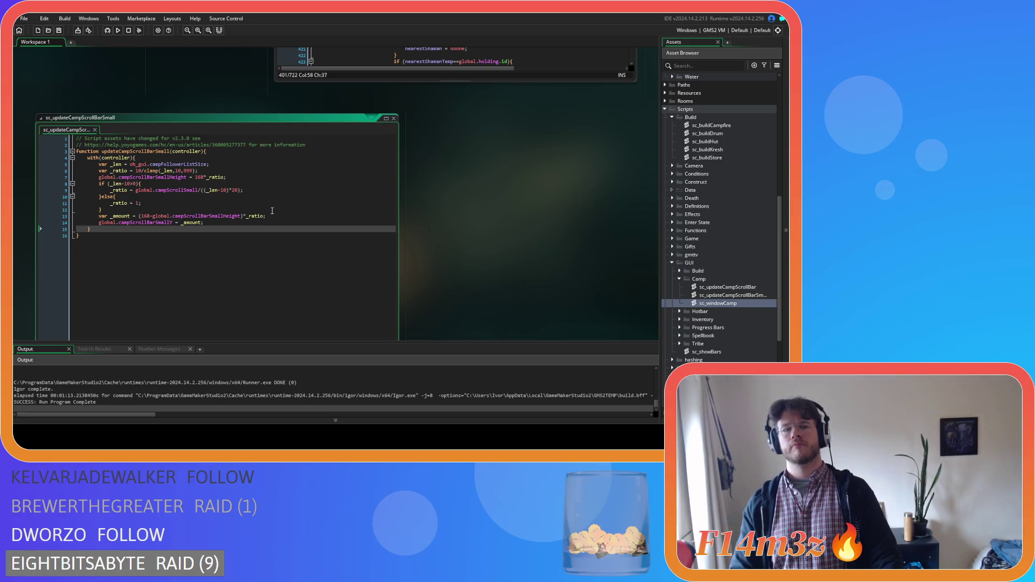
click(266, 240)
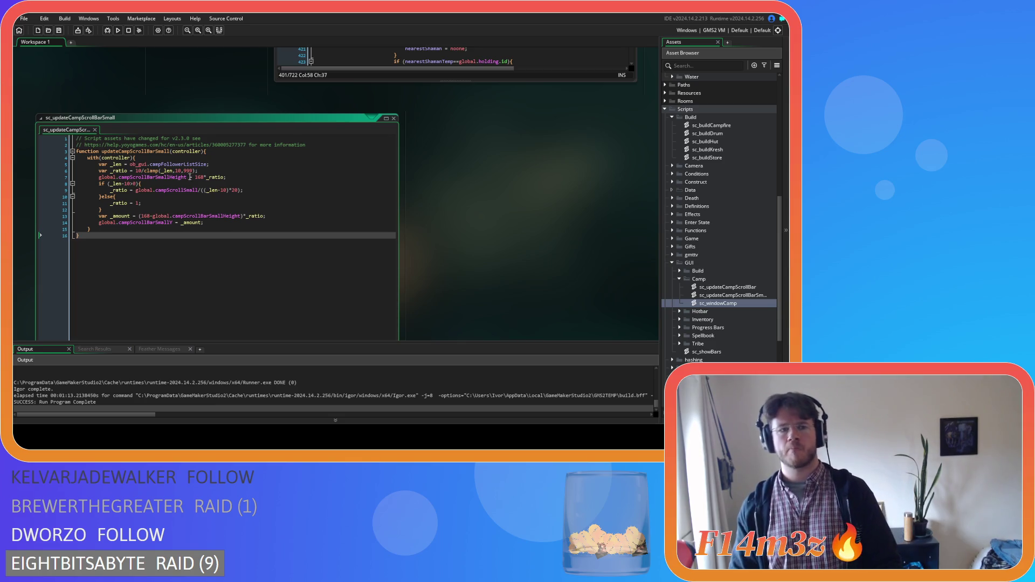
double_click(181, 164)
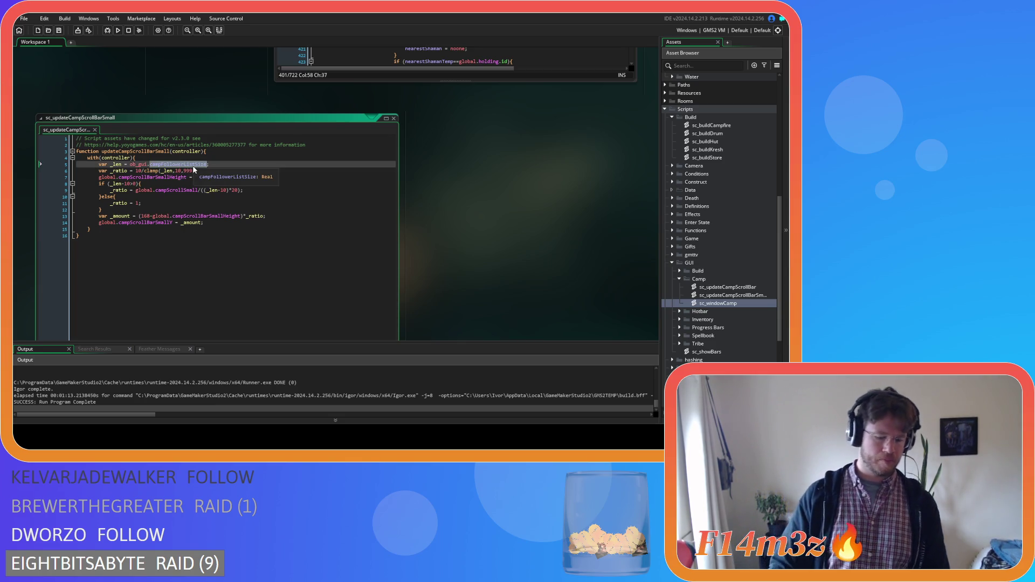
- Replace campFollowerListSize project-wide with global.campFollowerListSize (whole word), drop the leftover ob_gui., and save
key(ctrl+shift+f)
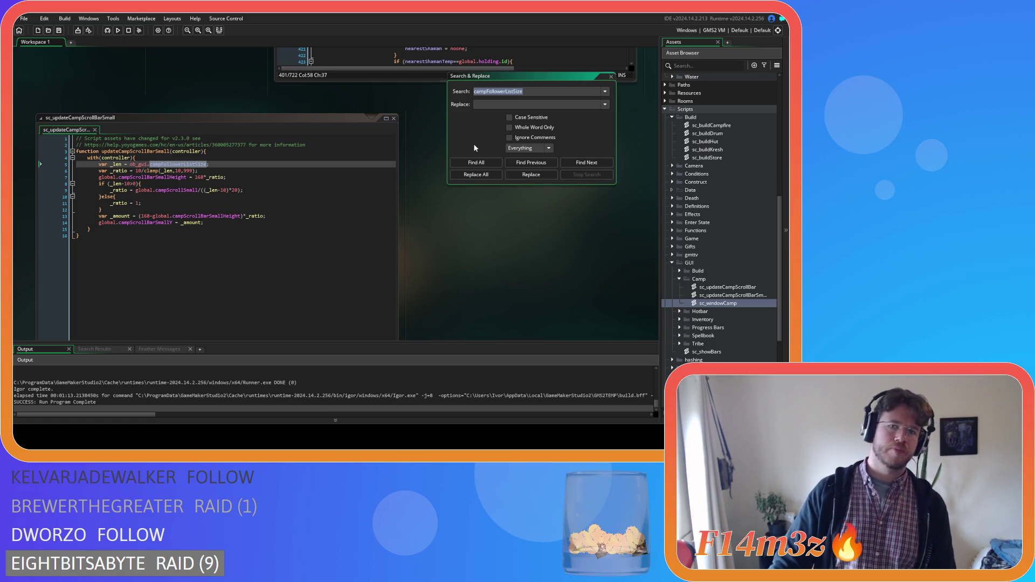
click(477, 162)
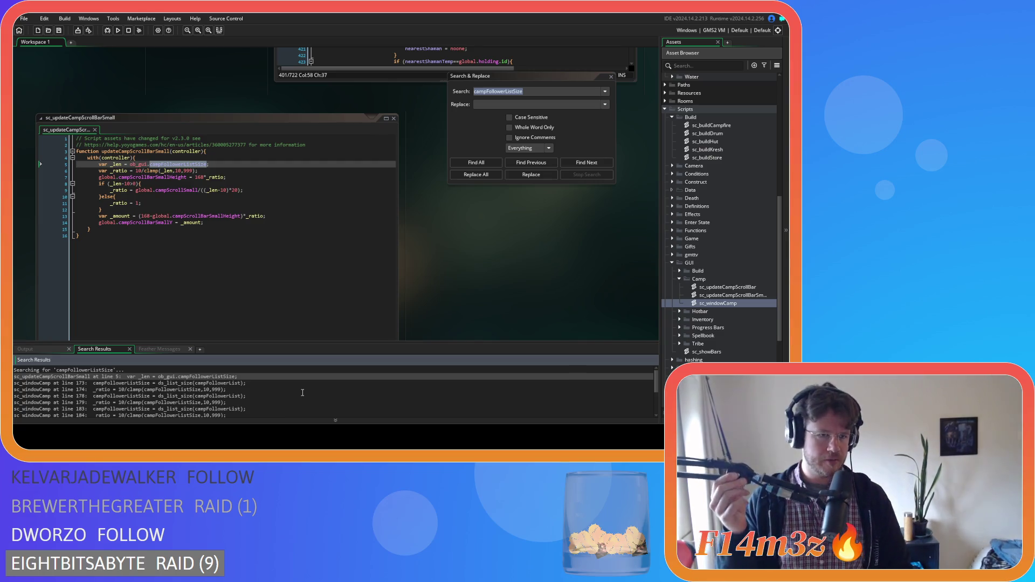
click(515, 102)
click(509, 127)
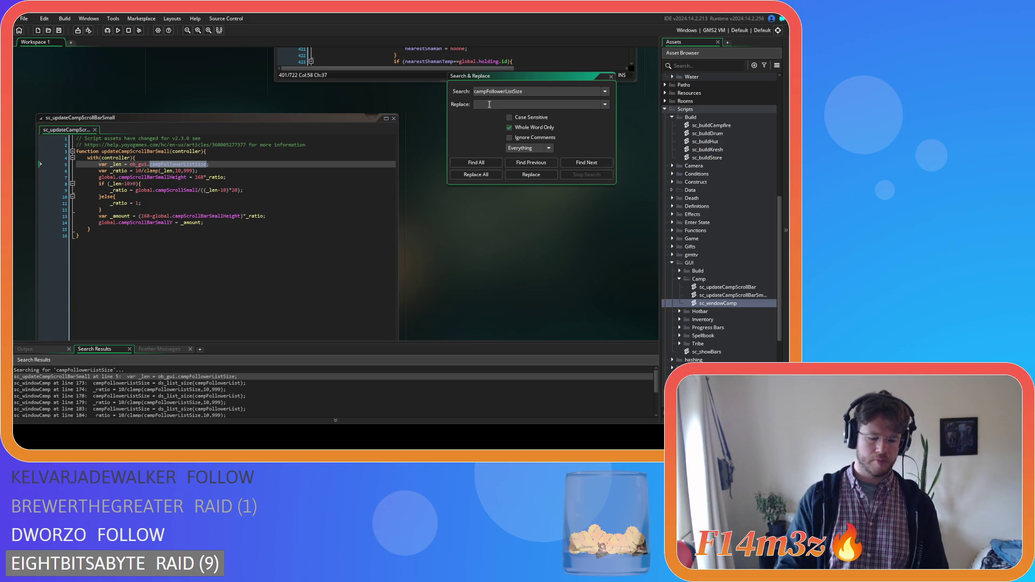
text(global)
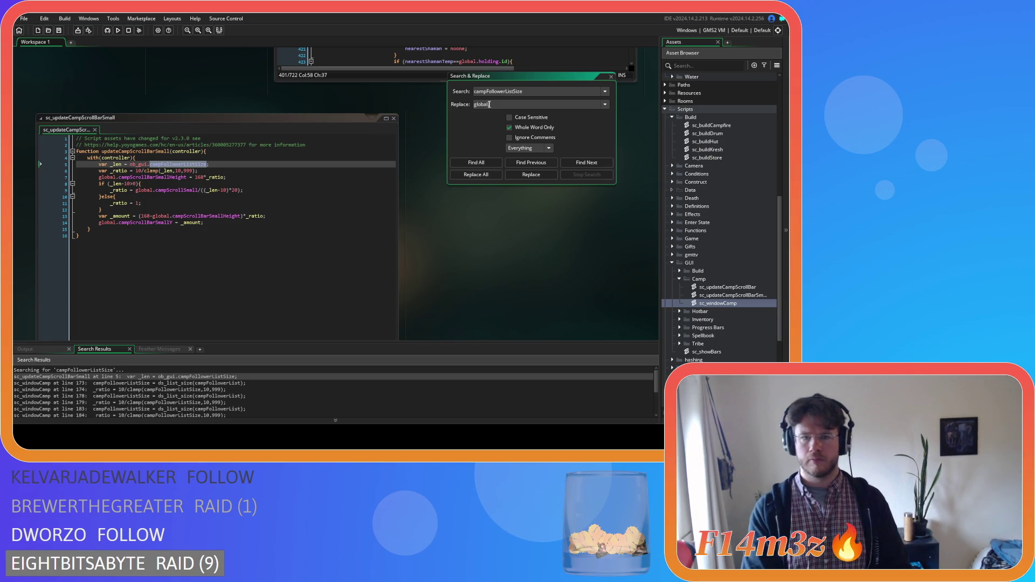
text(.campFollowerListSize)
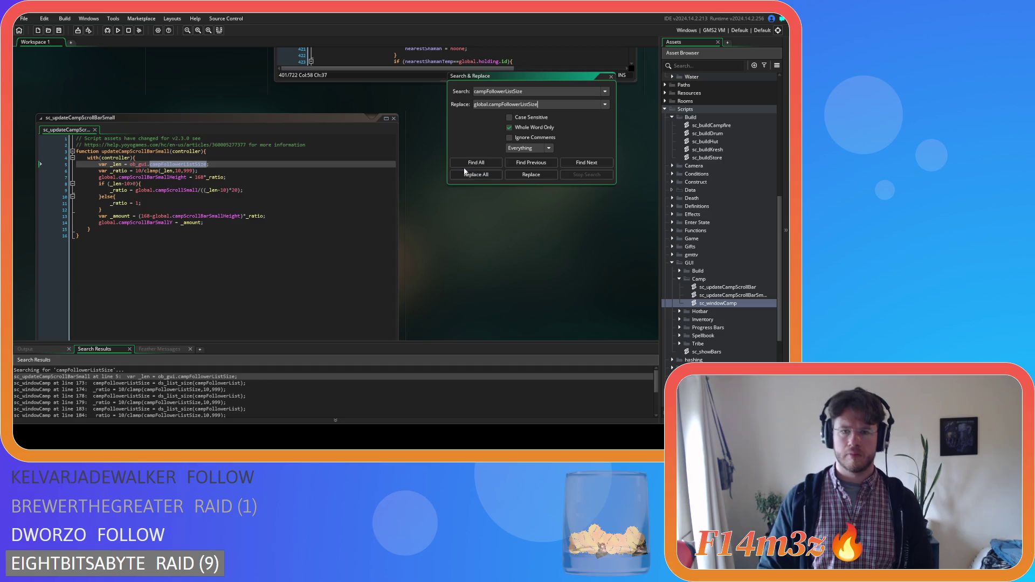
click(465, 175)
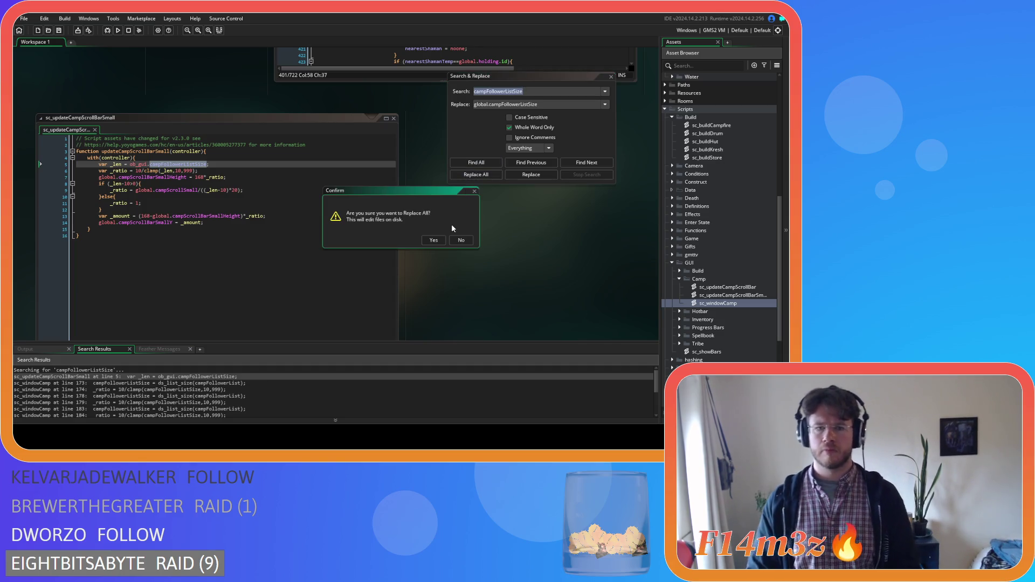
click(433, 241)
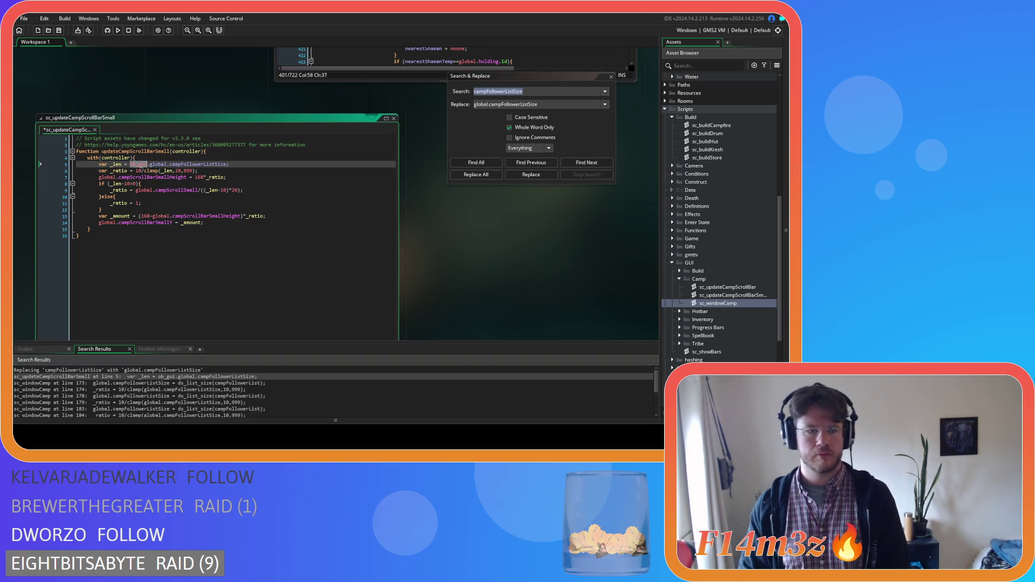
drag(129, 163, 150, 164)
key(BackSpace)
key(ctrl+s)
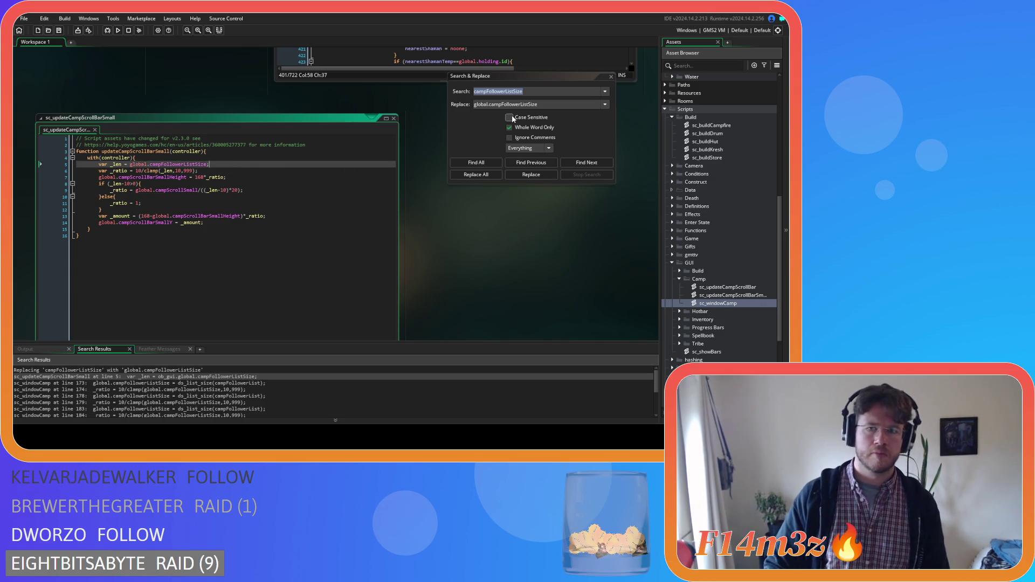
- Replace every campFollowerList with global.campFollowerList, close the search panel, and run with F5
click(536, 91)
key(BackSpace)
key(BackSpace)
key(BackSpace)
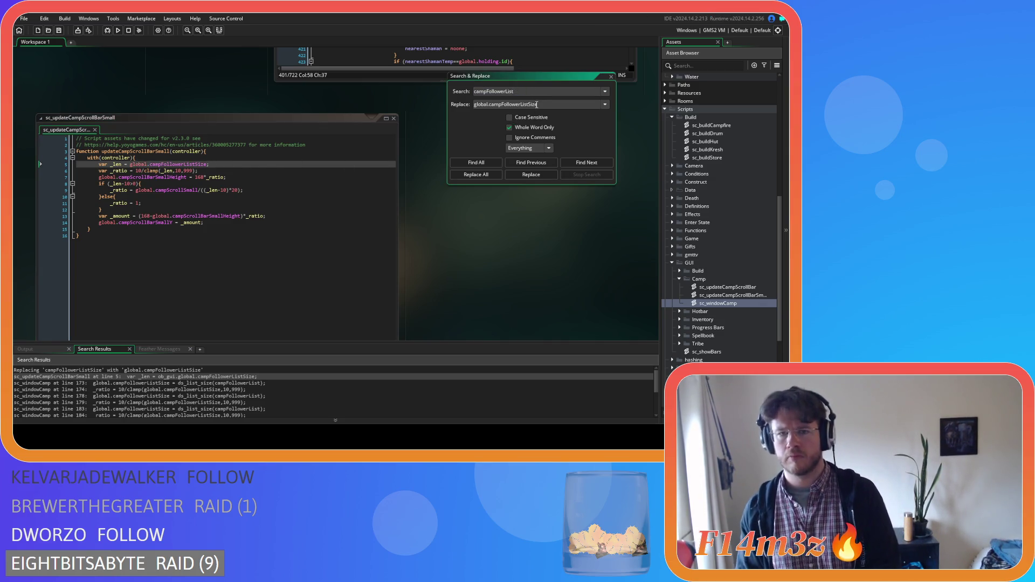
drag(543, 104, 528, 104)
key(BackSpace)
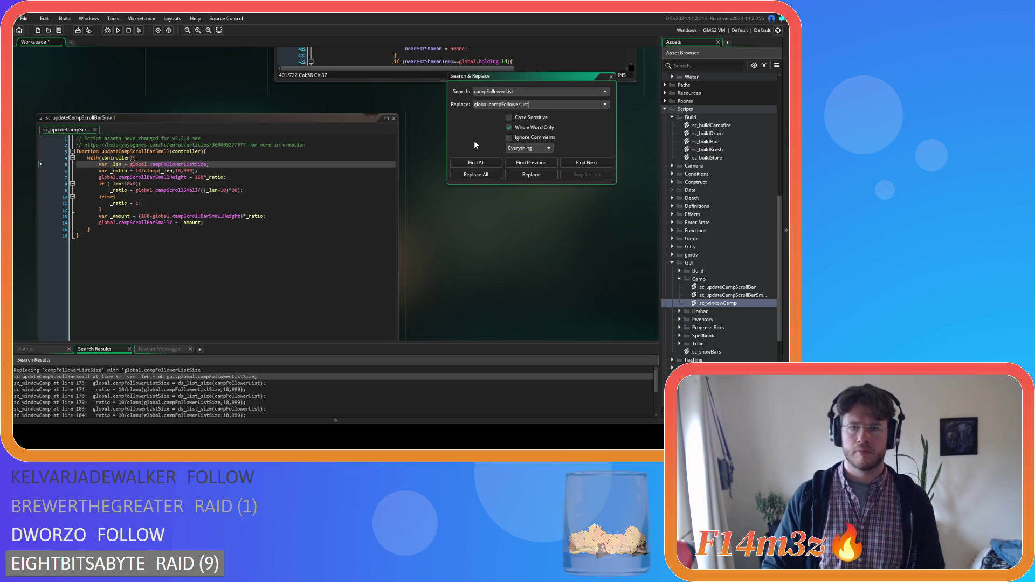
click(484, 163)
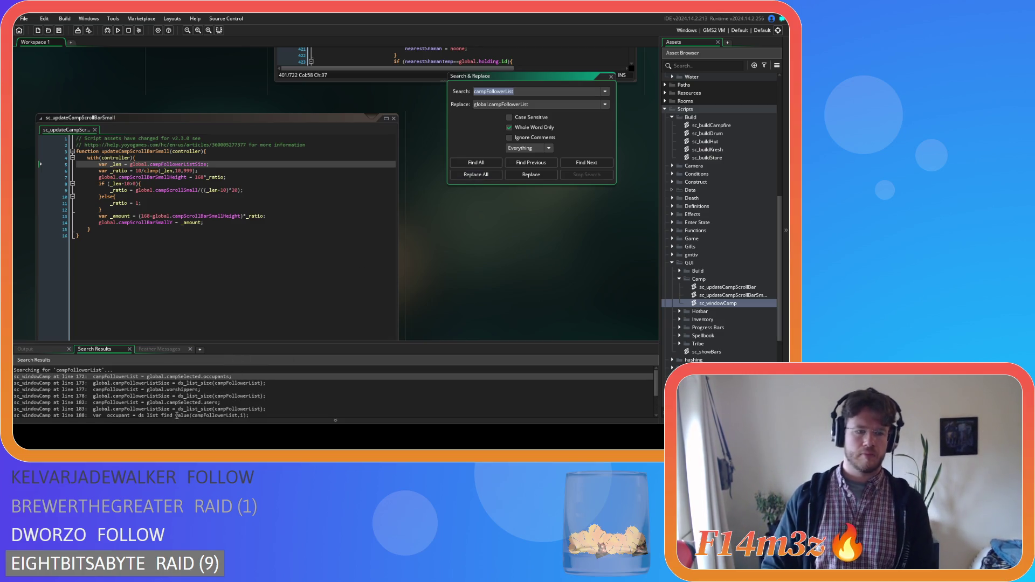
scroll(186, 403, down, 2)
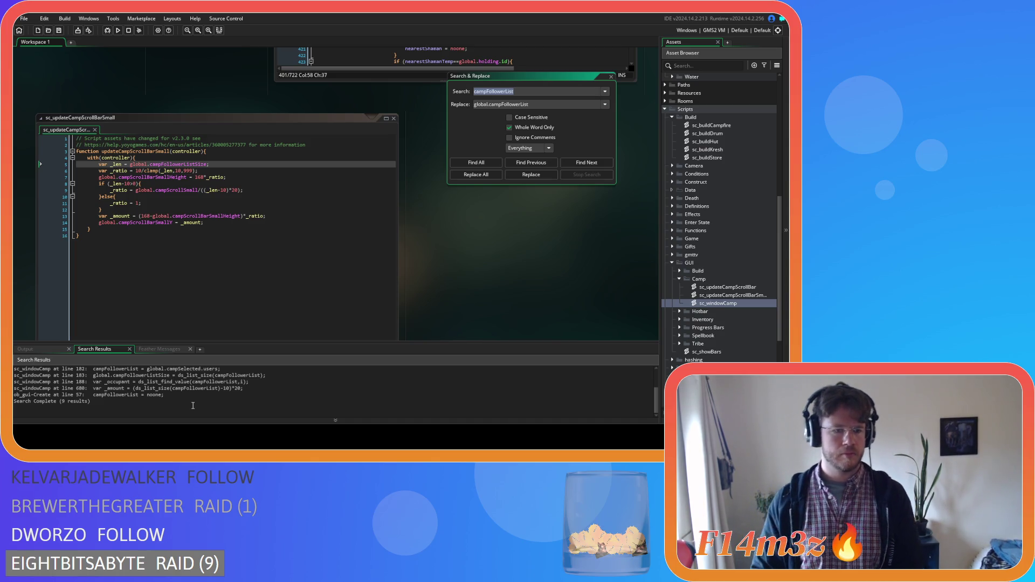
click(474, 175)
click(428, 241)
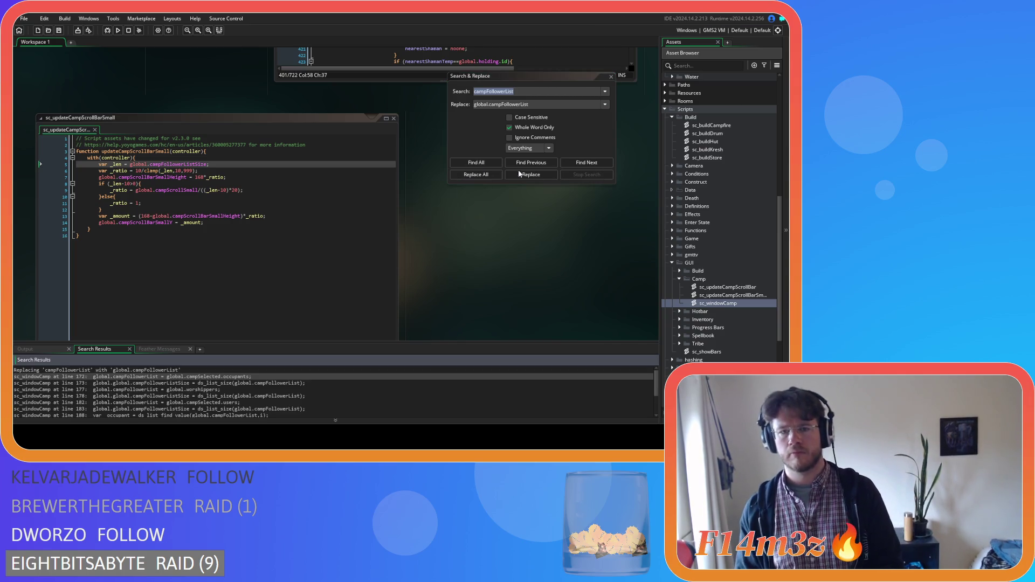
click(610, 79)
click(325, 238)
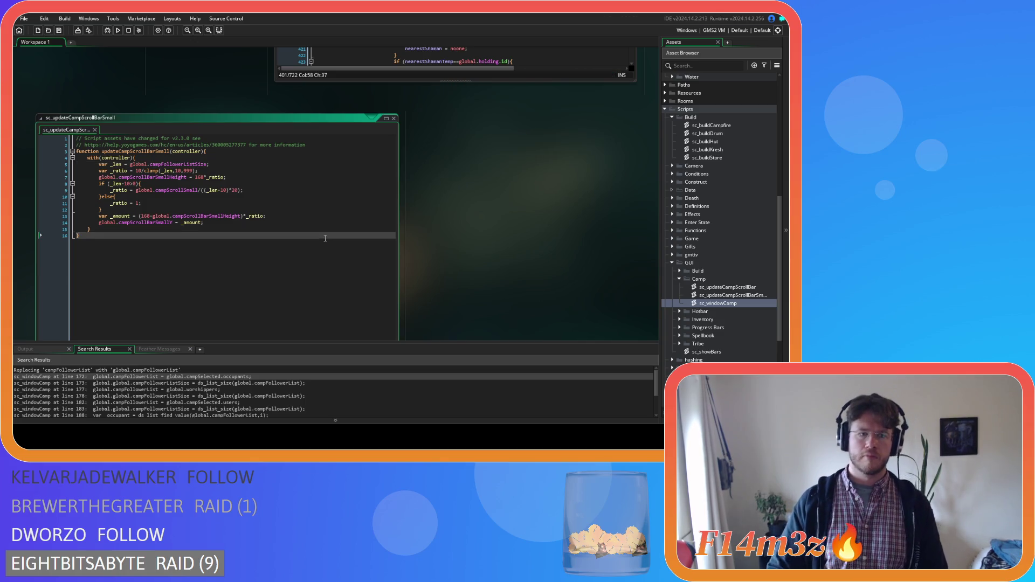
key(F5)
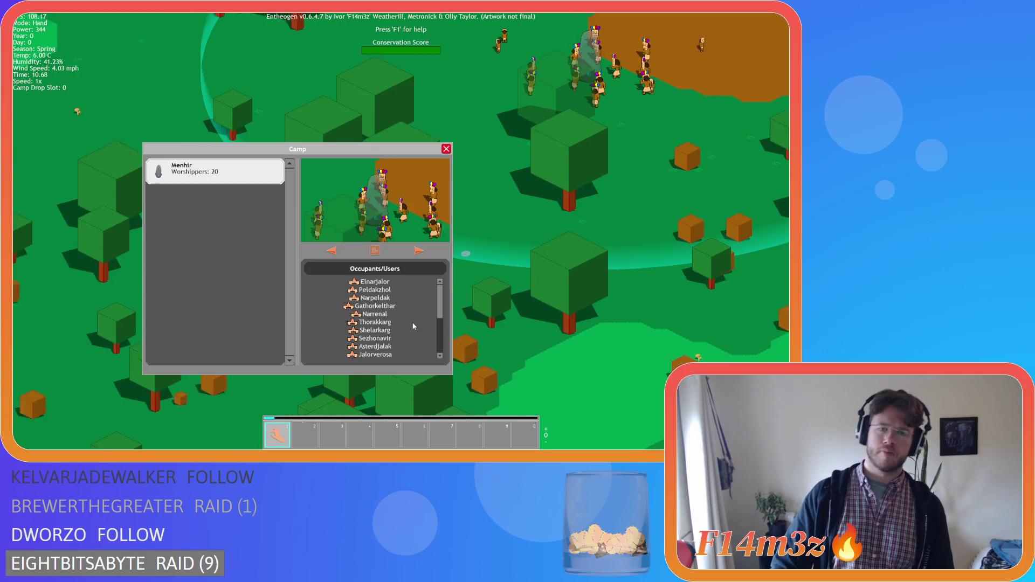
- Scroll the Occupants list, move the Camp window top-left, and open the Build window on the right
scroll(443, 322, down, 2)
scroll(443, 322, up, 3)
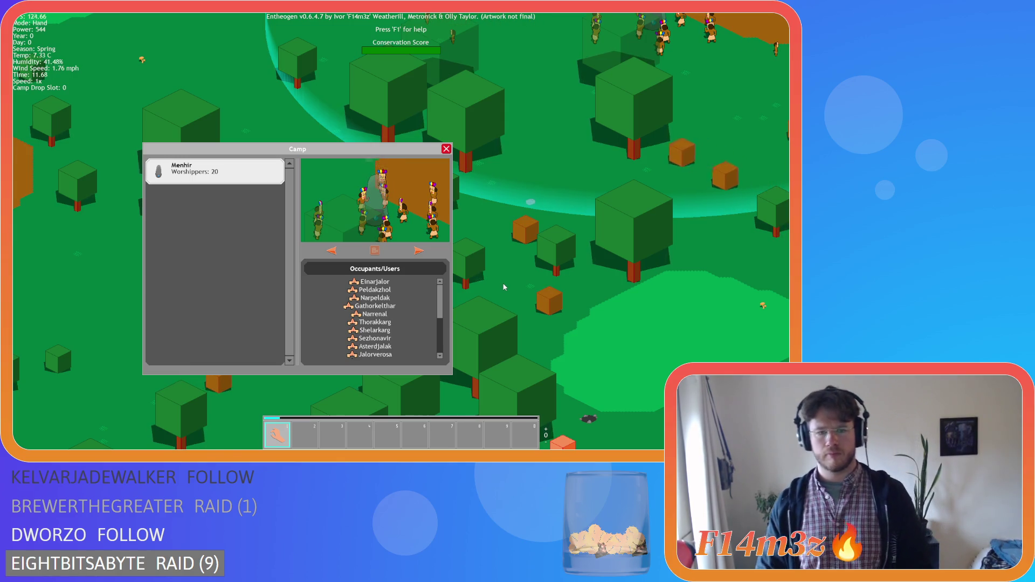
key(w)
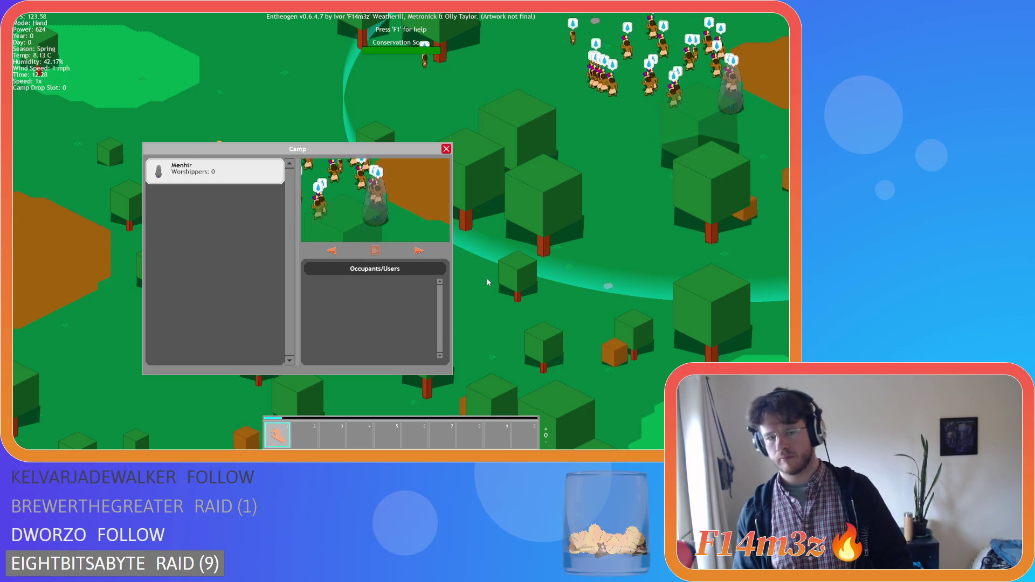
drag(287, 150, 184, 127)
drag(178, 117, 182, 44)
key(b)
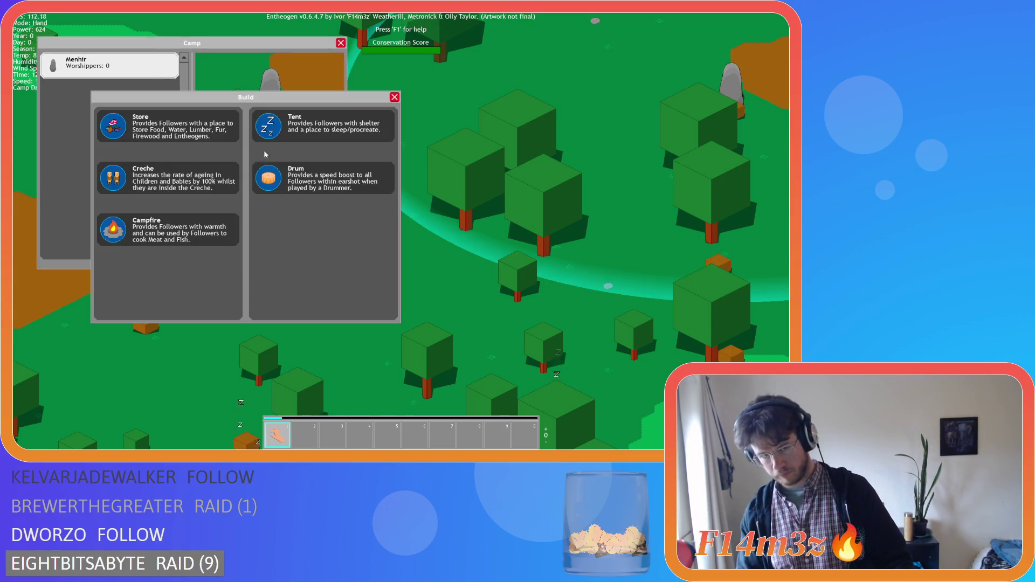
drag(299, 101, 663, 46)
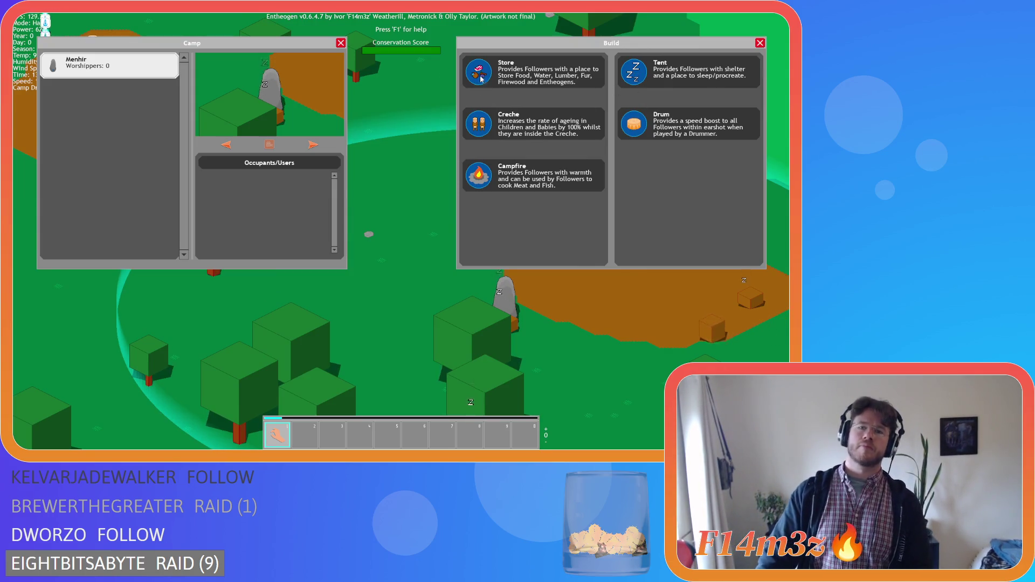
- Place a Store, a Campfire and a Drum in the camp
click(533, 73)
scroll(479, 151, down, 5)
scroll(479, 154, up, 3)
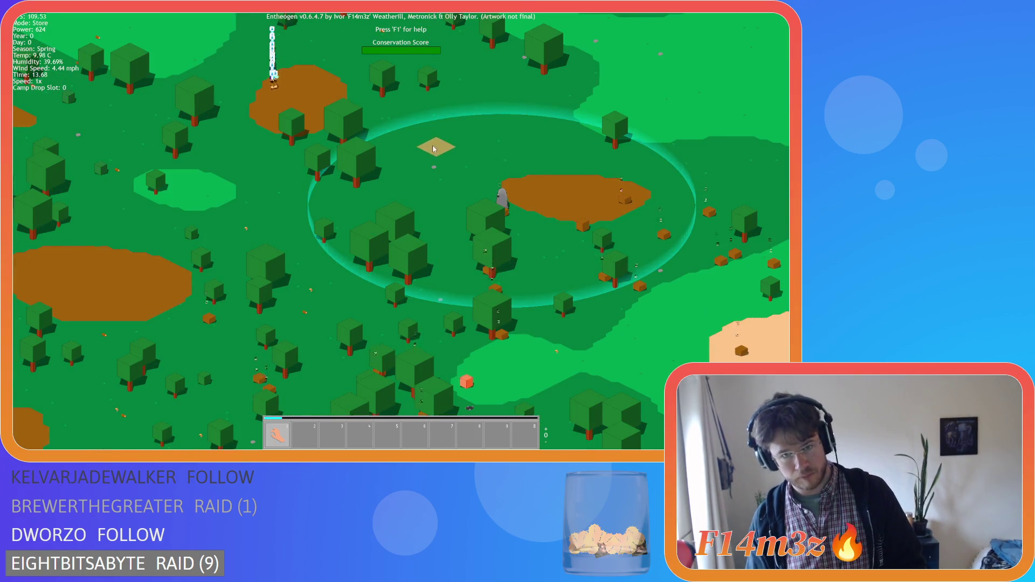
scroll(434, 145, up, 3)
click(380, 113)
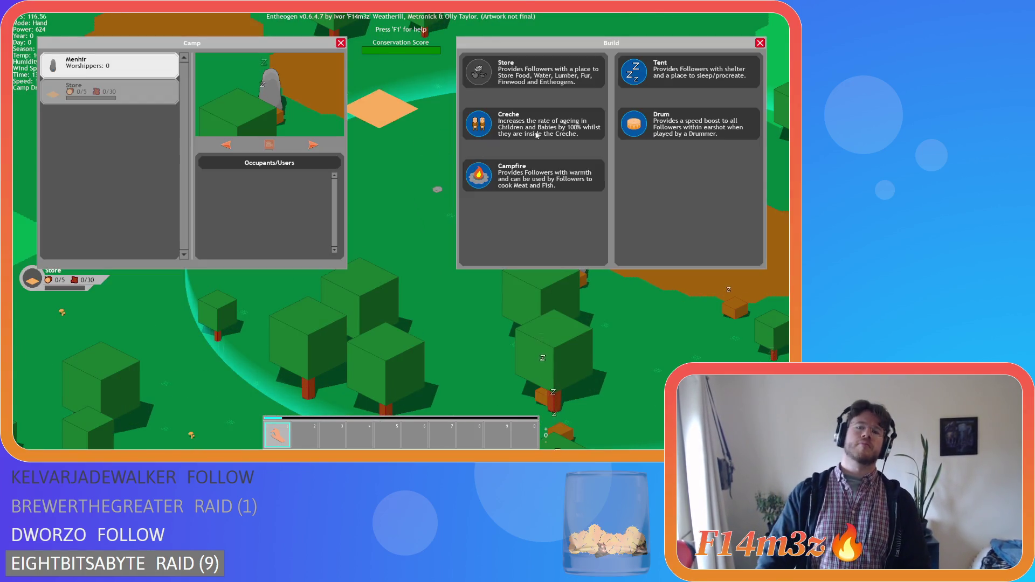
click(485, 176)
click(344, 159)
click(634, 124)
click(385, 154)
- Place several Tents around the camp
click(631, 75)
click(534, 102)
click(634, 81)
click(655, 108)
click(634, 73)
right_click(618, 172)
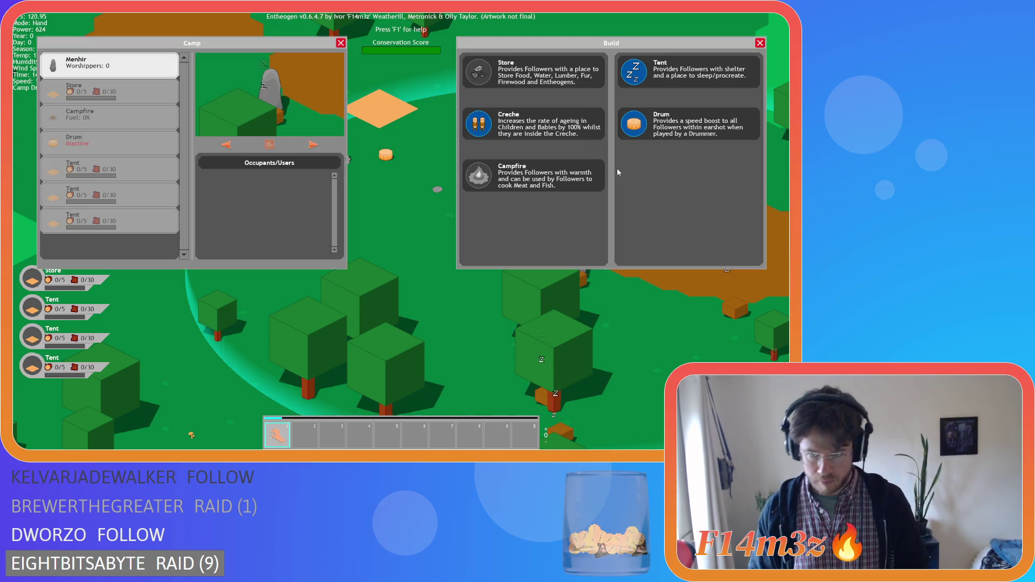
click(631, 77)
click(735, 176)
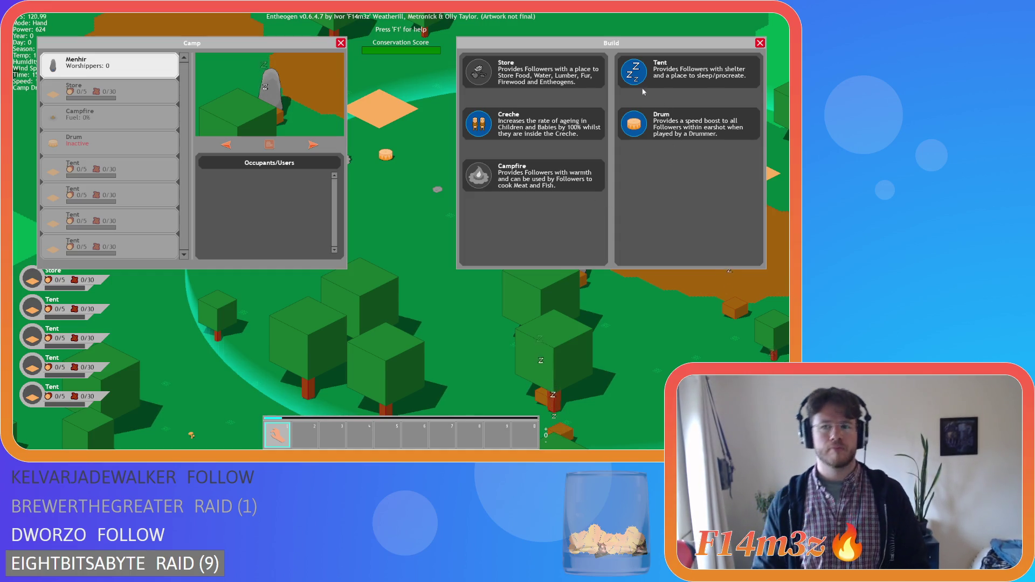
click(633, 72)
click(716, 230)
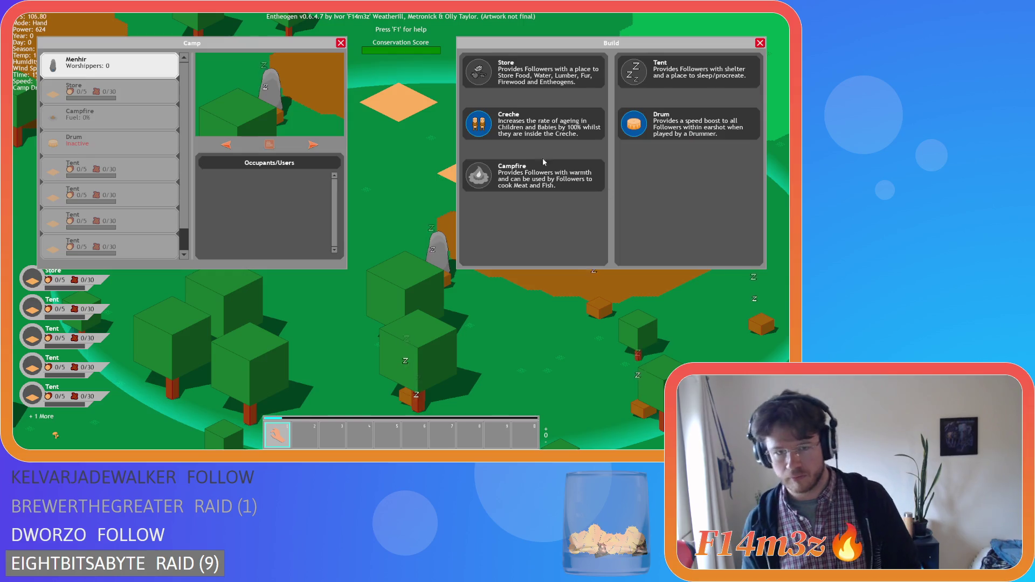
- Build a Creche beside the camp
click(495, 144)
click(575, 263)
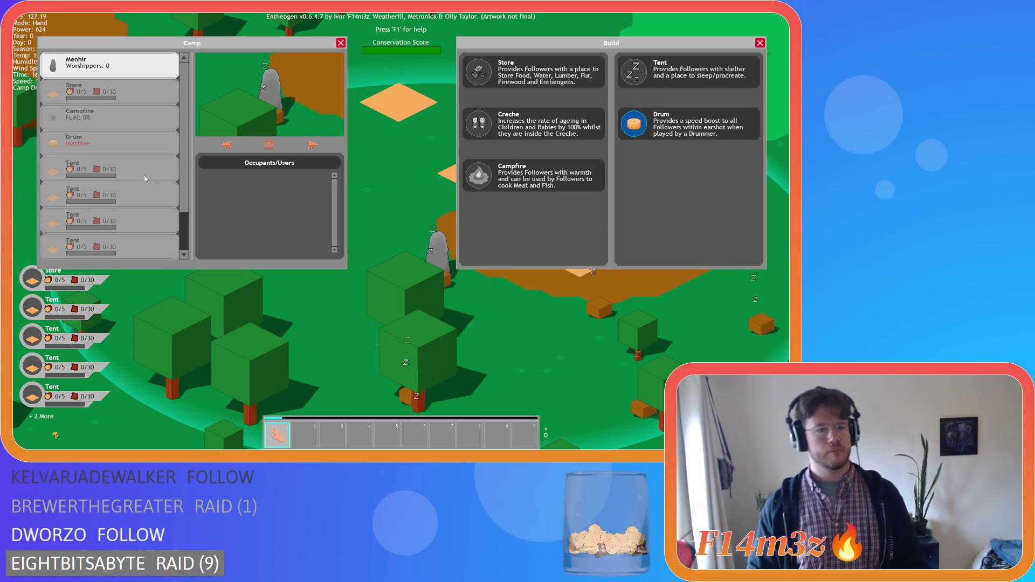
scroll(144, 176, down, 2)
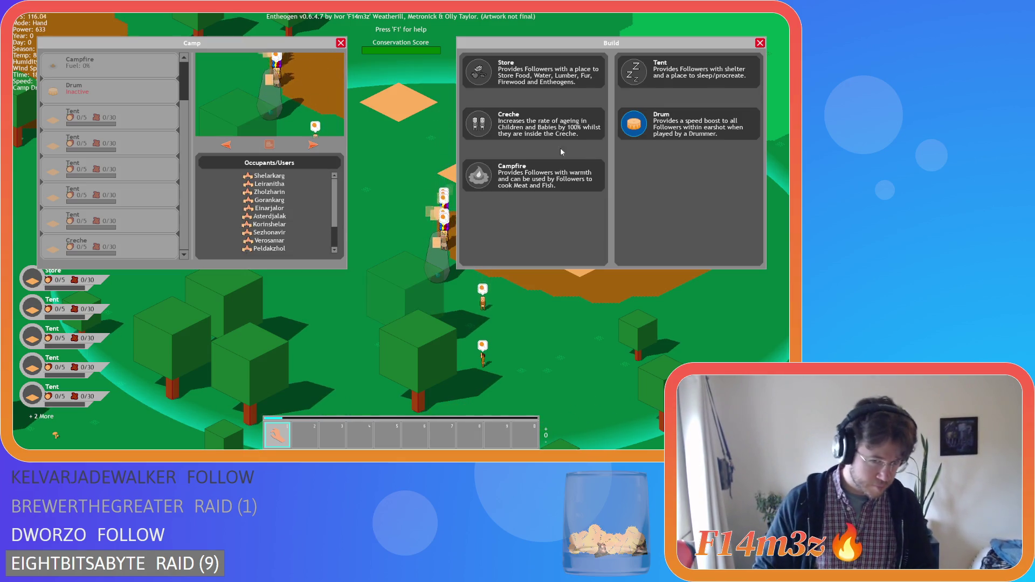
- Scroll through the camp building and Occupants lists and focus the view on one follower
scroll(409, 178, down, 10)
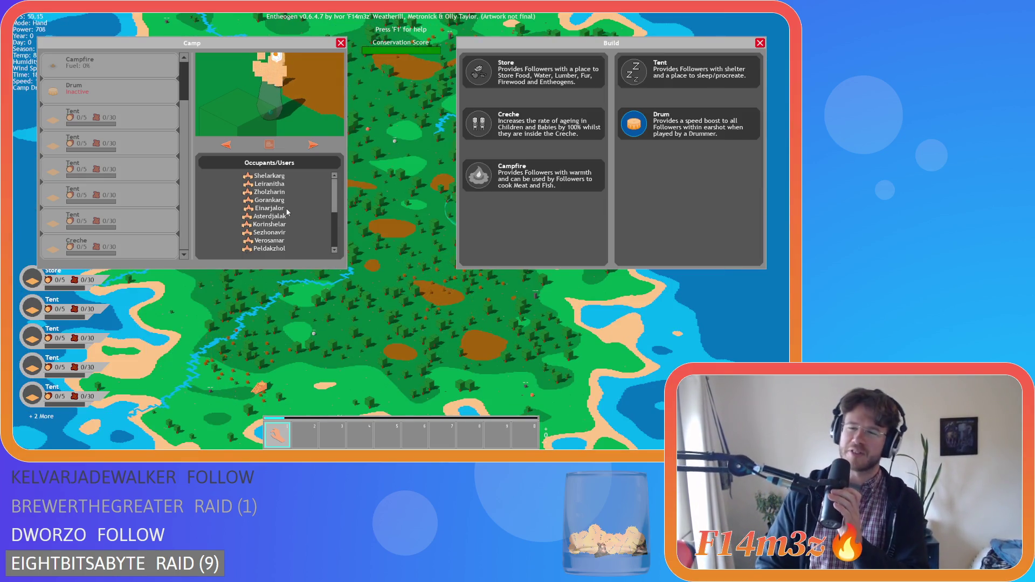
scroll(527, 250, up, 10)
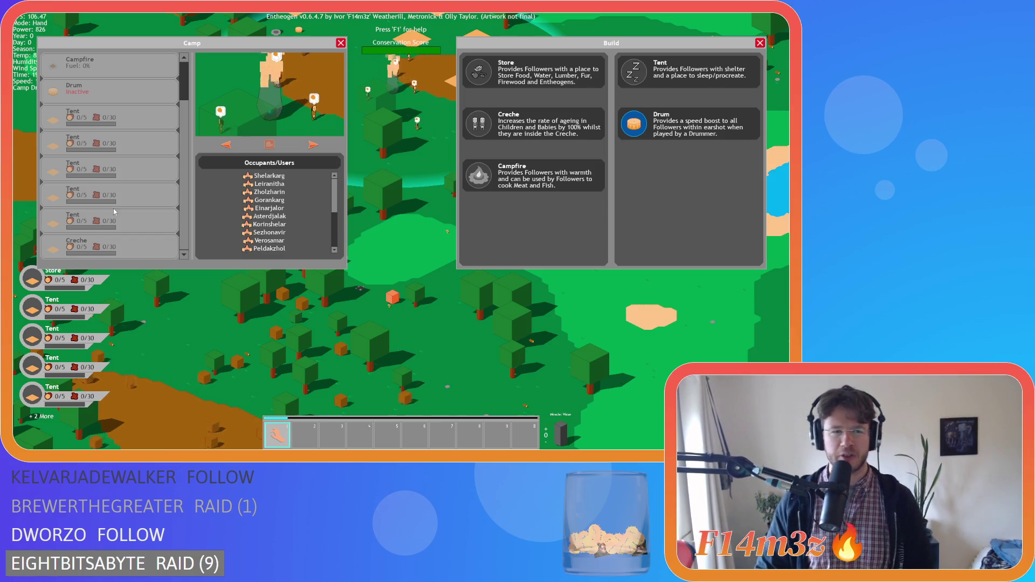
scroll(115, 205, up, 2)
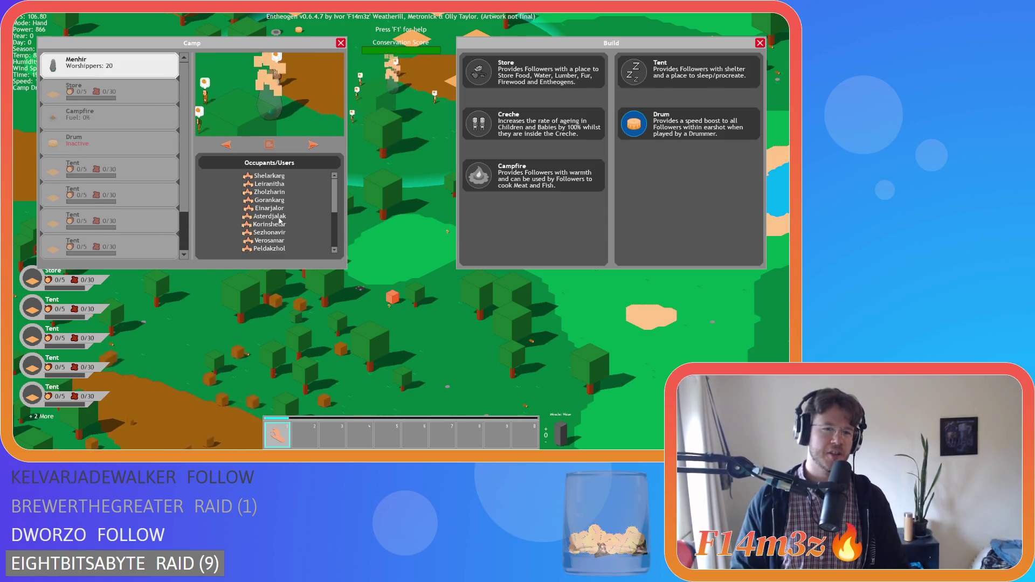
click(279, 217)
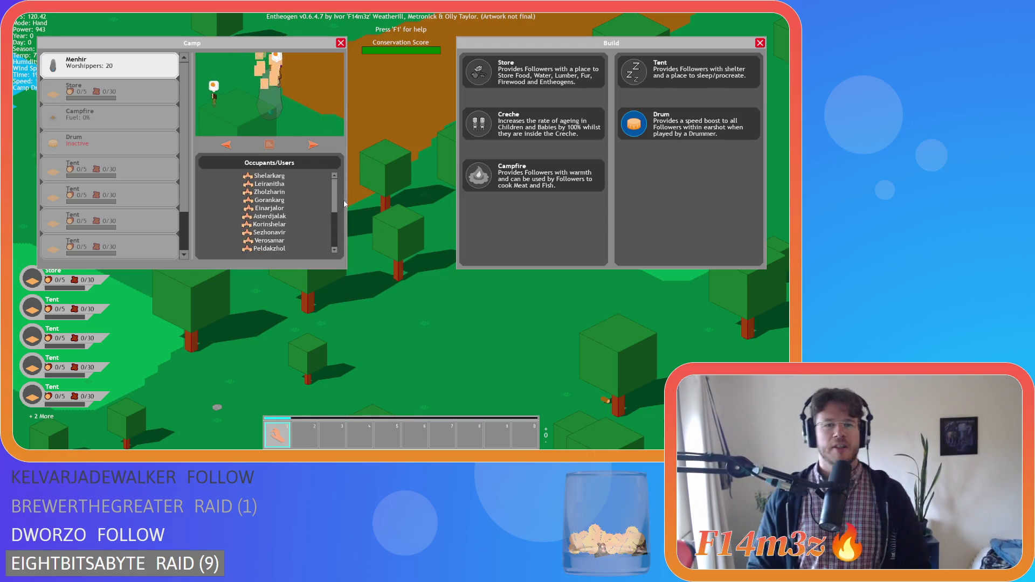
scroll(335, 204, down, 5)
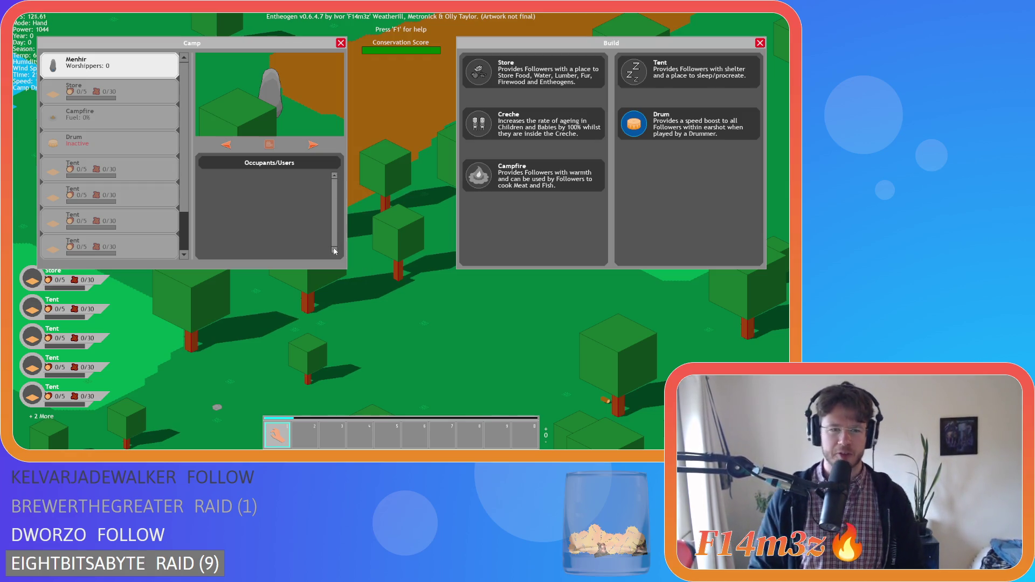
- Pan the map, close the Build window, and quit the game with Escape and Y
key(s)
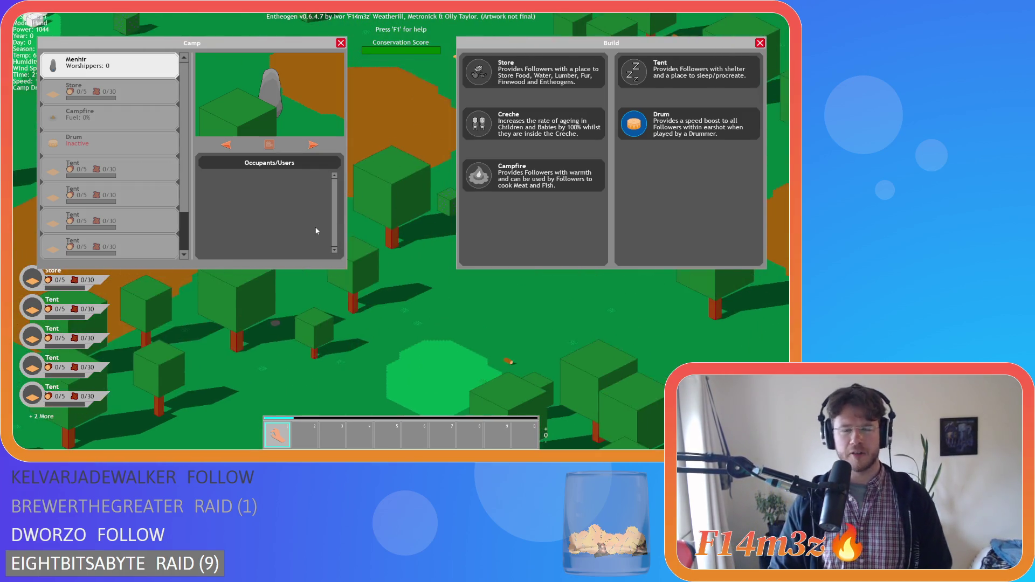
key(w)
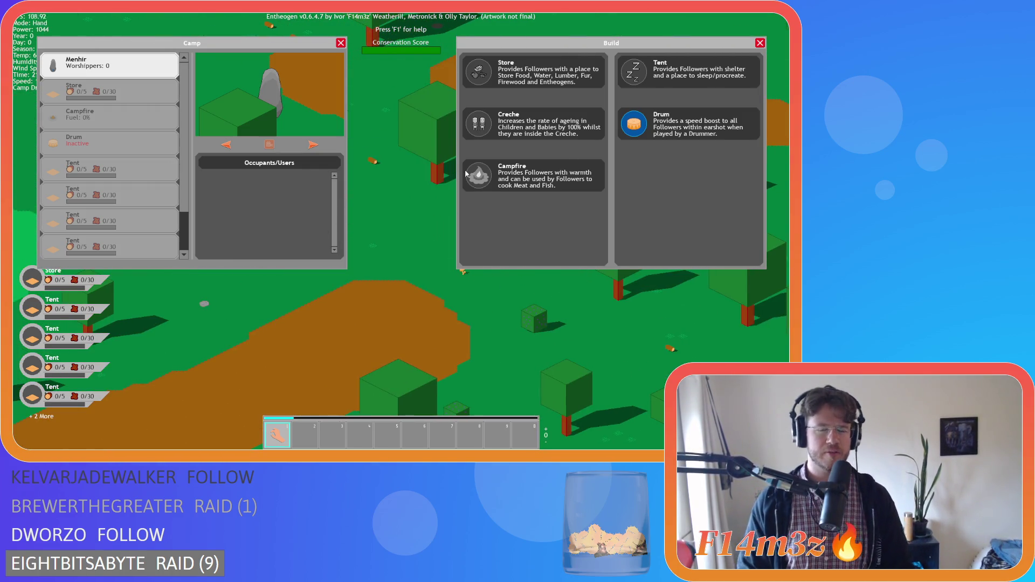
click(760, 42)
key(w)
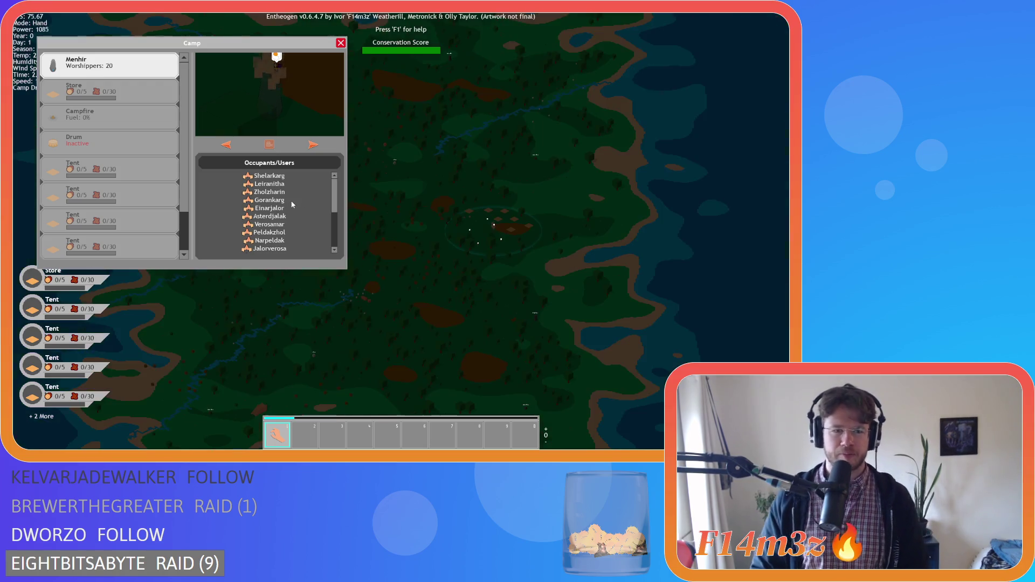
key(Escape)
key(Escape)
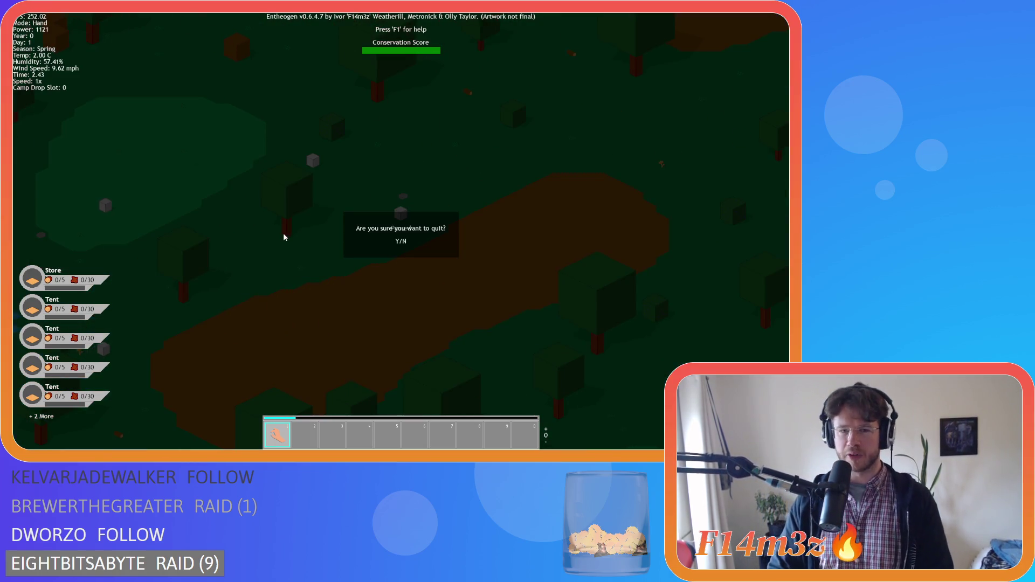
key(y)
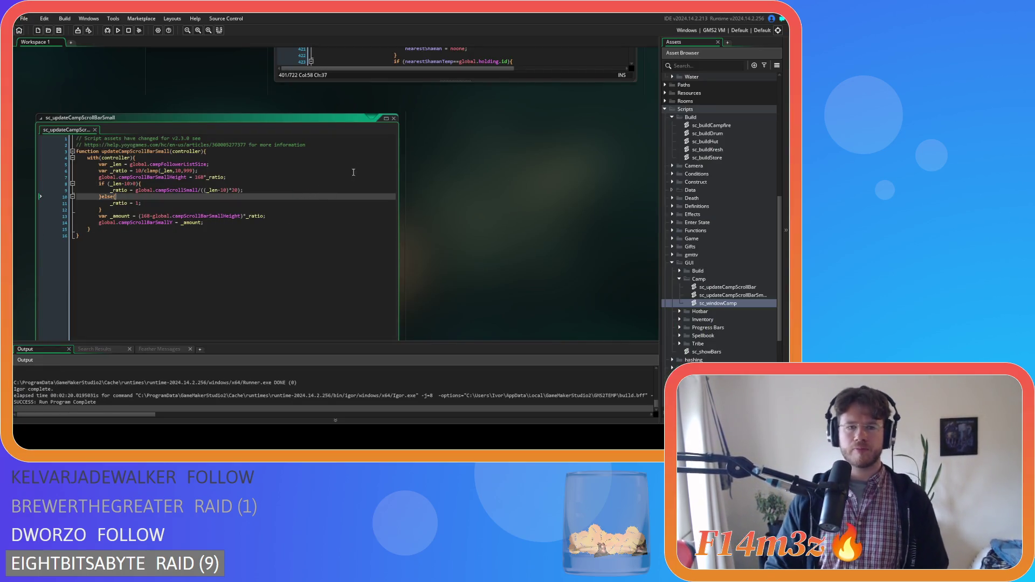
- Clear the code editors via Go To and open ob_camera from Objects > Camera, showing Mouse Wheel Up
right_click(434, 177)
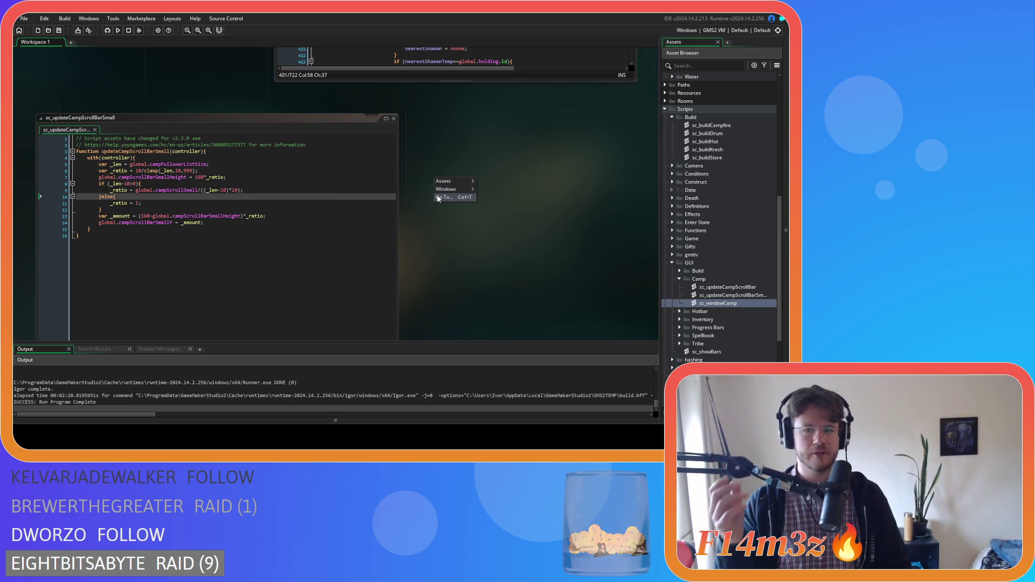
click(439, 199)
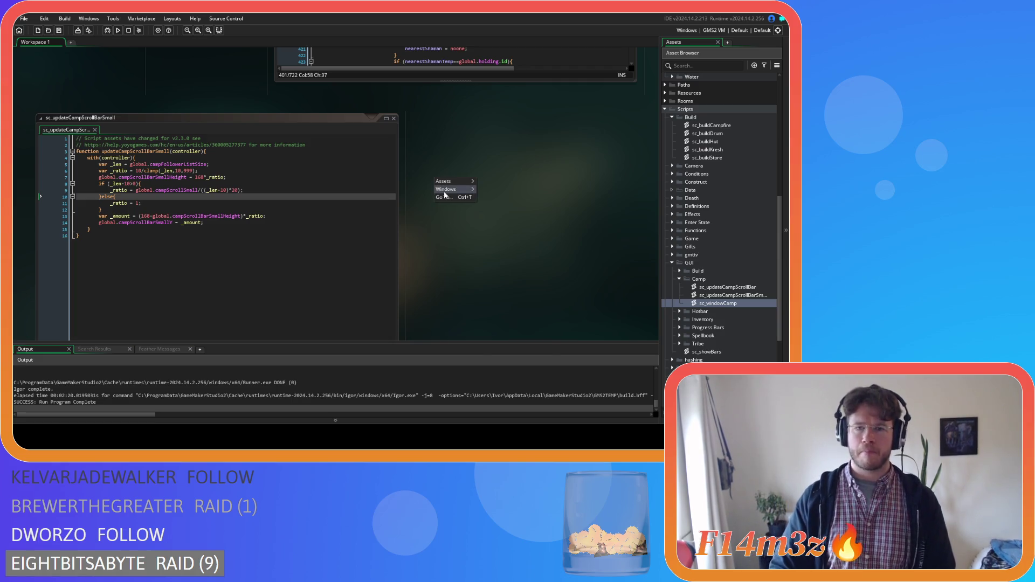
click(505, 356)
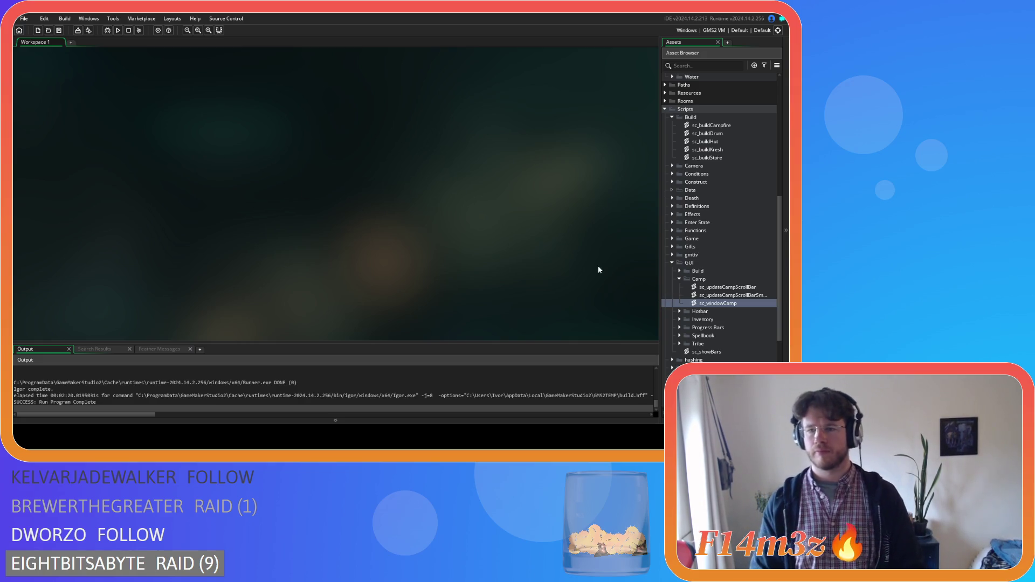
scroll(713, 268, up, 3)
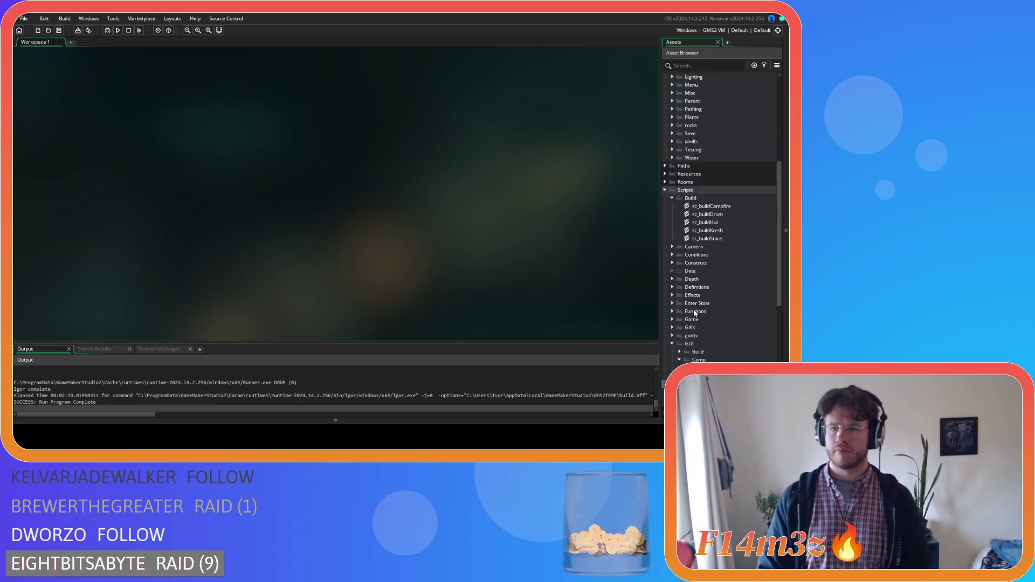
scroll(695, 313, down, 4)
scroll(725, 205, up, 10)
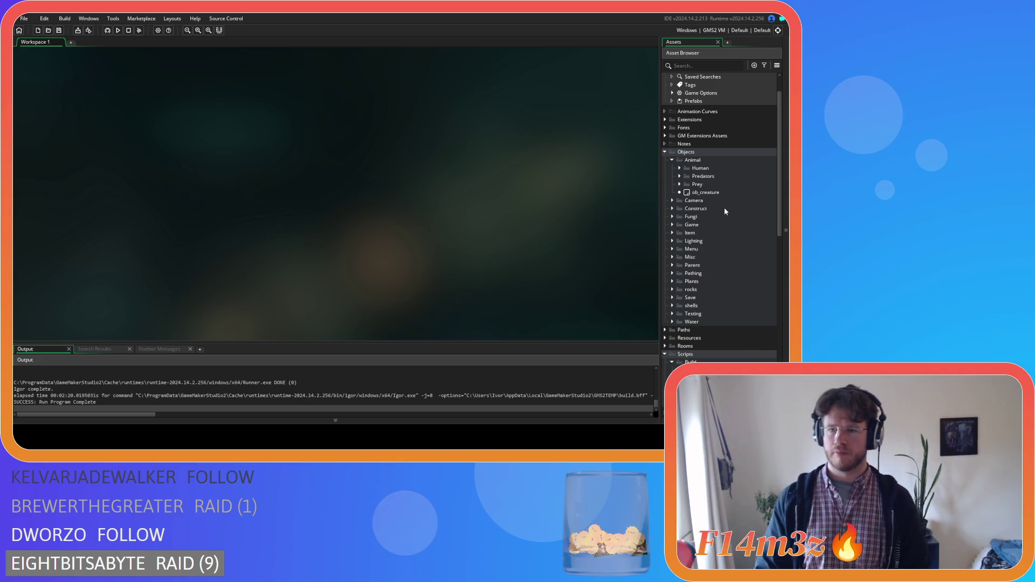
click(672, 200)
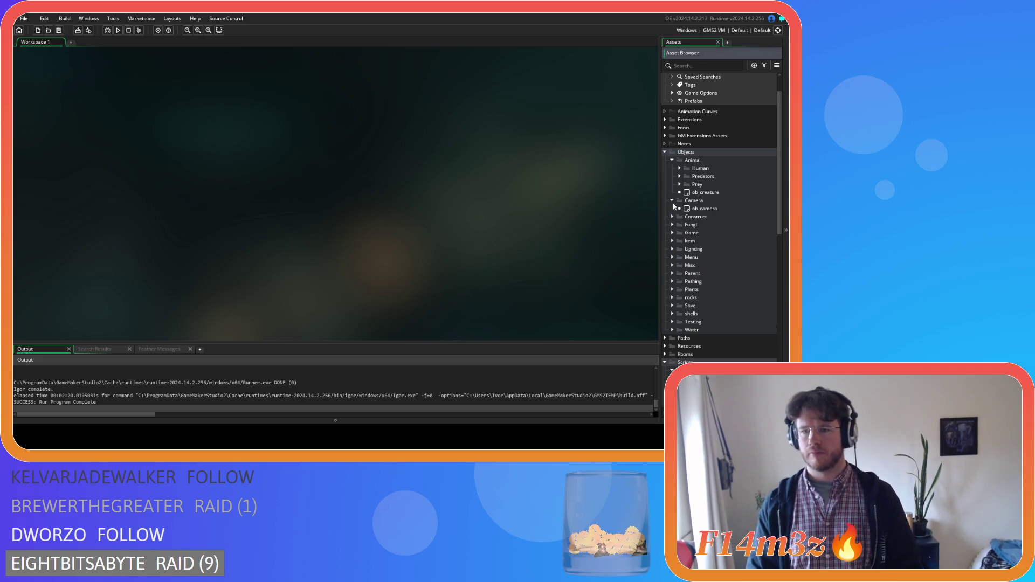
double_click(703, 209)
double_click(222, 161)
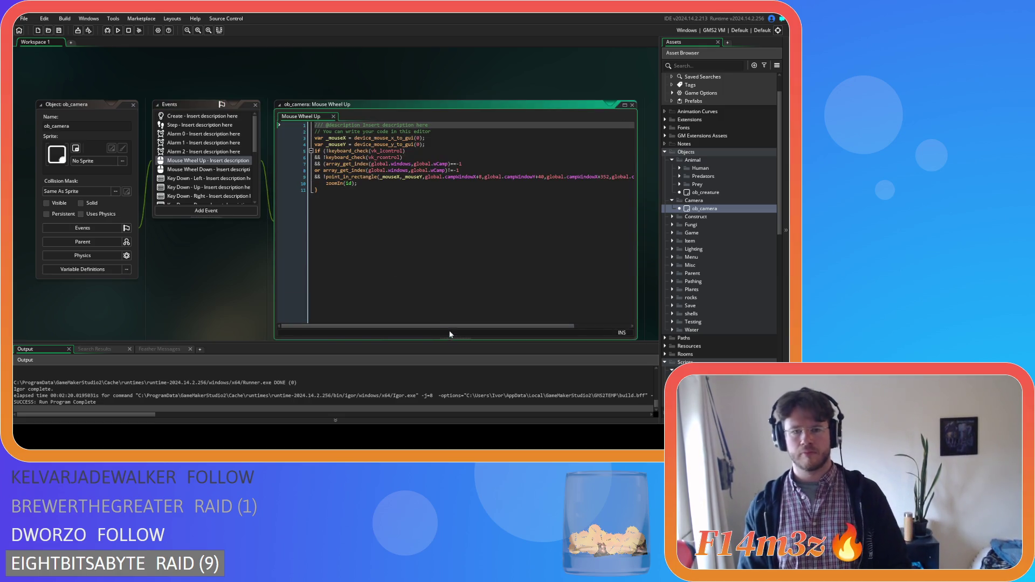
- Review ob_camera's Mouse Wheel Up code, then open its Global Dragging event code
mouse_move(452, 326)
mouse_down()
mouse_move(487, 322)
mouse_move(405, 317)
mouse_up()
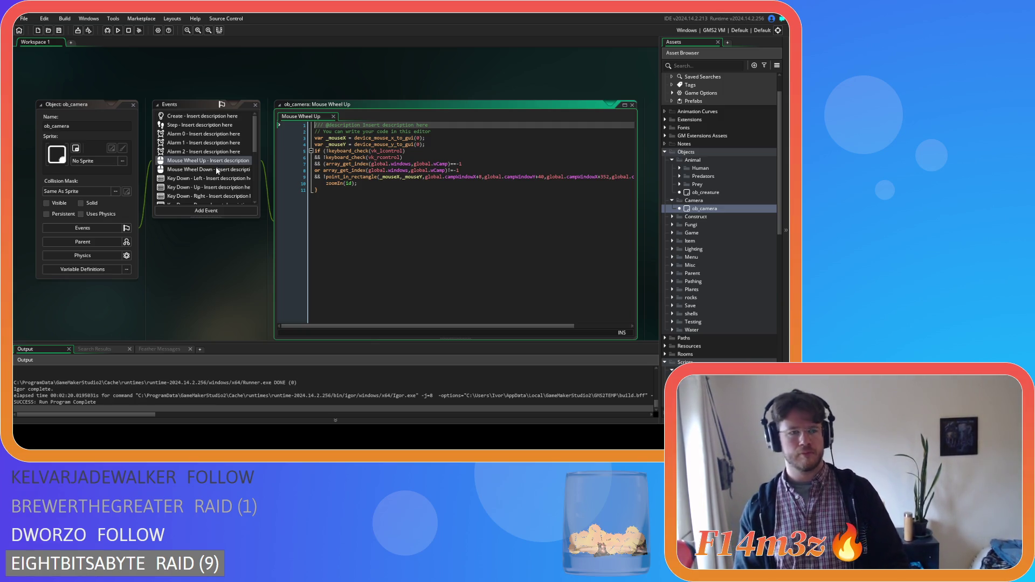
scroll(215, 171, down, 5)
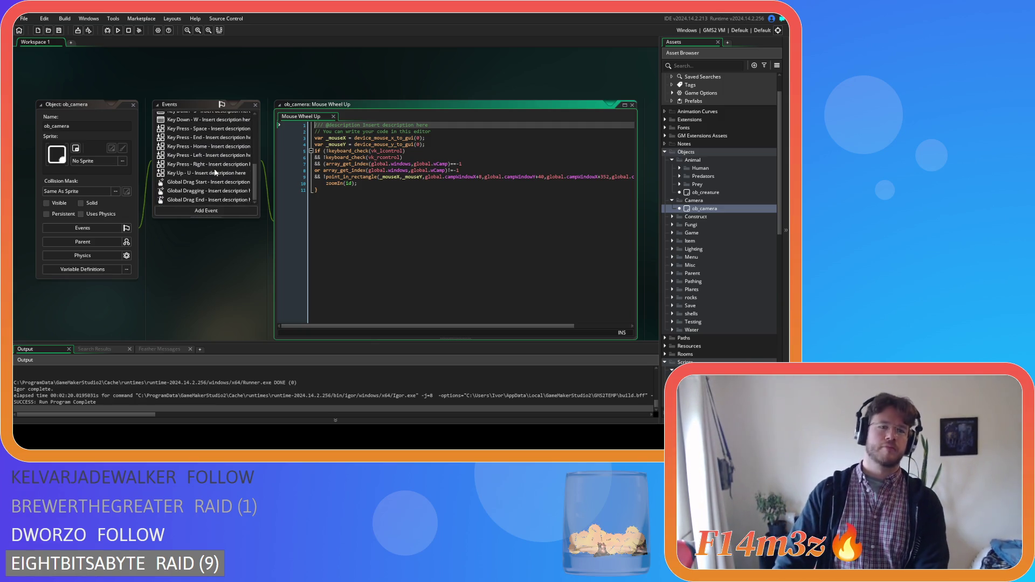
click(205, 190)
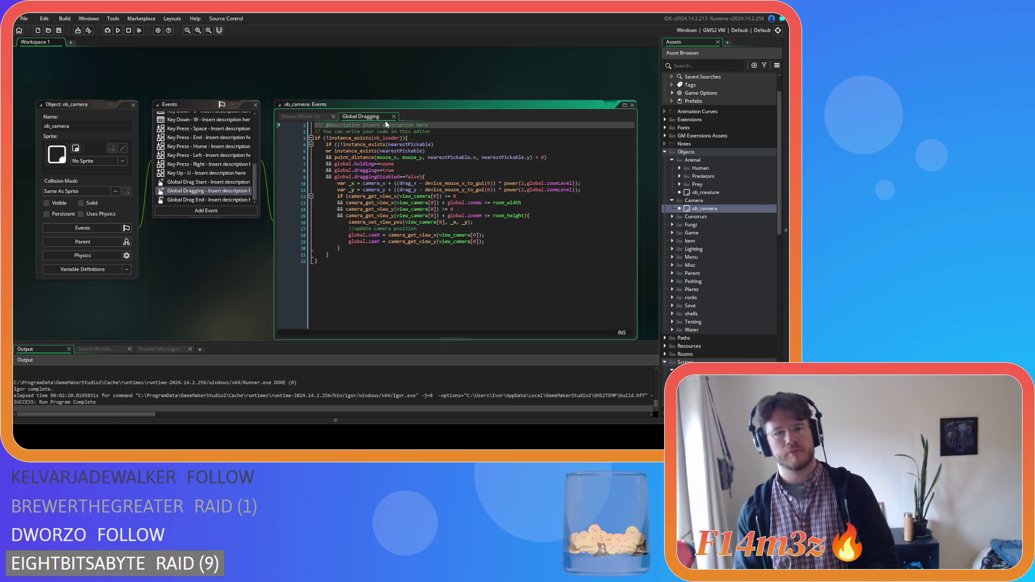
click(396, 122)
- Open ob_camera's Global Drag Start event and select the window-check condition on lines 11–30
click(208, 181)
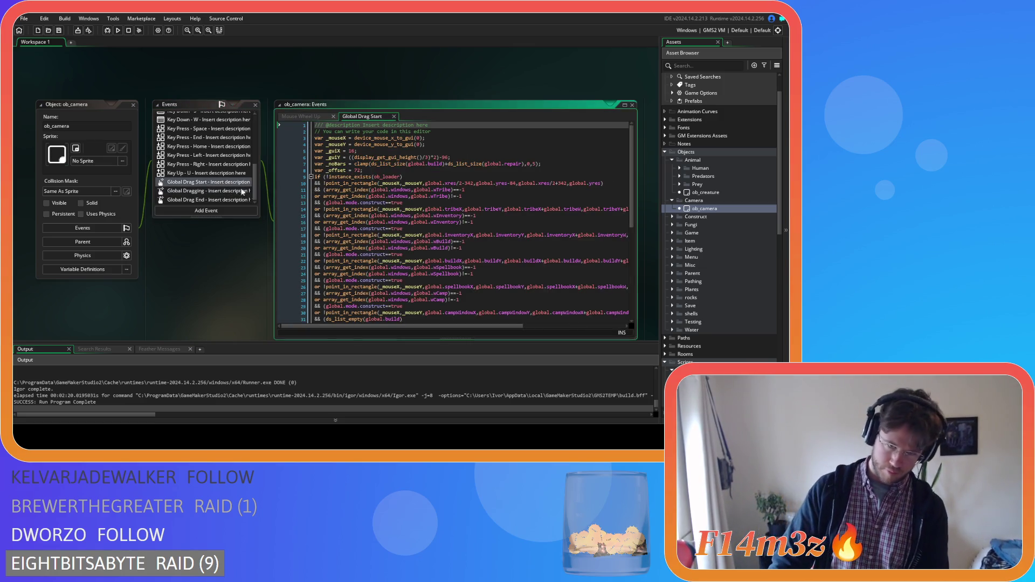
scroll(382, 212, down, 3)
mouse_move(423, 325)
mouse_down()
mouse_move(501, 326)
mouse_move(397, 327)
mouse_up()
scroll(518, 302, right, 4)
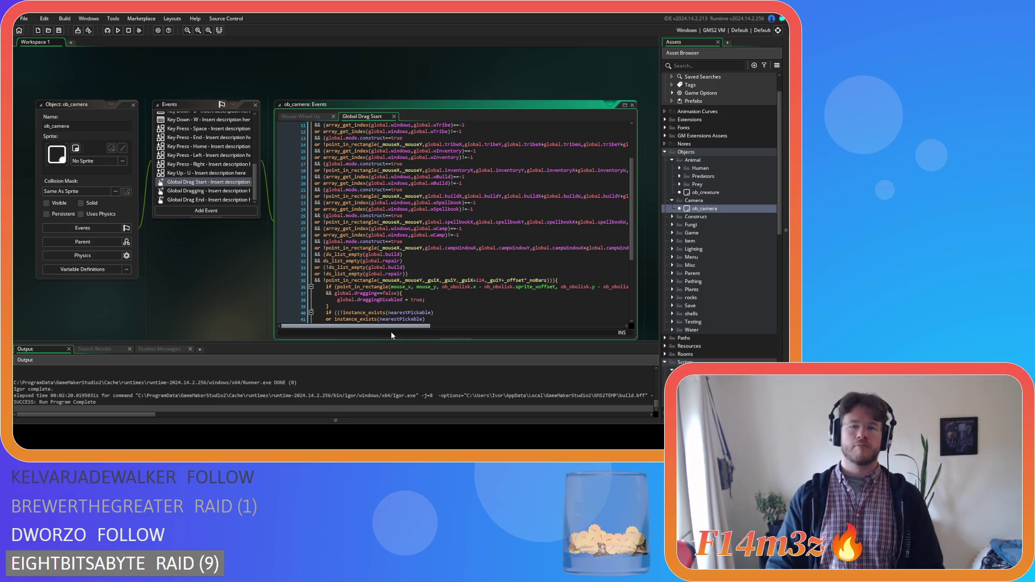
mouse_move(420, 327)
mouse_down()
mouse_move(522, 308)
mouse_move(386, 334)
mouse_up()
click(521, 248)
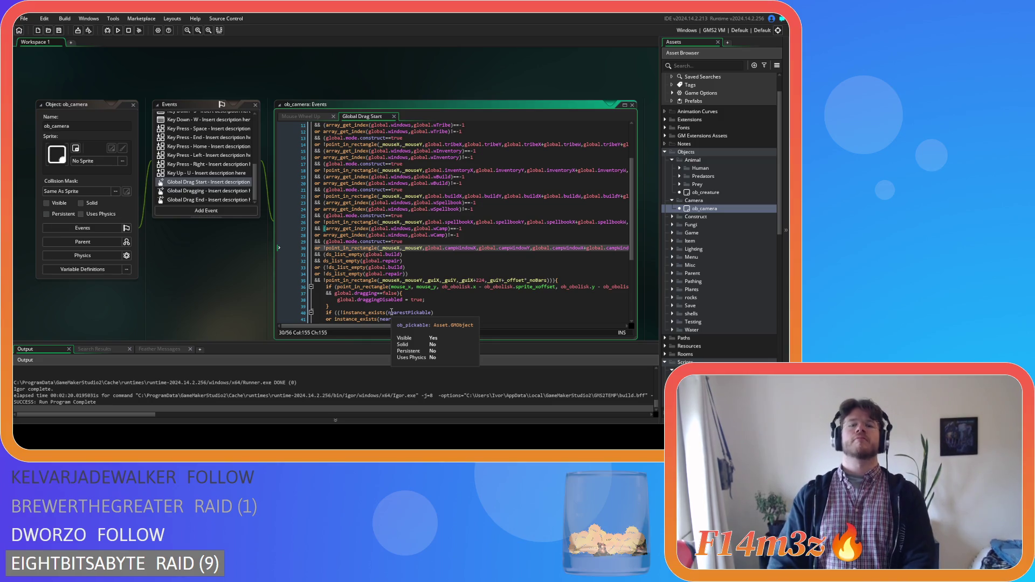
scroll(413, 272, up, 3)
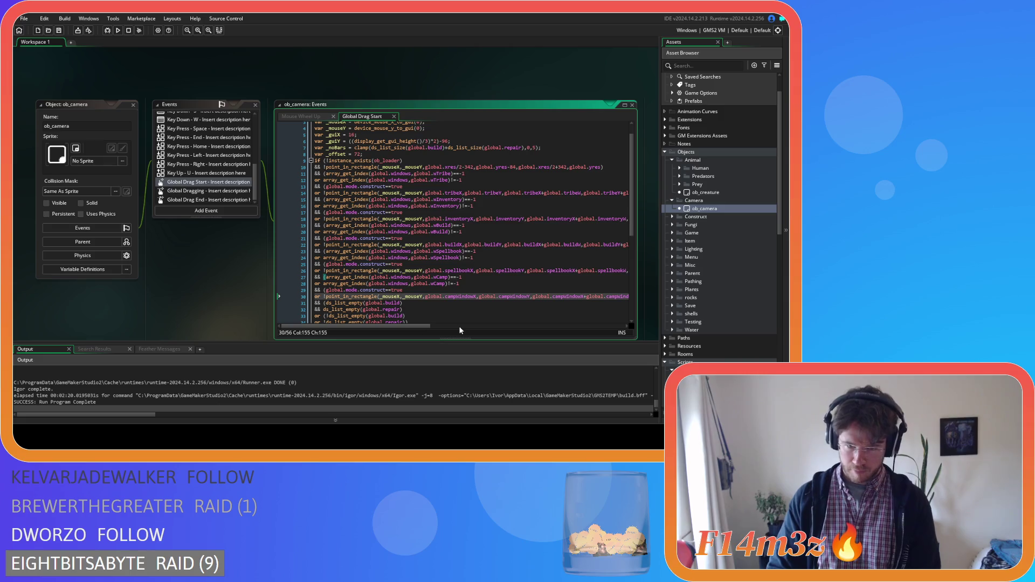
mouse_move(419, 325)
mouse_down()
mouse_move(507, 331)
mouse_move(417, 332)
mouse_up()
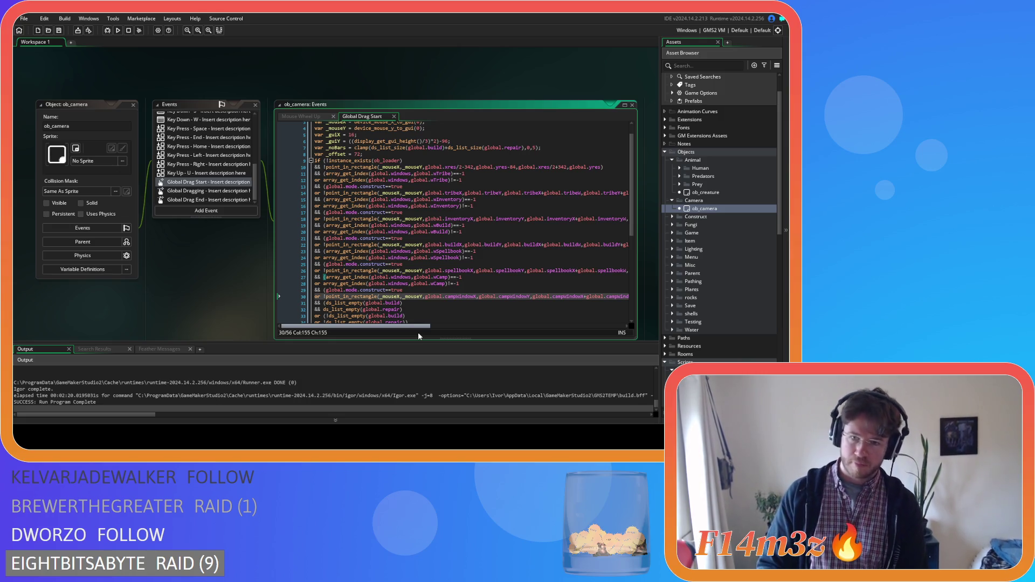
scroll(548, 297, right, 5)
mouse_move(574, 296)
mouse_down()
mouse_move(313, 296)
mouse_move(289, 173)
mouse_move(324, 177)
mouse_up()
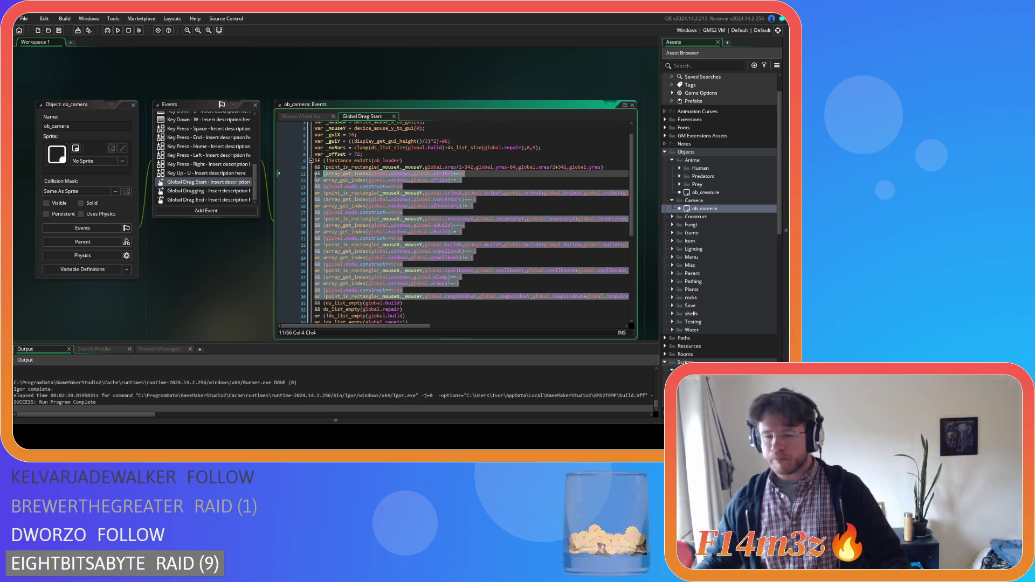
- Review the window-check condition block around lines 24–29, including the array_get_index check
click(418, 233)
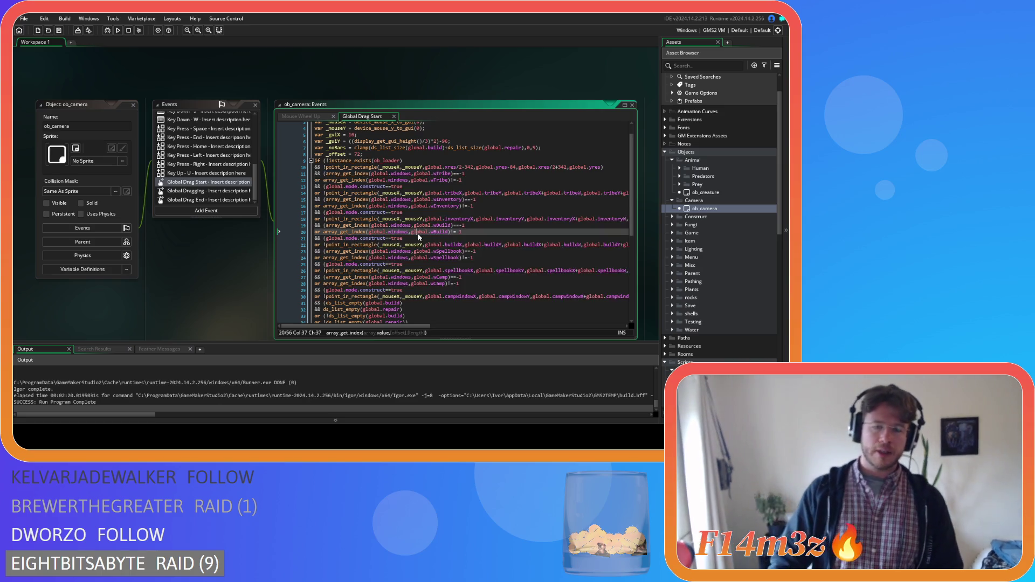
click(368, 258)
key(End)
scroll(528, 260, down, 5)
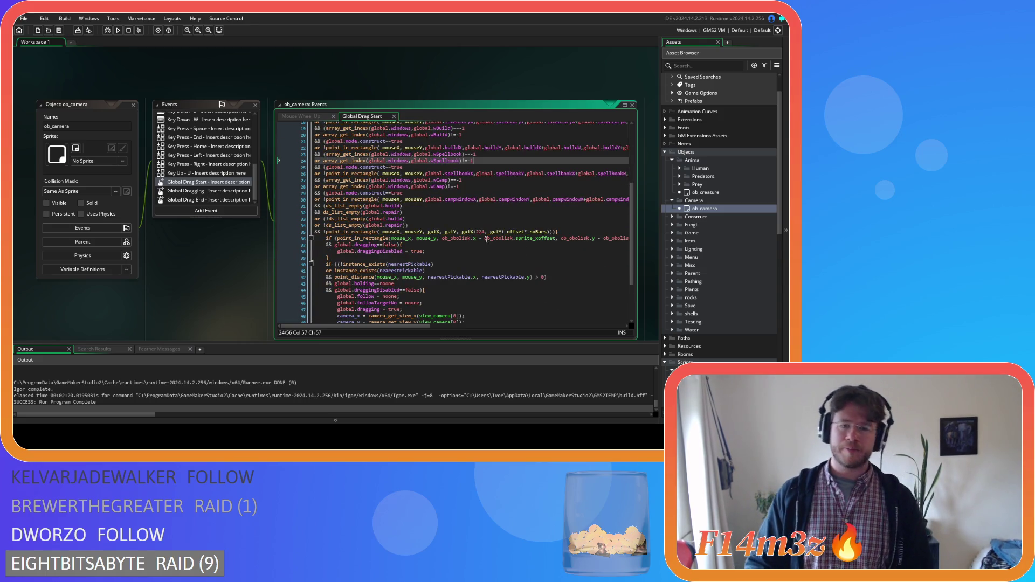
click(539, 225)
key(Up)
key(Up)
key(Up)
scroll(541, 209, up, 3)
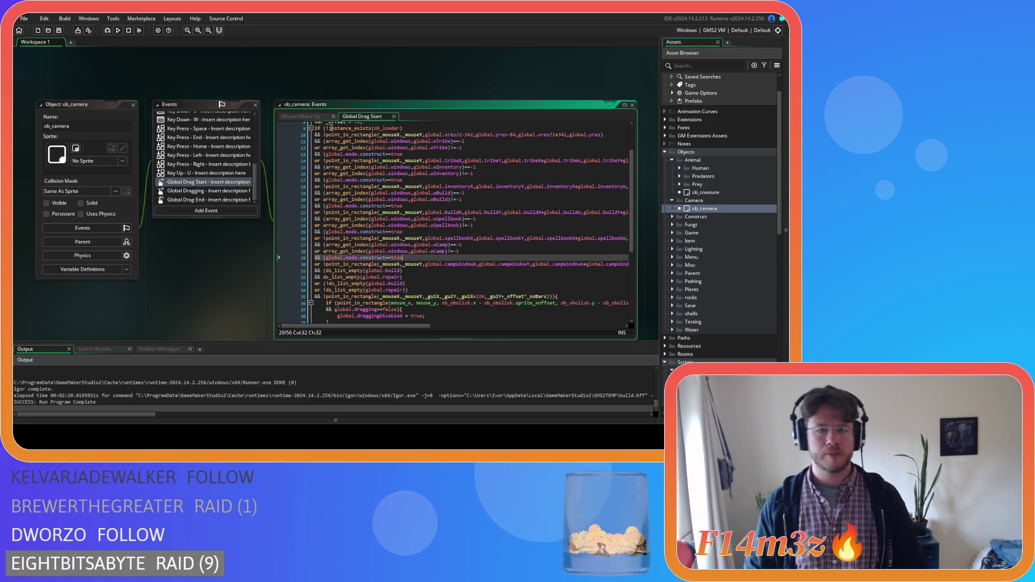
- In Mouse Wheel Up, replace the old window checks on lines 7–9 with the copied condition block
key(ctrl+Tab)
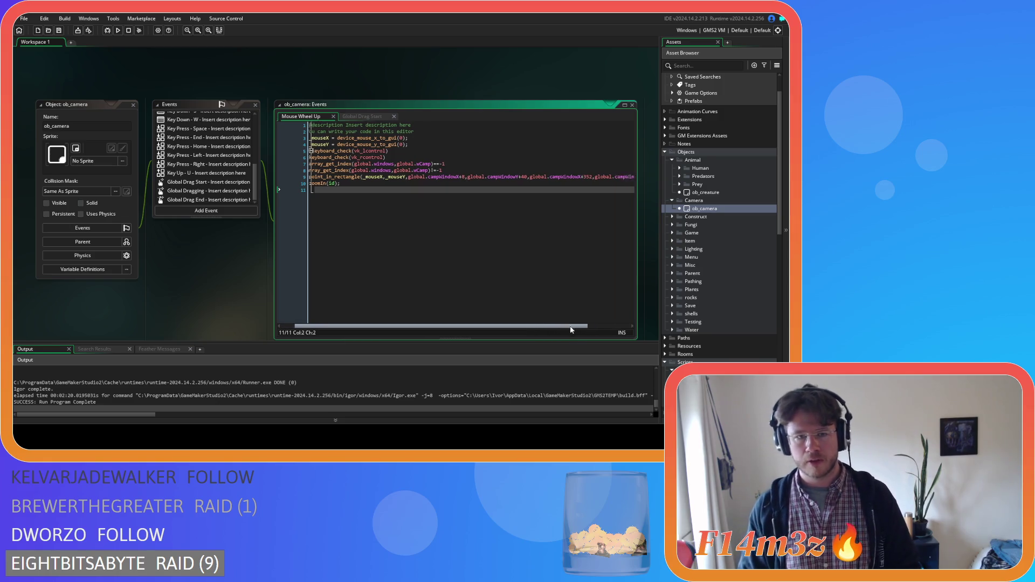
drag(554, 327, 610, 327)
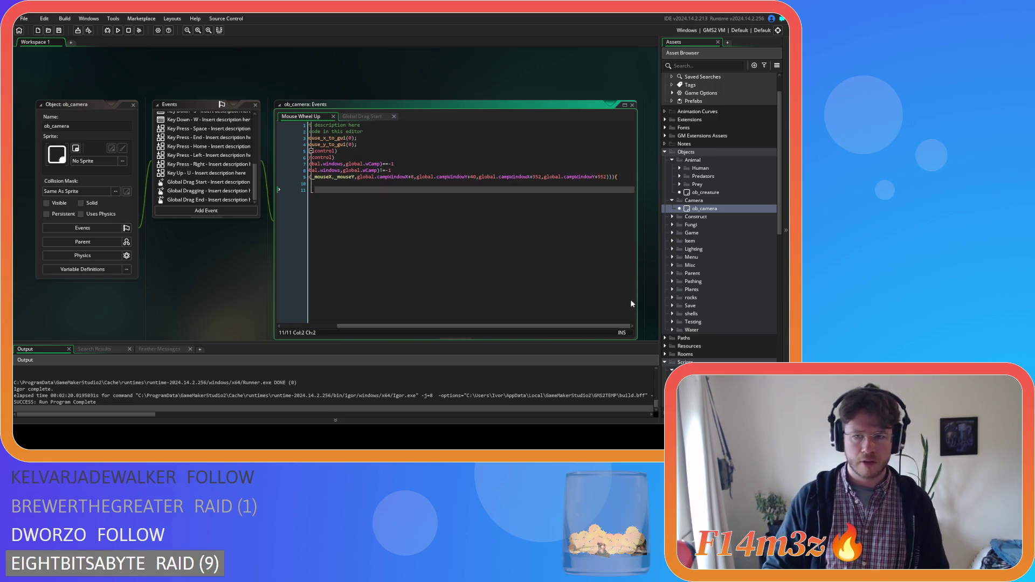
click(615, 177)
click(614, 177)
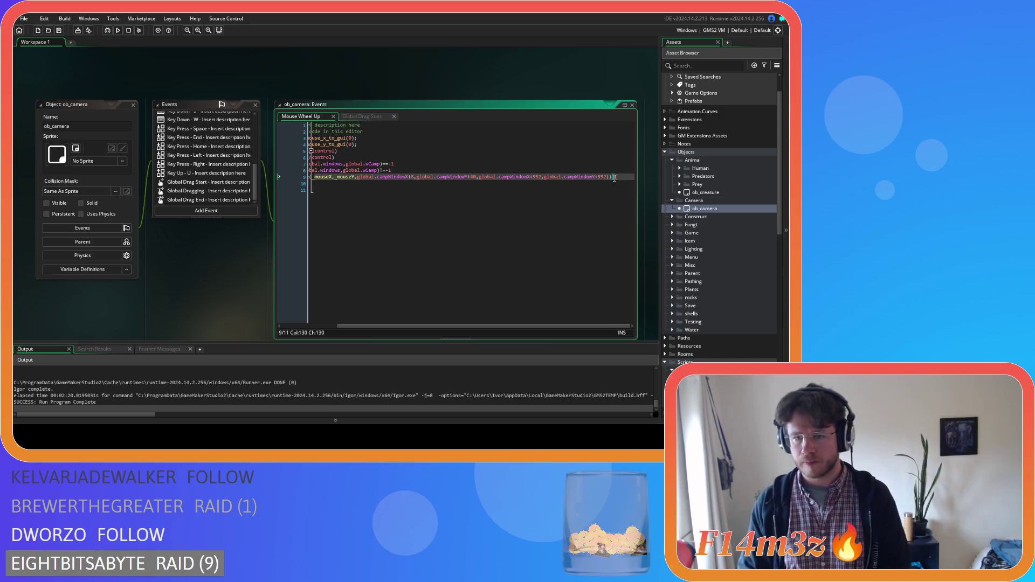
mouse_move(613, 177)
mouse_down()
mouse_move(301, 153)
mouse_move(328, 168)
mouse_up()
key(ctrl+v)
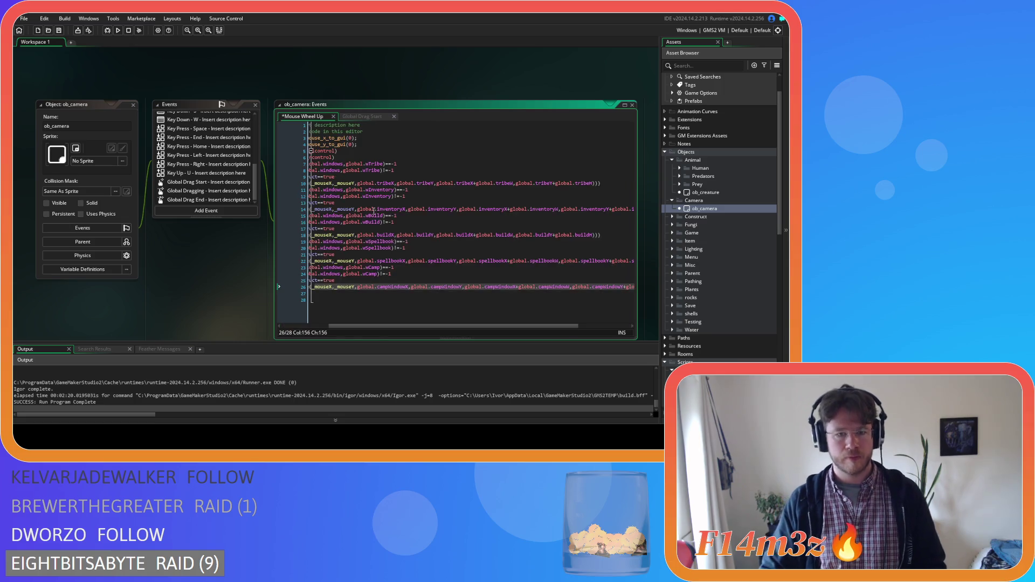
drag(400, 327, 315, 312)
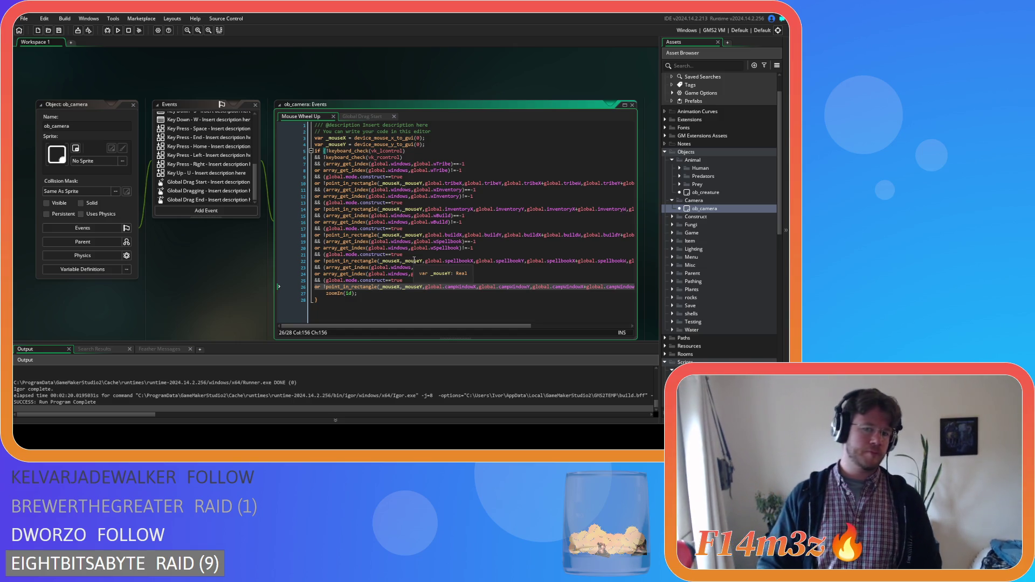
click(495, 280)
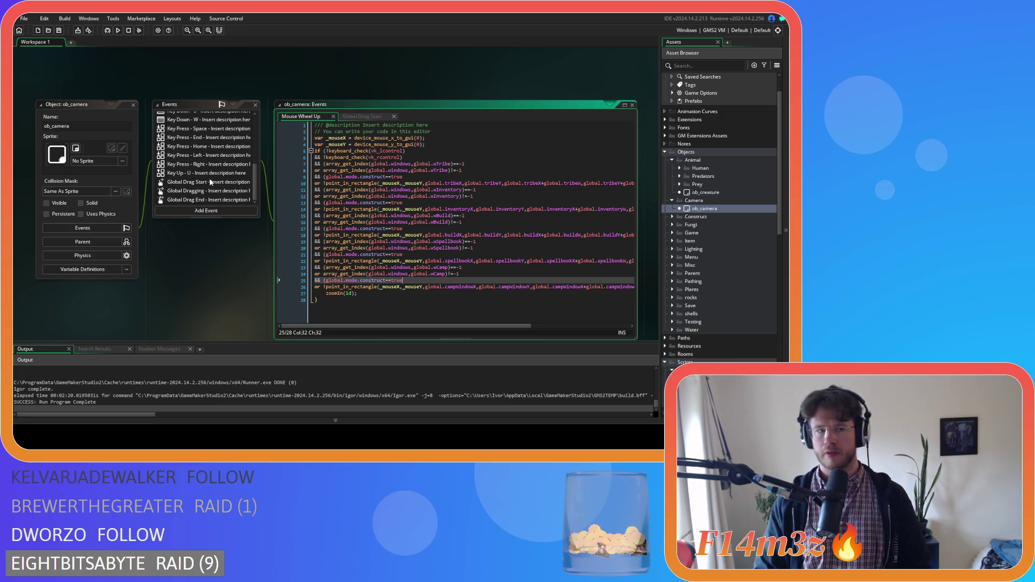
scroll(210, 182, up, 4)
click(215, 149)
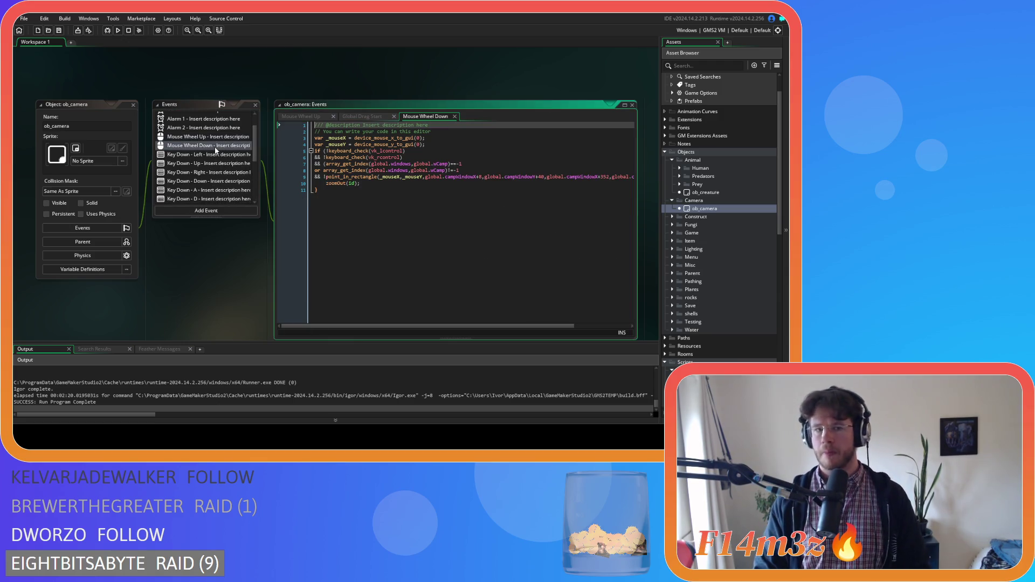
- In Mouse Wheel Down, replace the old window checks on lines 7–9 with the copied condition block
drag(392, 325, 447, 326)
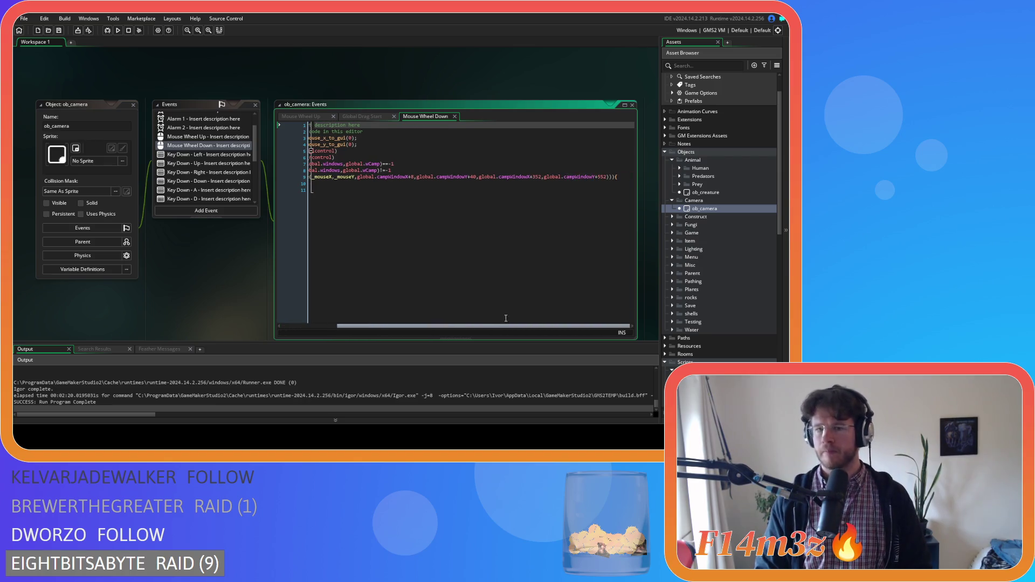
drag(612, 178, 289, 164)
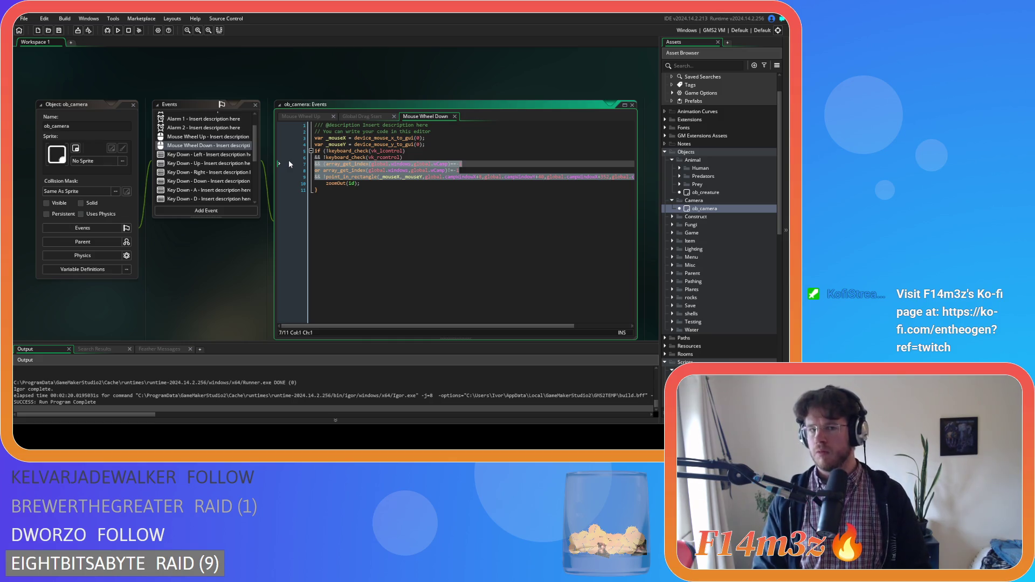
mouse_move(335, 169)
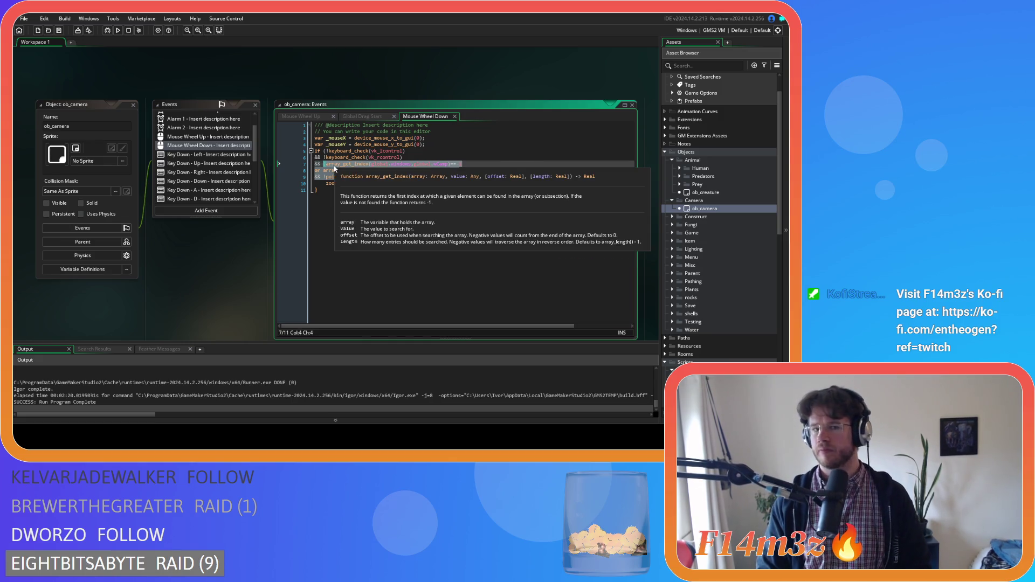
key(ctrl+v)
- Save the Mouse Wheel Down changes and build and run the game with F5
key(ctrl+s)
mouse_move(329, 207)
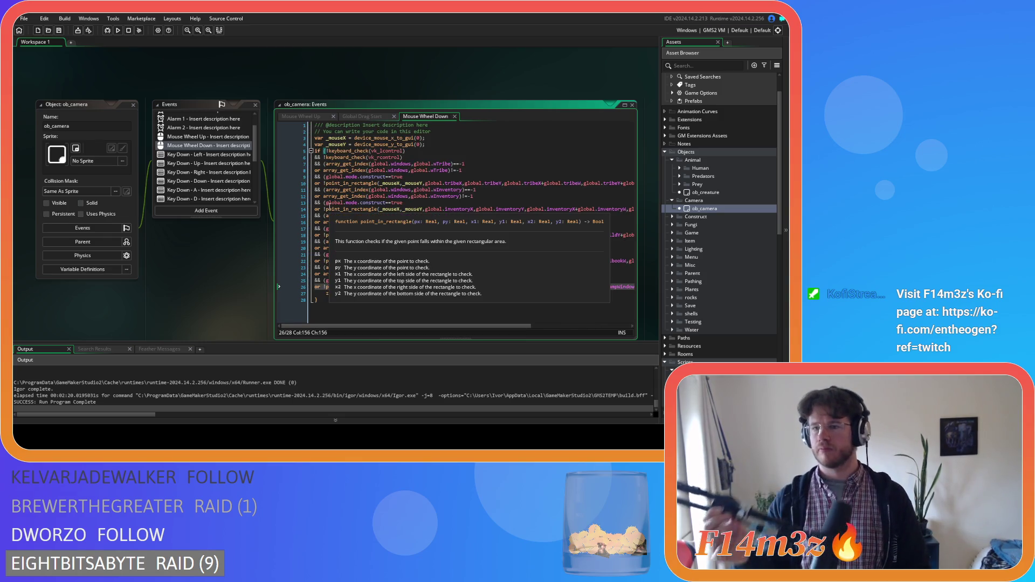
key(F5)
click(442, 197)
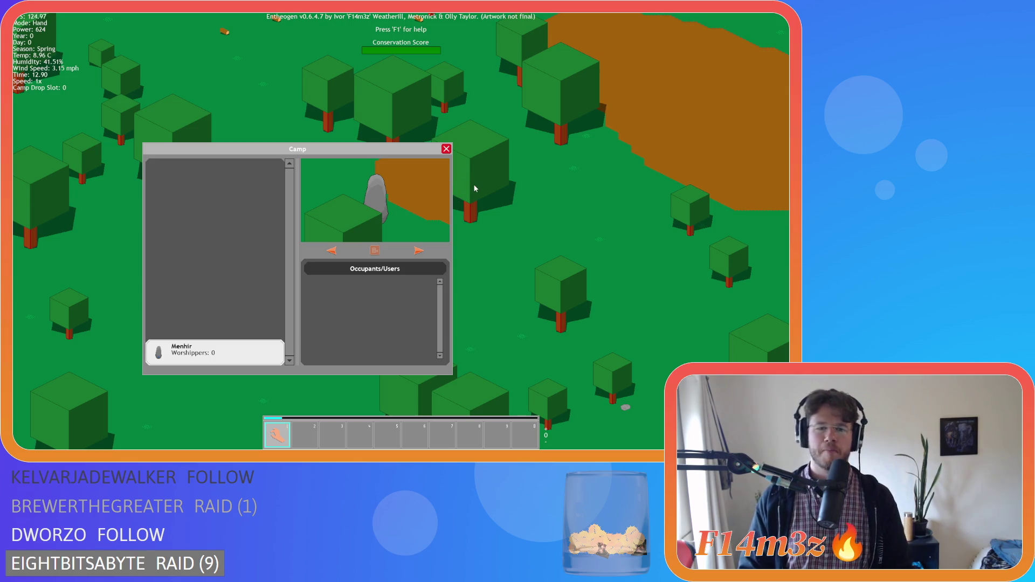
- Pan the map left, open the inventory and build windows, zoom out, close all windows and quit
key(a)
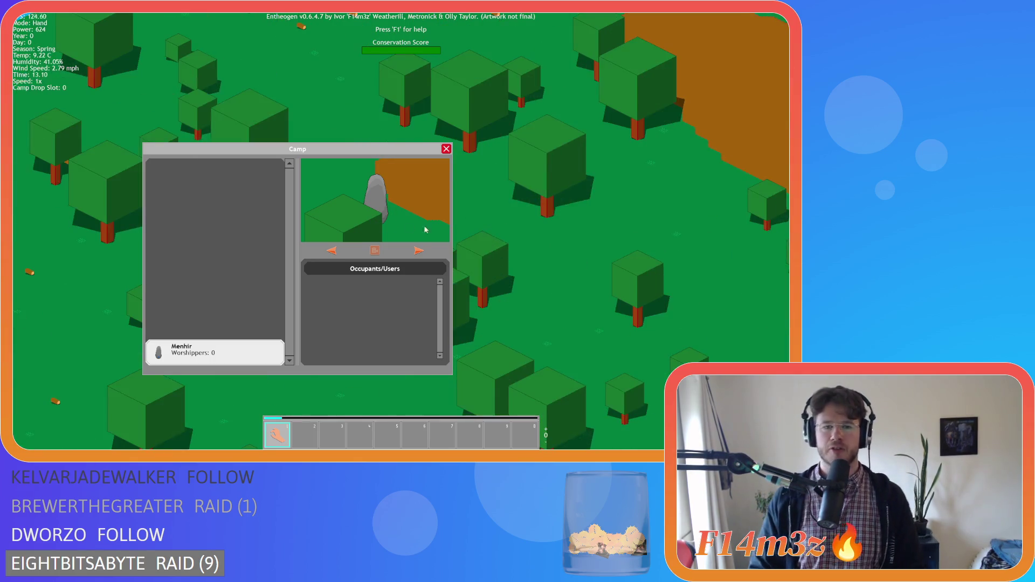
key(i)
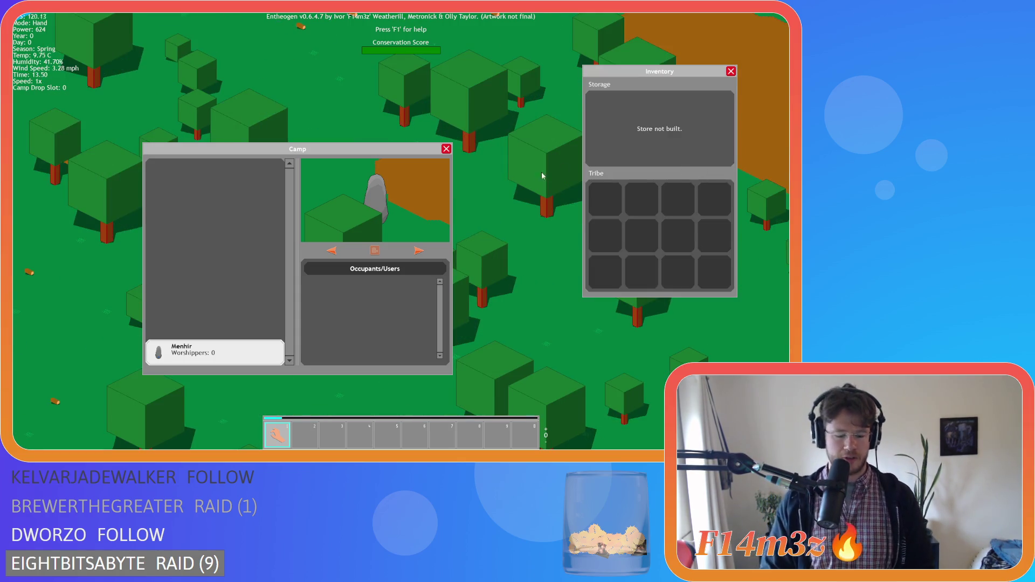
key(b)
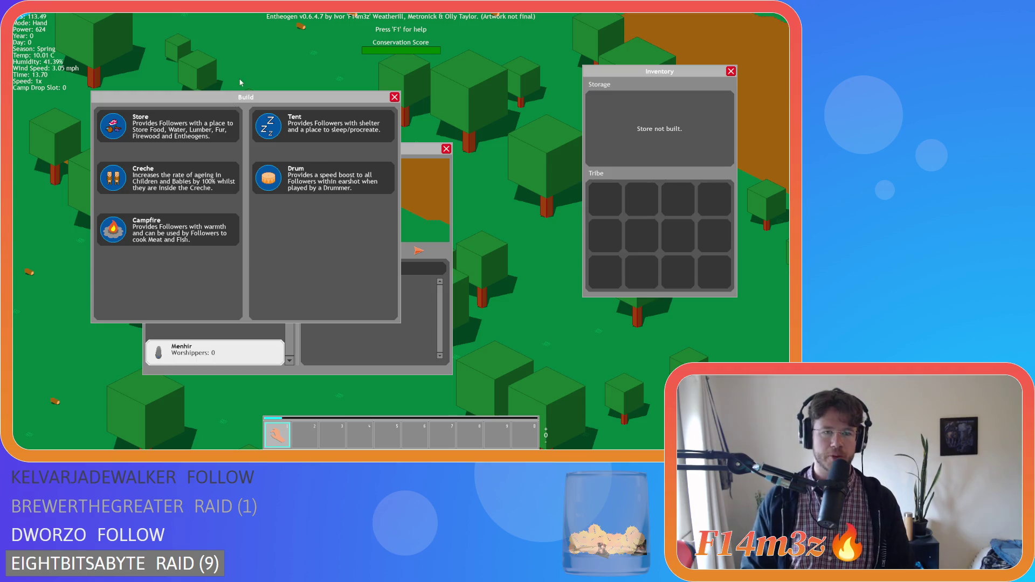
scroll(240, 82, down, 3)
key(Escape)
key(Escape)
key(Escape)
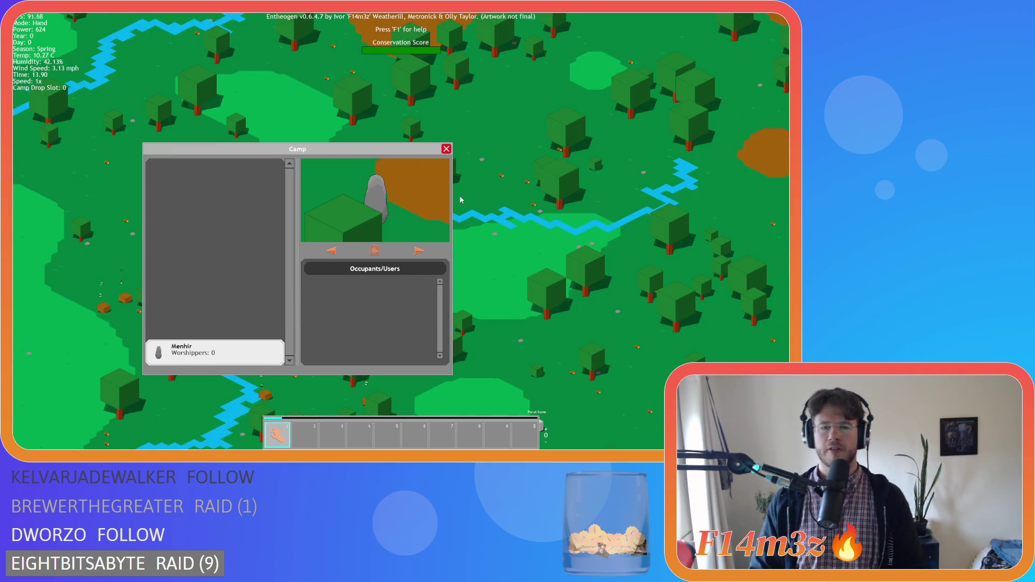
key(Escape)
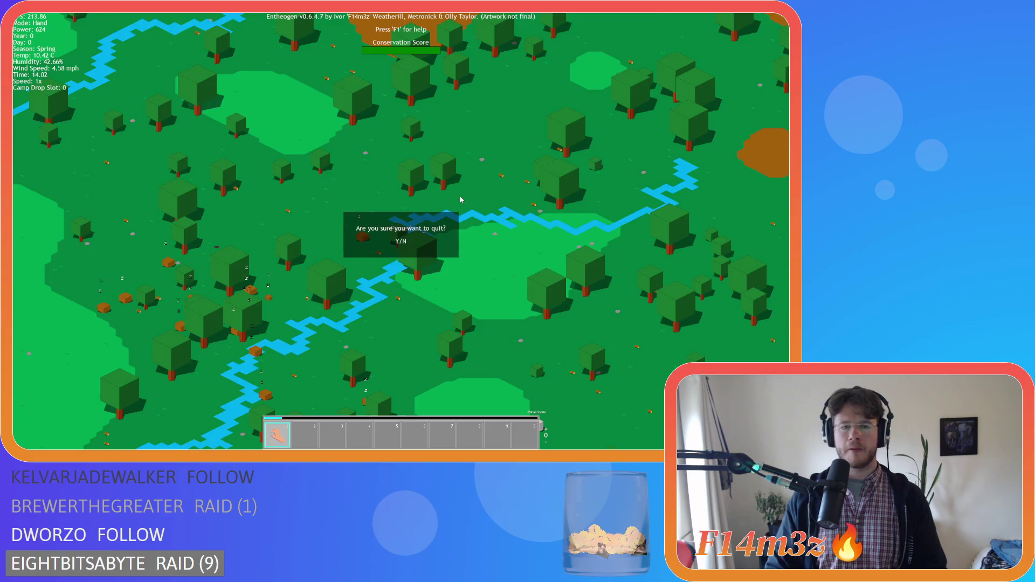
key(y)
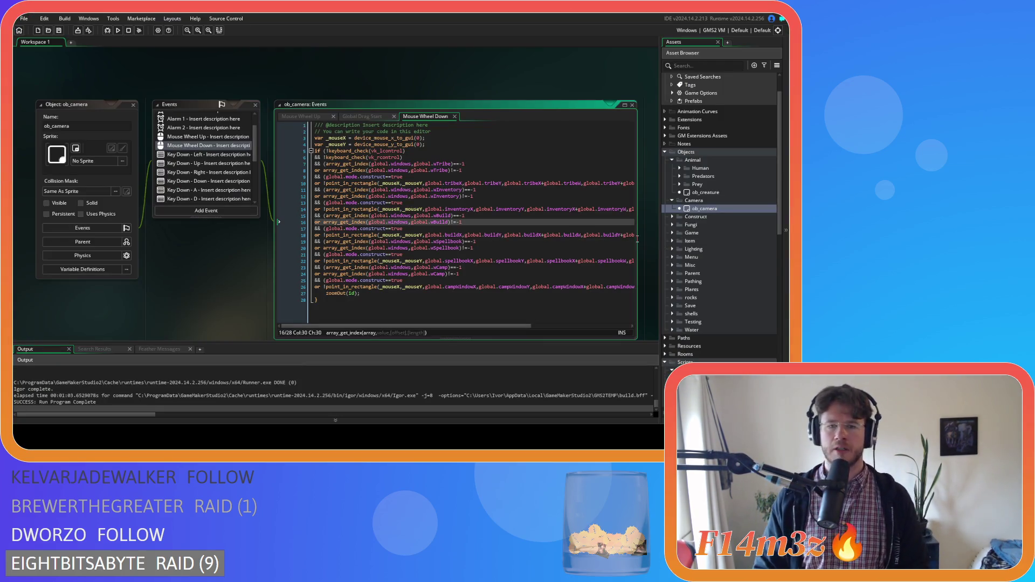
- Locate sc_windowCamp under Scripts > GUI > Camp in the Asset Browser and open it, keeping its name
scroll(698, 249, down, 5)
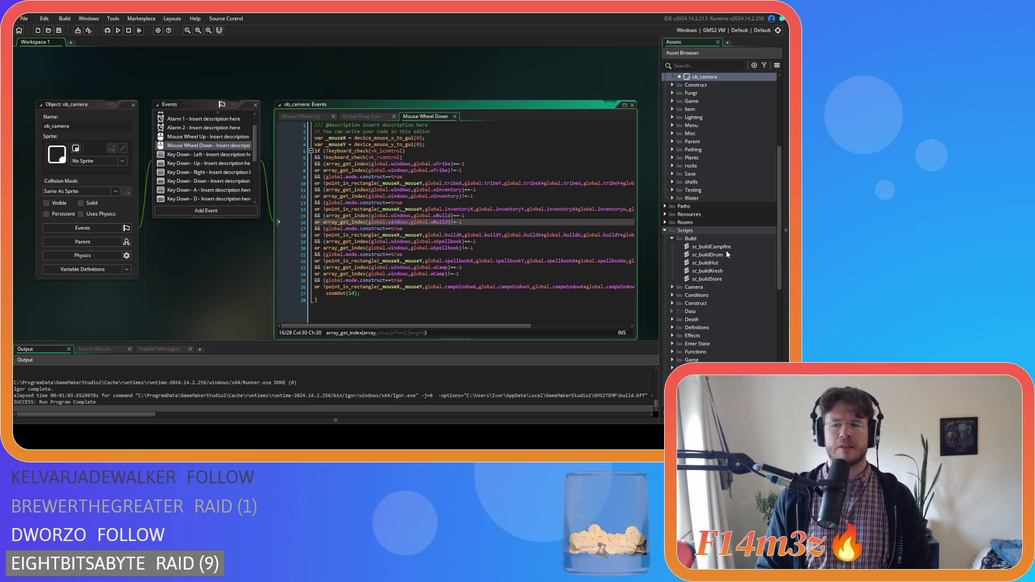
scroll(701, 215, up, 4)
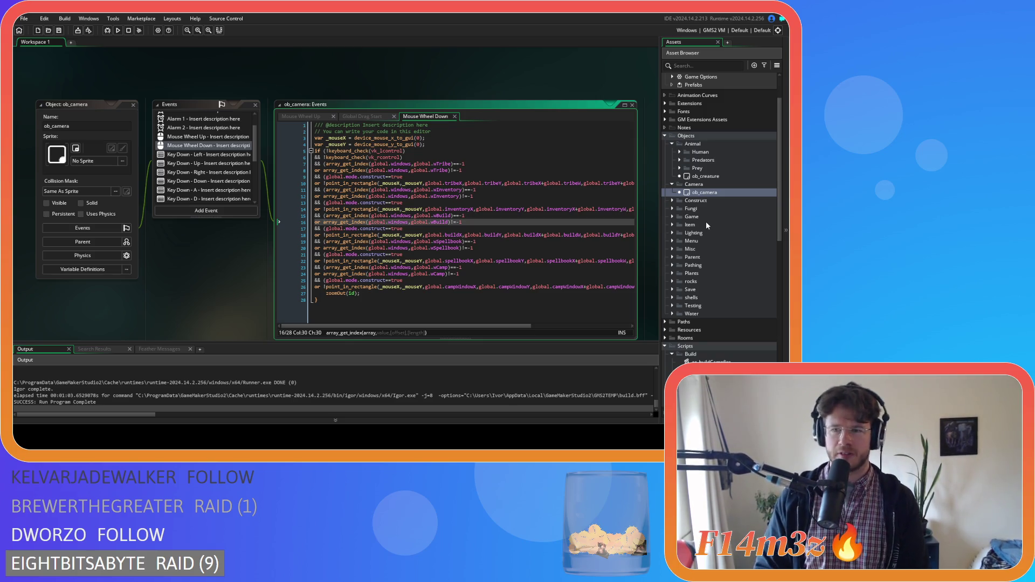
scroll(708, 262, down, 8)
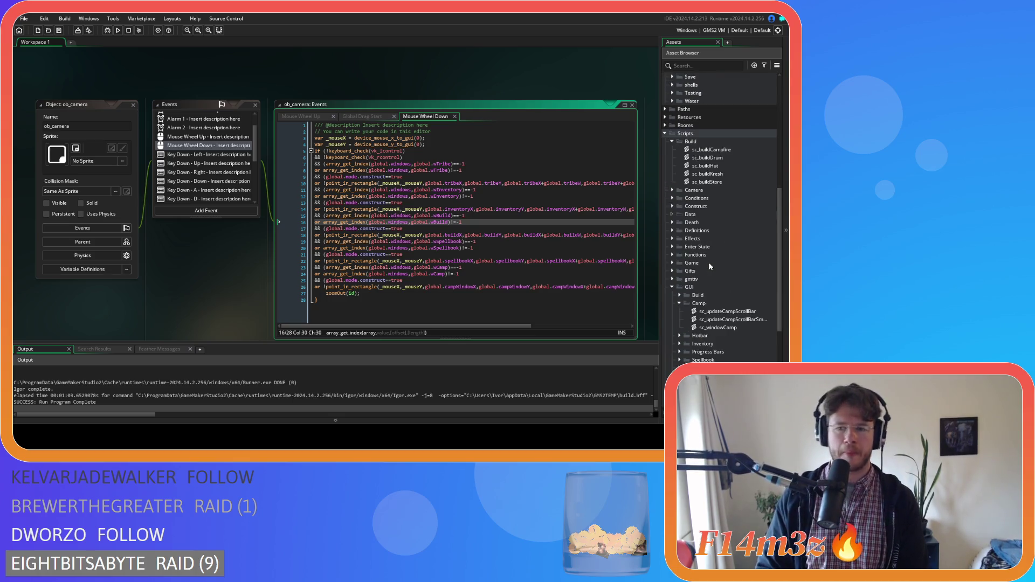
scroll(708, 262, down, 3)
scroll(709, 261, up, 3)
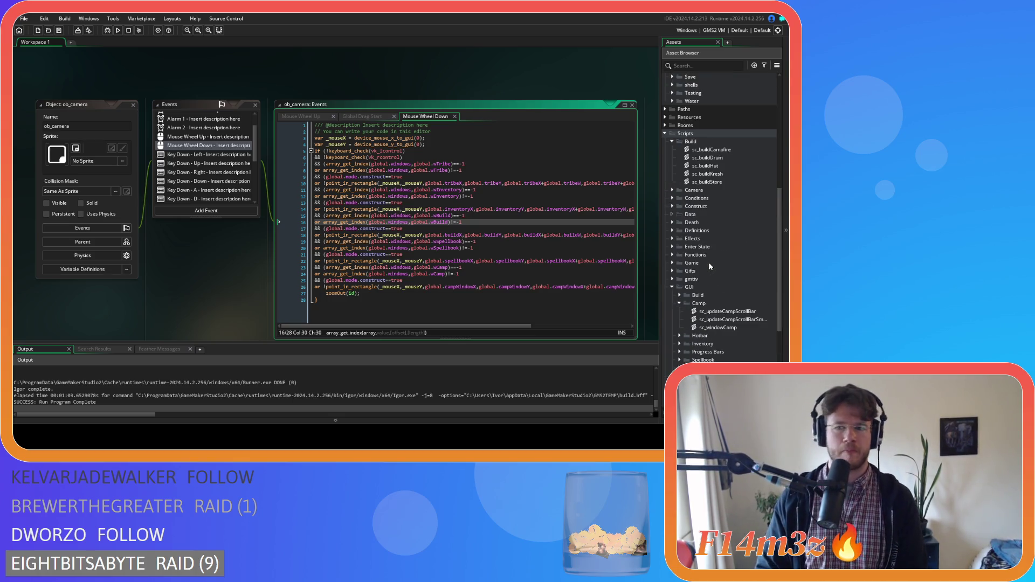
click(717, 327)
key(F2)
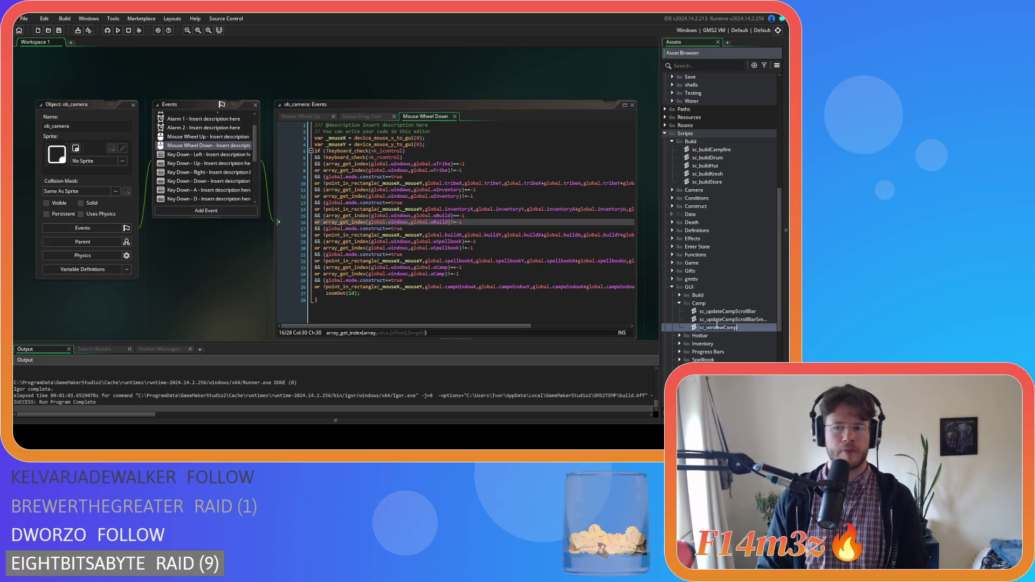
key(Escape)
double_click(736, 327)
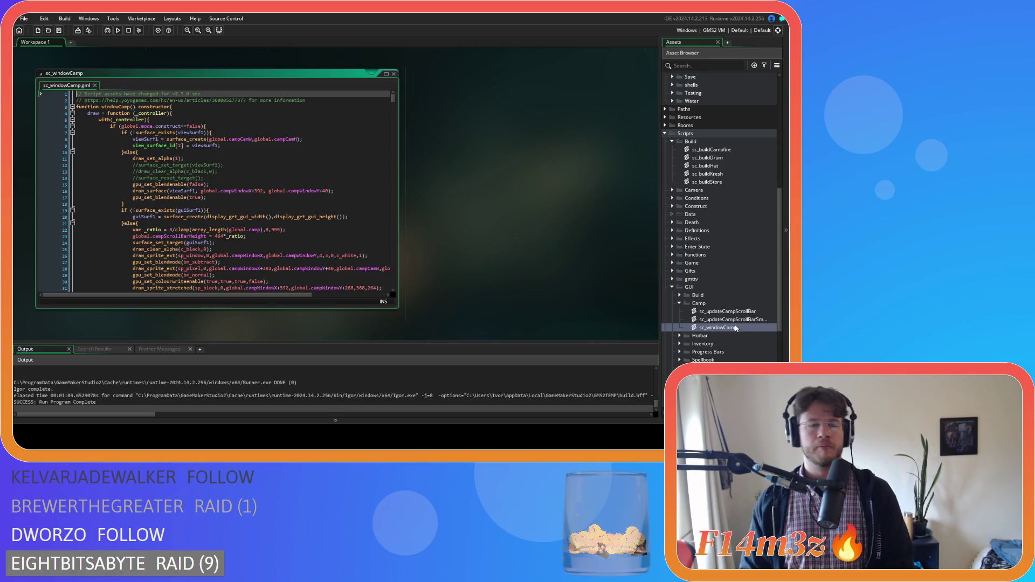
- Scroll through the sc_windowCamp code, then build and run the game and bring its window forward
scroll(338, 219, down, 15)
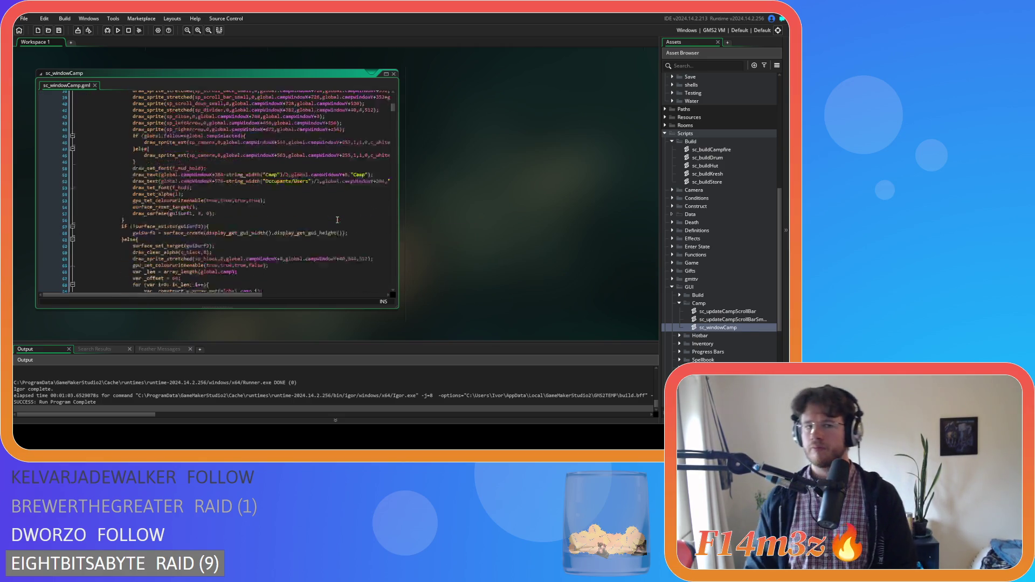
scroll(338, 220, down, 20)
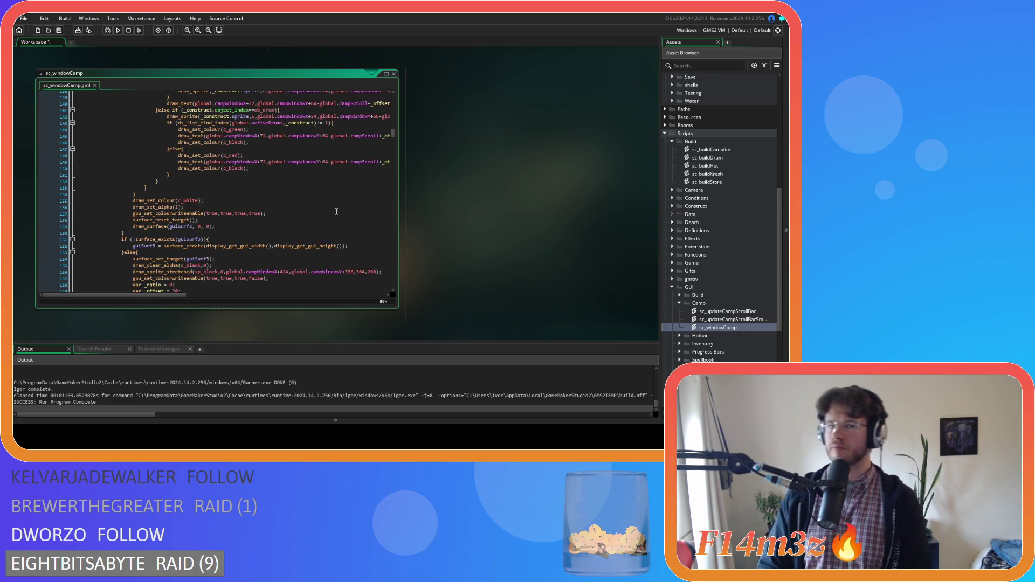
scroll(336, 211, down, 10)
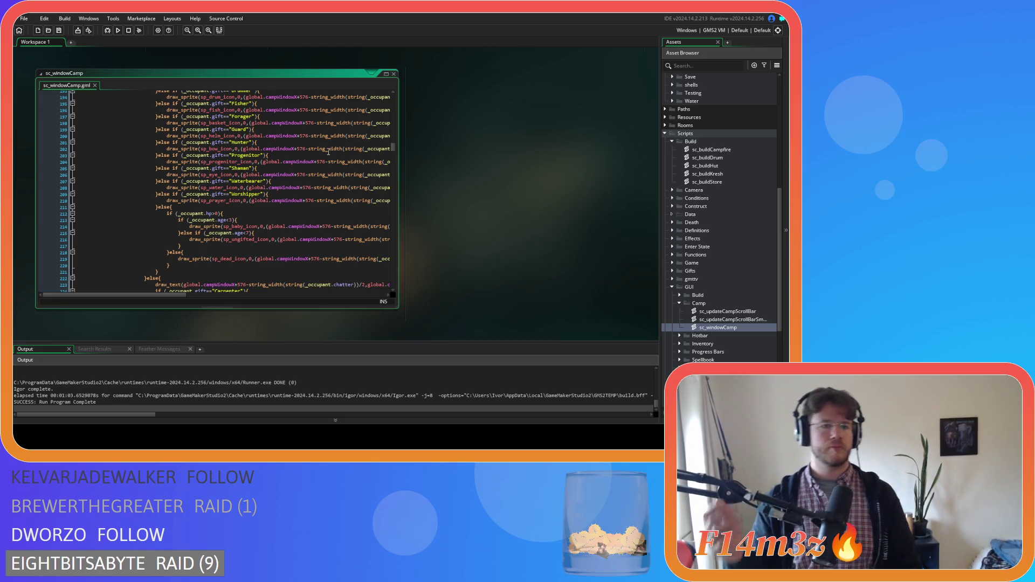
drag(393, 148, 398, 226)
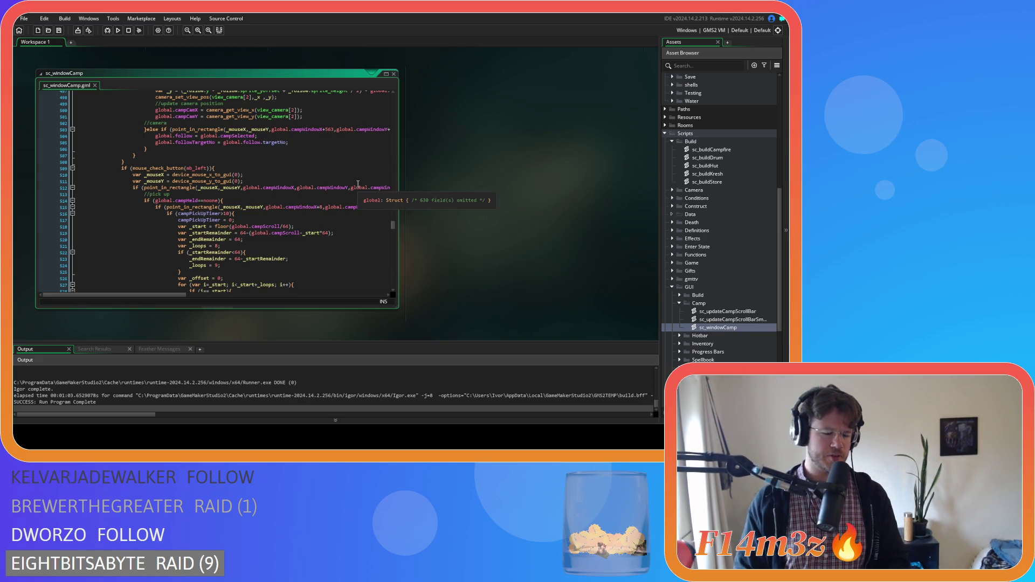
key(F5)
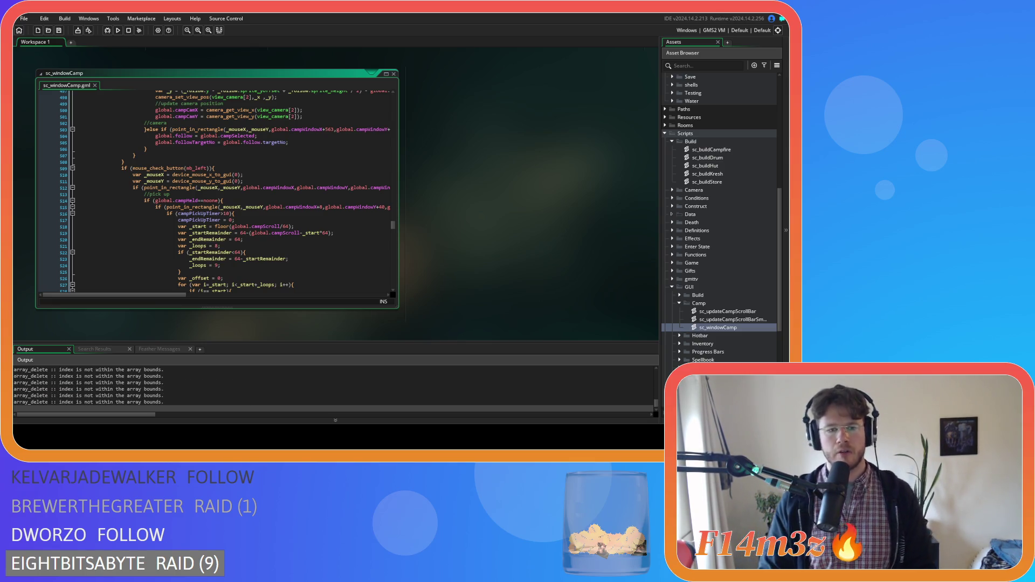
key(alt+Tab)
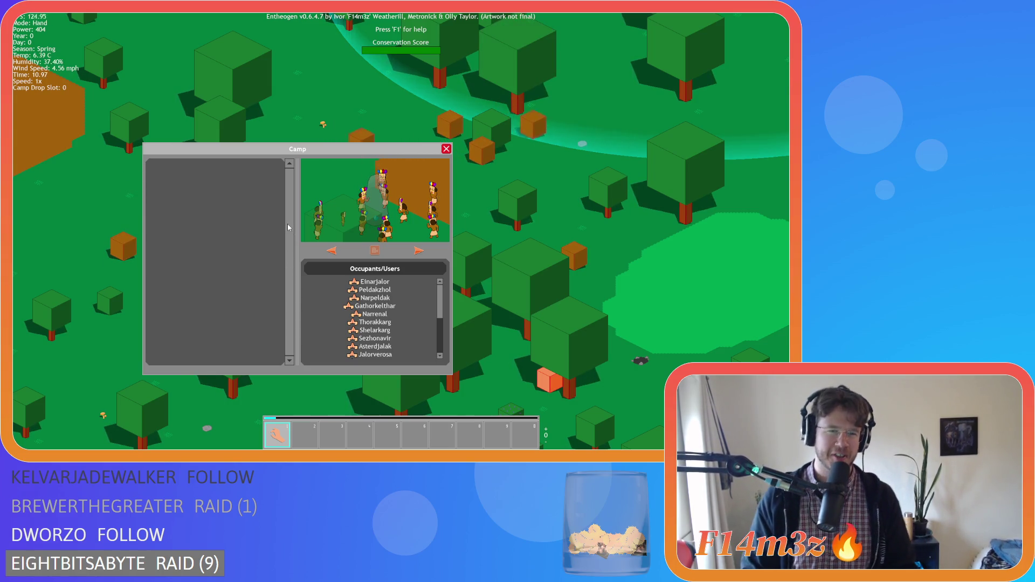
- Scroll the Camp occupants list, pan to the camp, carry a villager, then close the window and quit
scroll(442, 316, down, 1)
scroll(442, 317, up, 1)
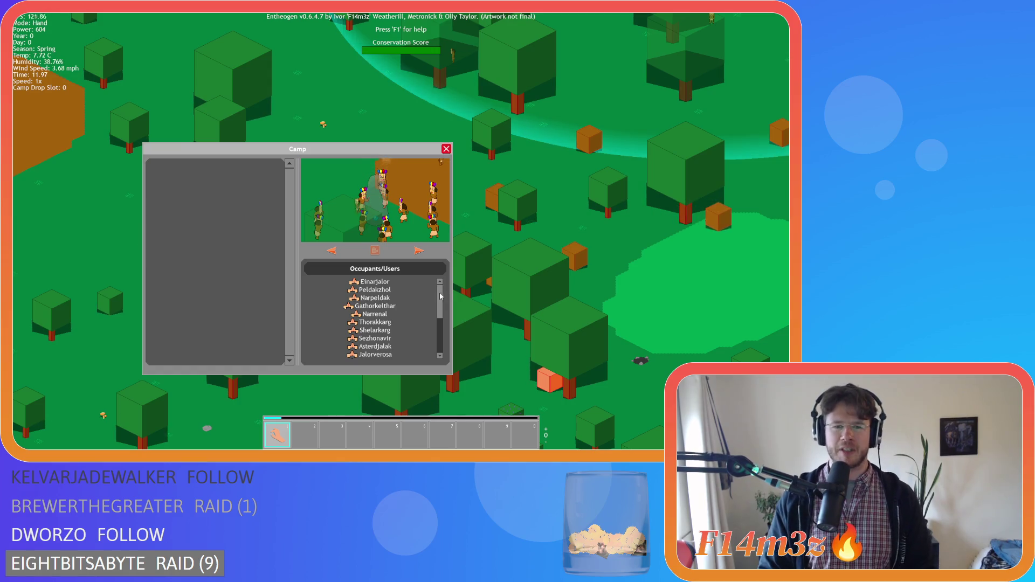
key(w)
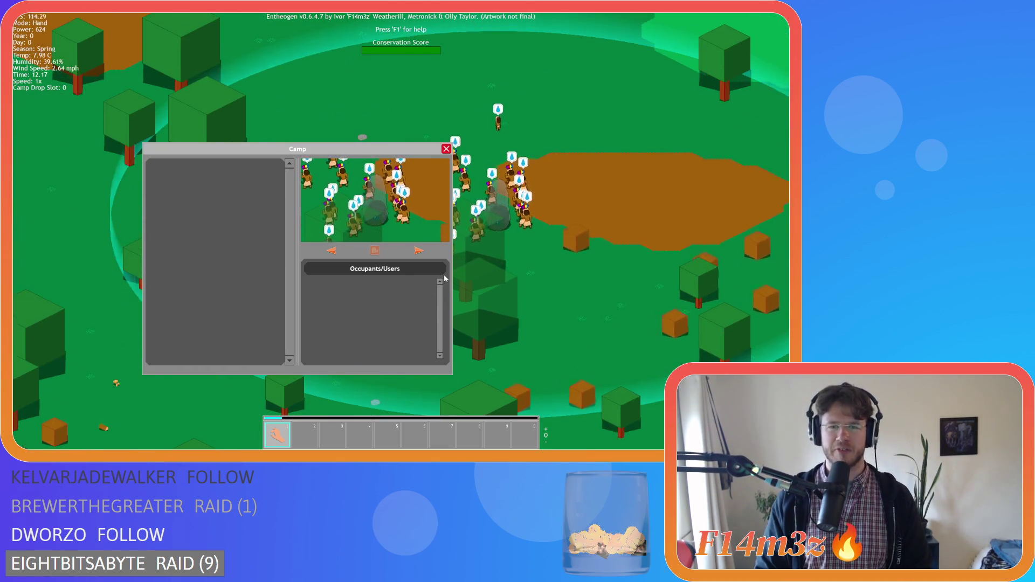
mouse_move(561, 251)
mouse_down()
mouse_move(481, 141)
mouse_move(585, 148)
mouse_move(590, 238)
mouse_move(504, 142)
mouse_move(512, 132)
mouse_move(635, 341)
mouse_move(597, 302)
mouse_up()
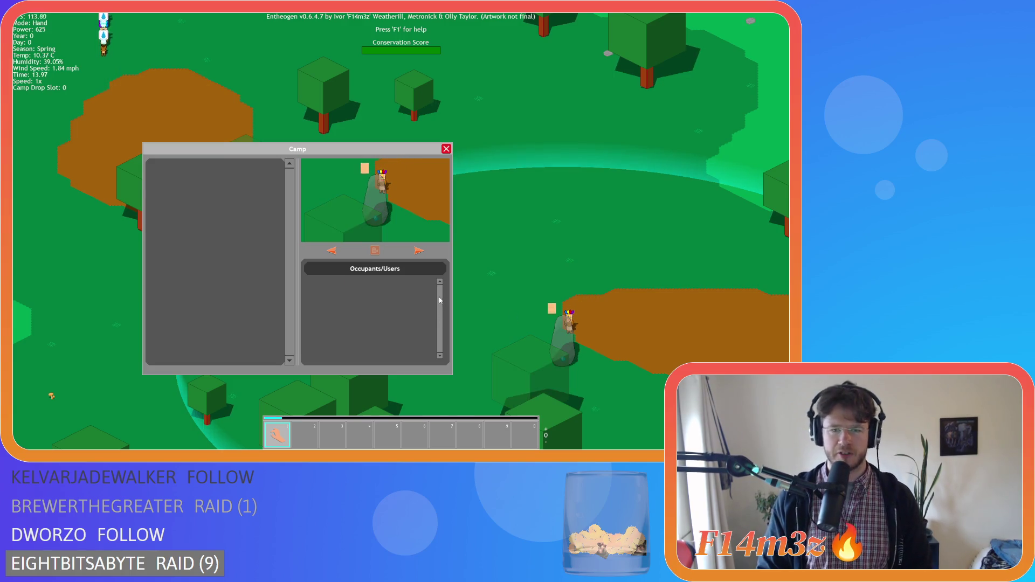
key(Escape)
key(Escape)
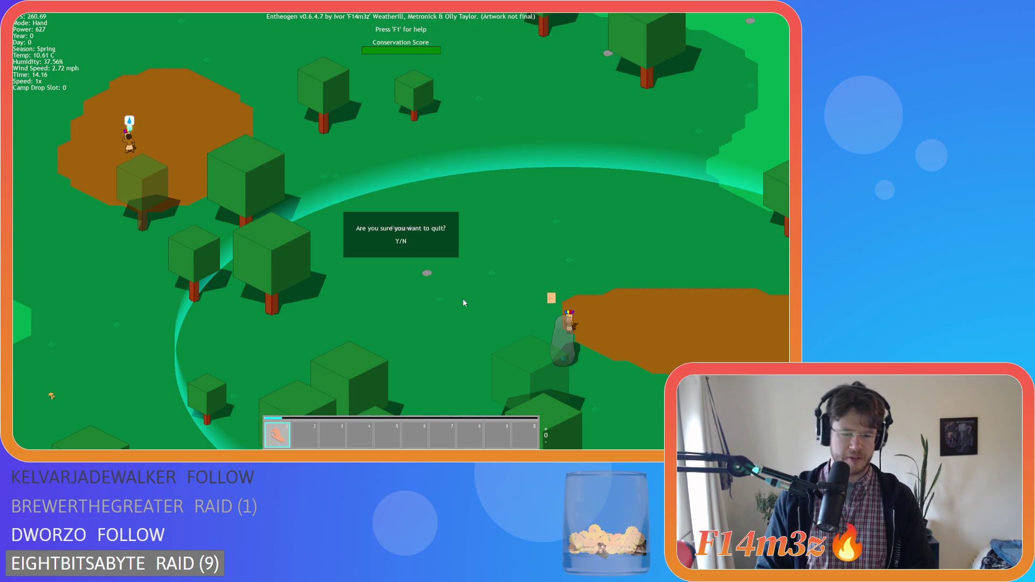
key(y)
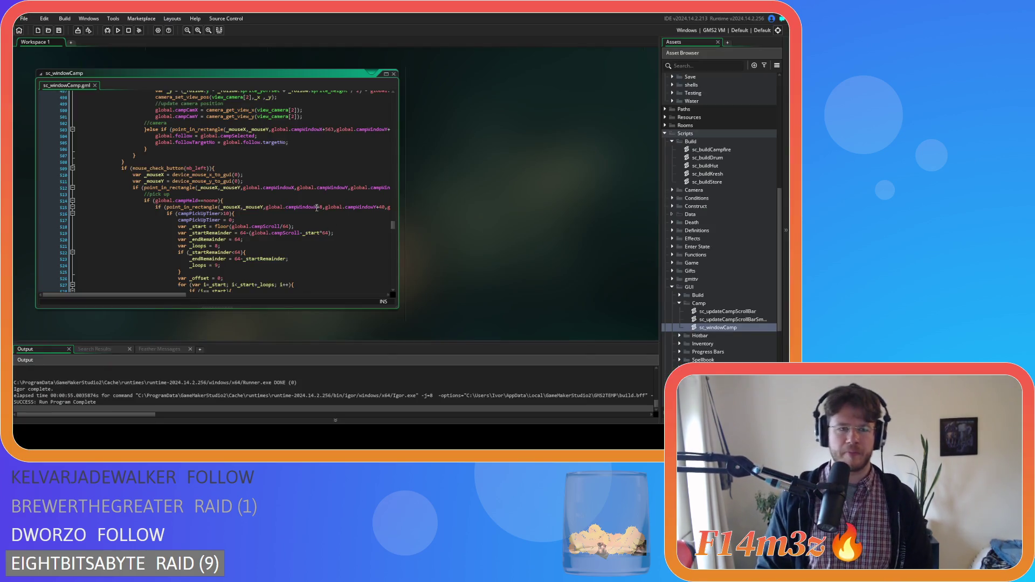
- Scroll through sc_windowCamp reviewing the camp-click branches that set global.campSelected and centre the camera
scroll(263, 197, up, 6)
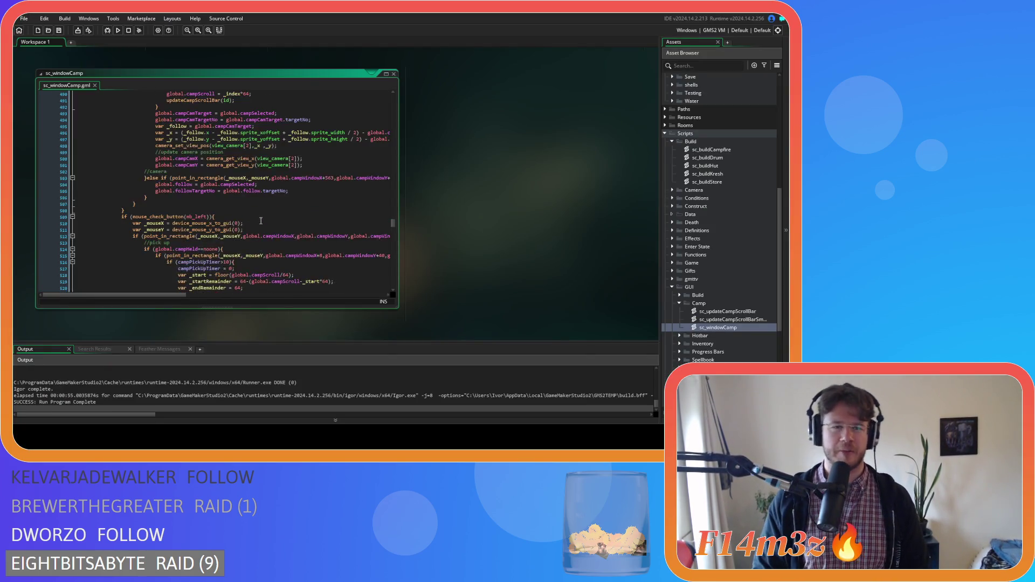
click(264, 250)
scroll(262, 252, up, 4)
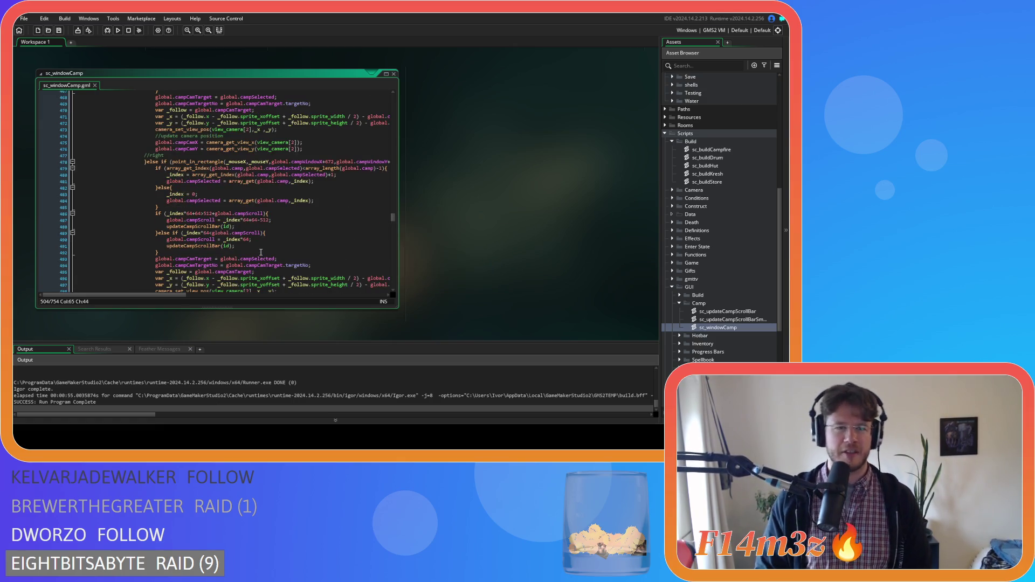
scroll(254, 251, up, 7)
scroll(254, 252, down, 7)
scroll(254, 252, up, 7)
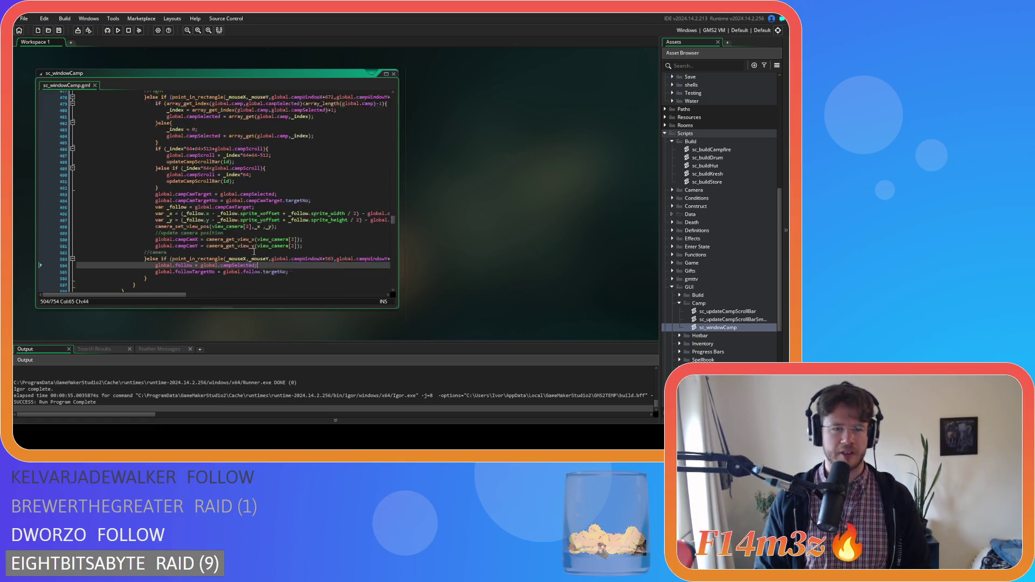
scroll(254, 252, up, 20)
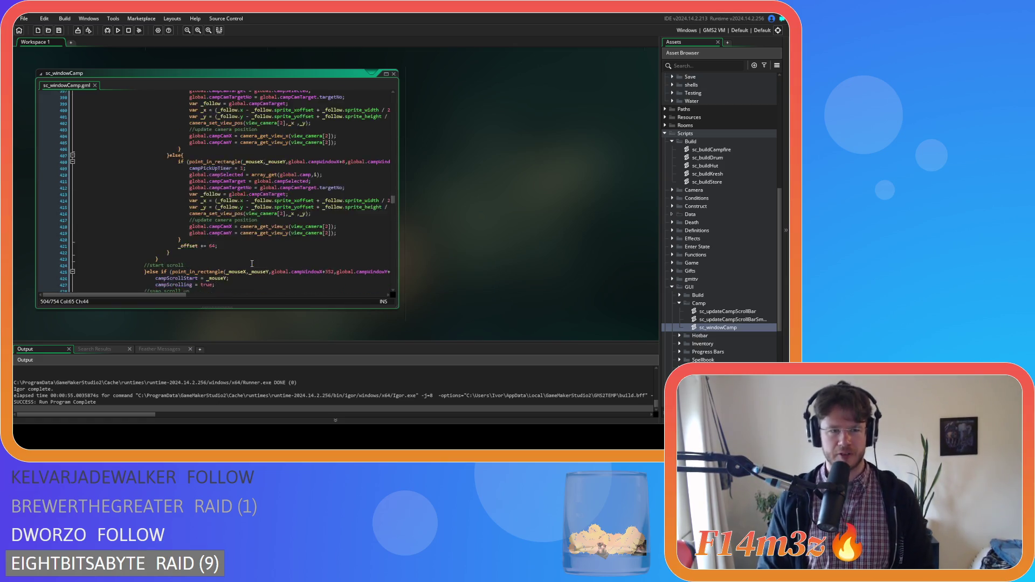
scroll(252, 264, up, 9)
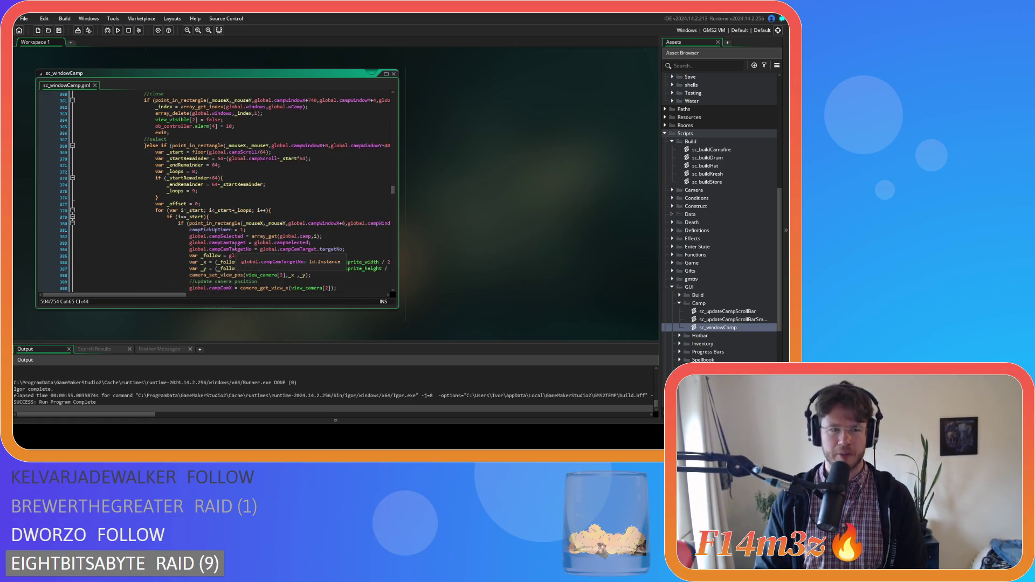
scroll(231, 254, up, 5)
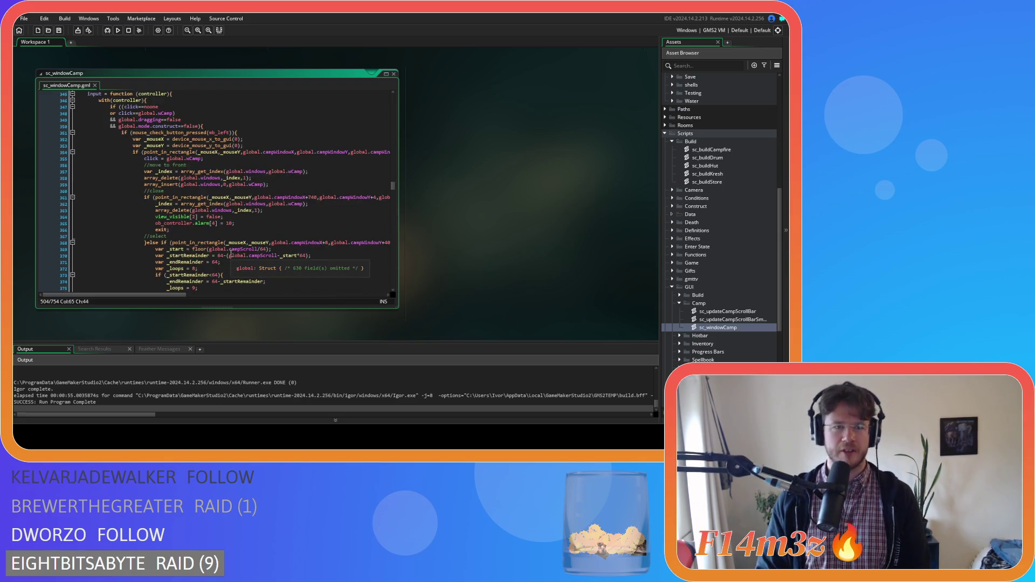
scroll(230, 253, up, 3)
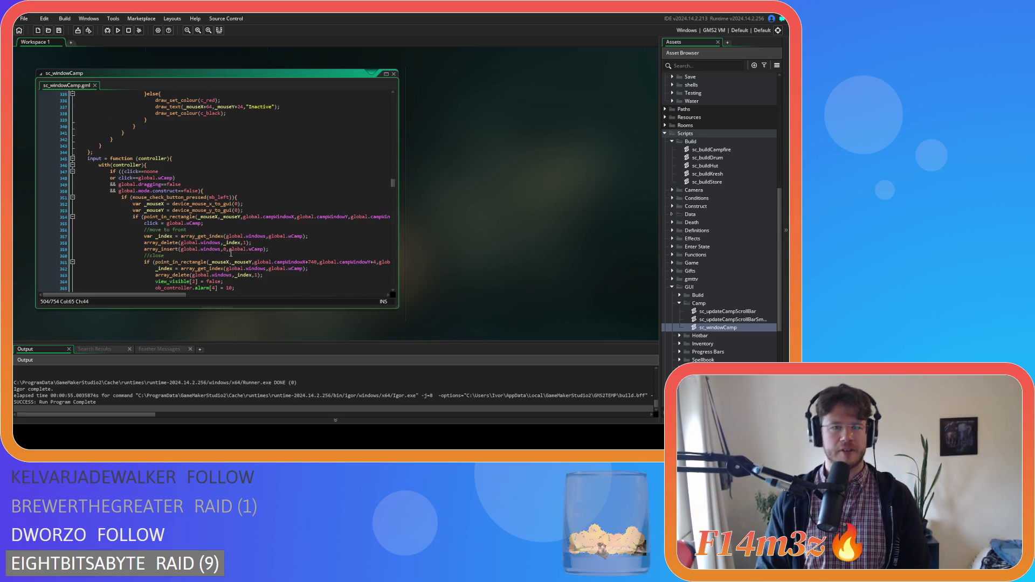
scroll(231, 253, down, 4)
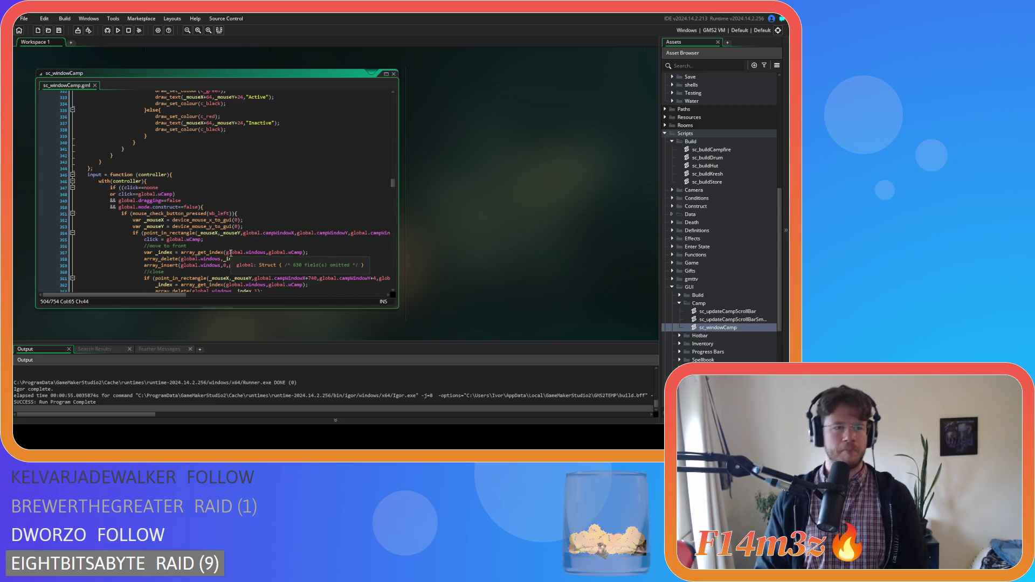
scroll(230, 253, down, 6)
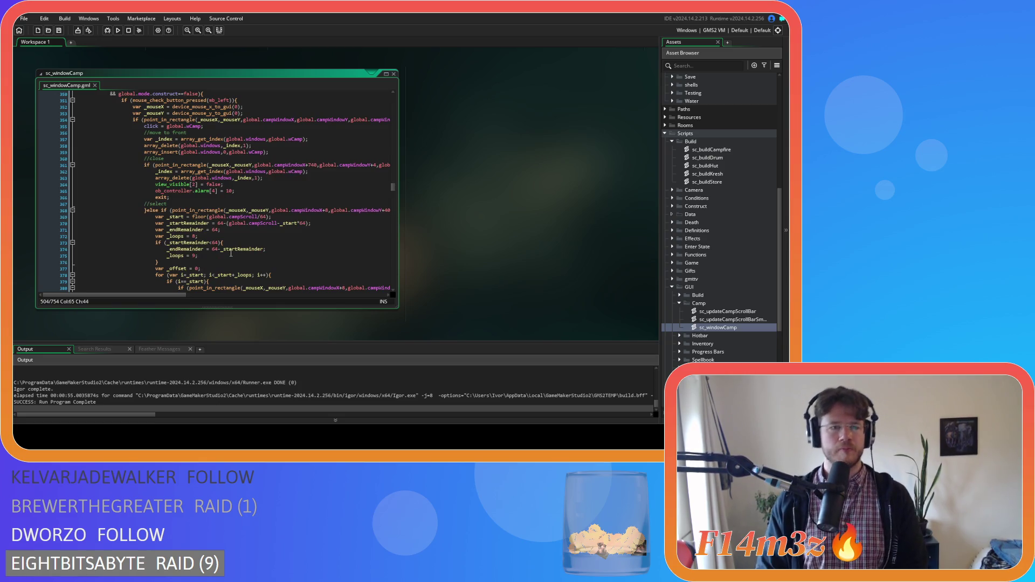
scroll(230, 253, down, 3)
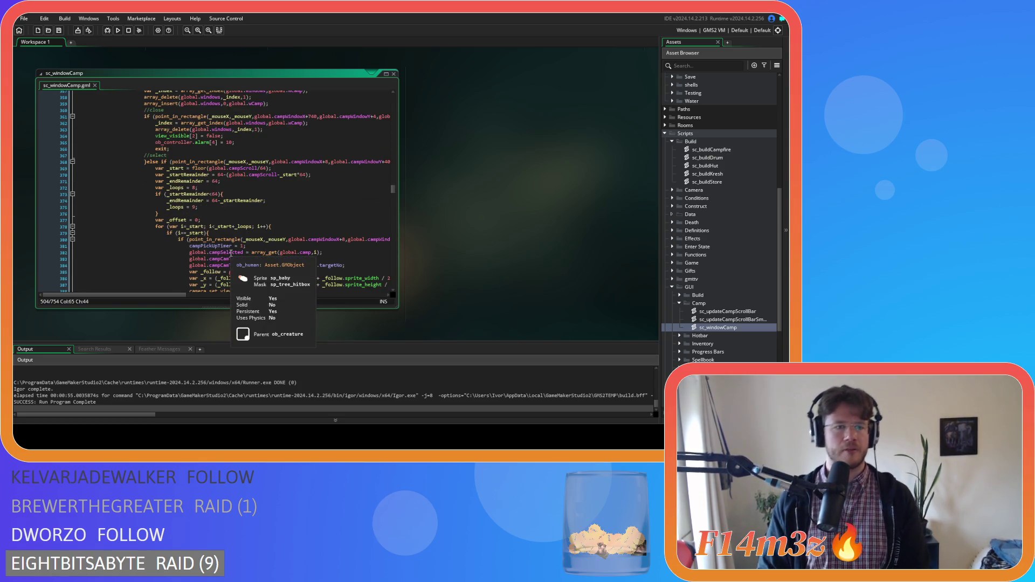
scroll(231, 253, down, 5)
scroll(231, 253, down, 3)
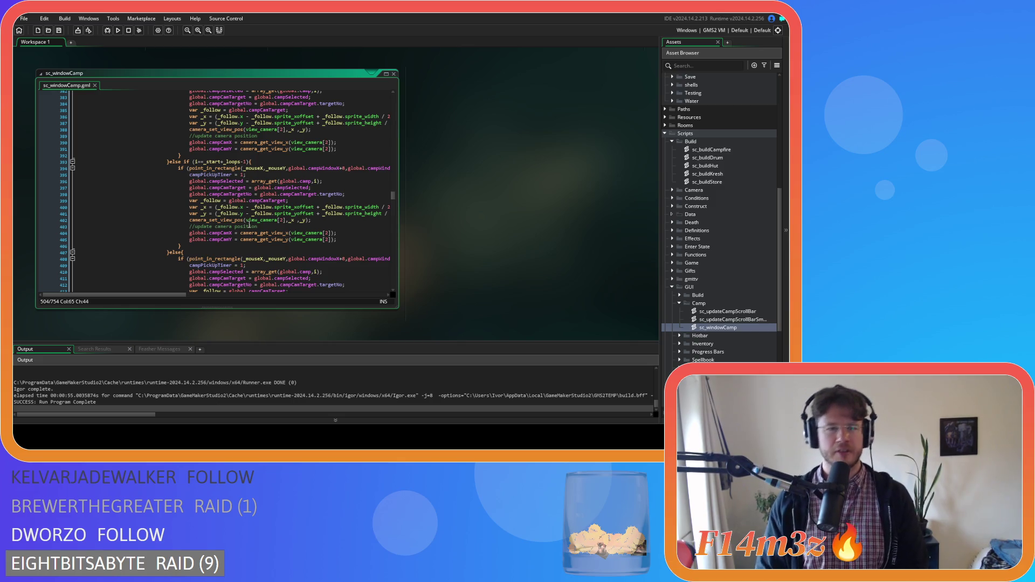
scroll(248, 223, down, 3)
scroll(248, 223, down, 3)
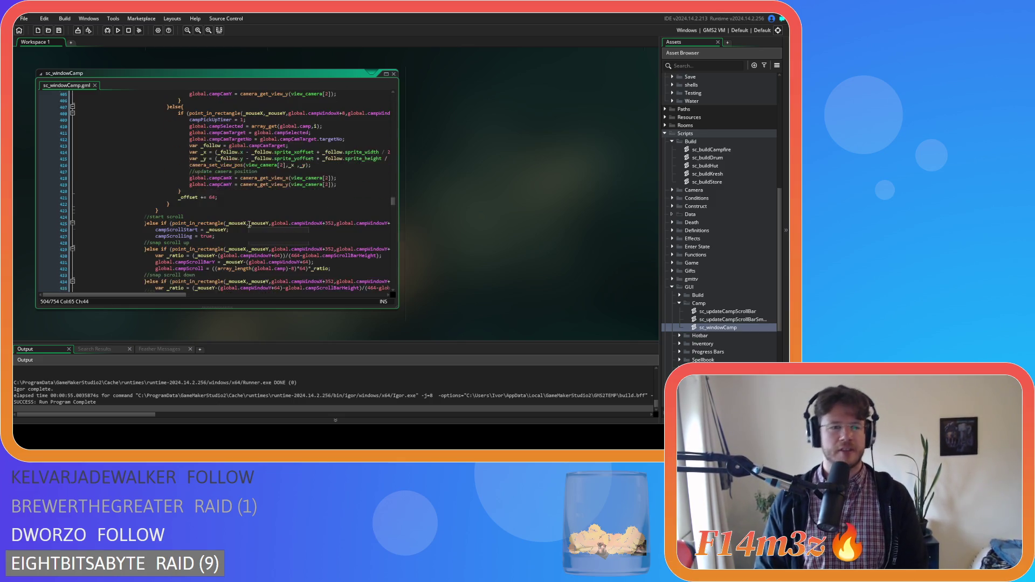
scroll(248, 223, down, 3)
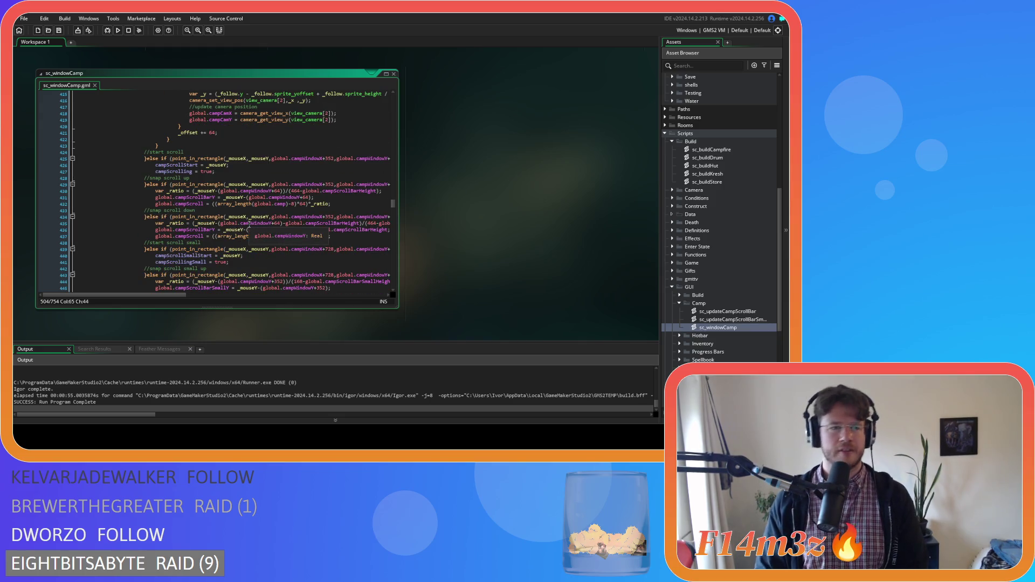
scroll(248, 223, up, 2)
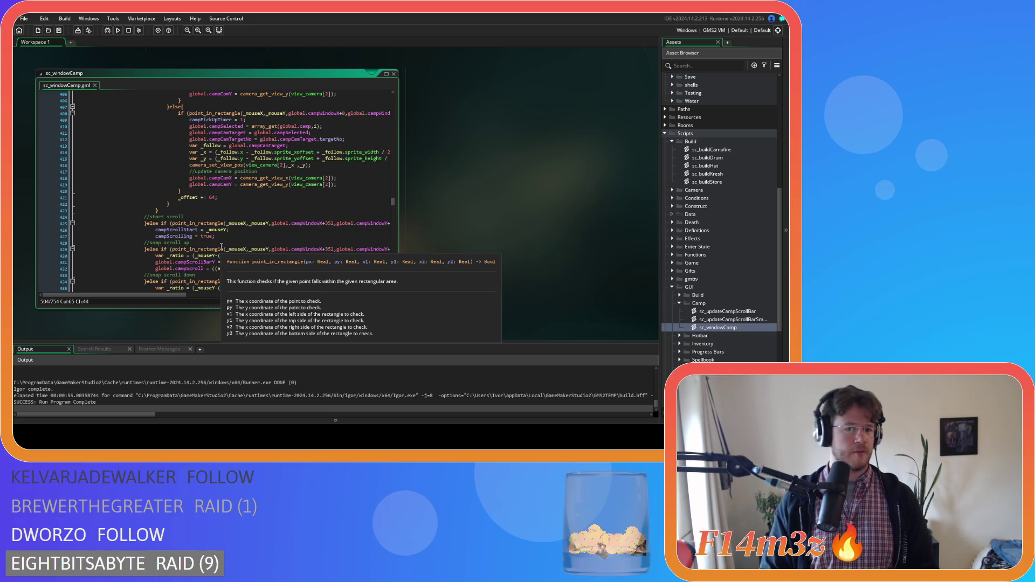
scroll(221, 247, down, 1)
mouse_move(167, 294)
mouse_down()
mouse_move(331, 294)
mouse_move(201, 279)
mouse_up()
scroll(200, 279, up, 14)
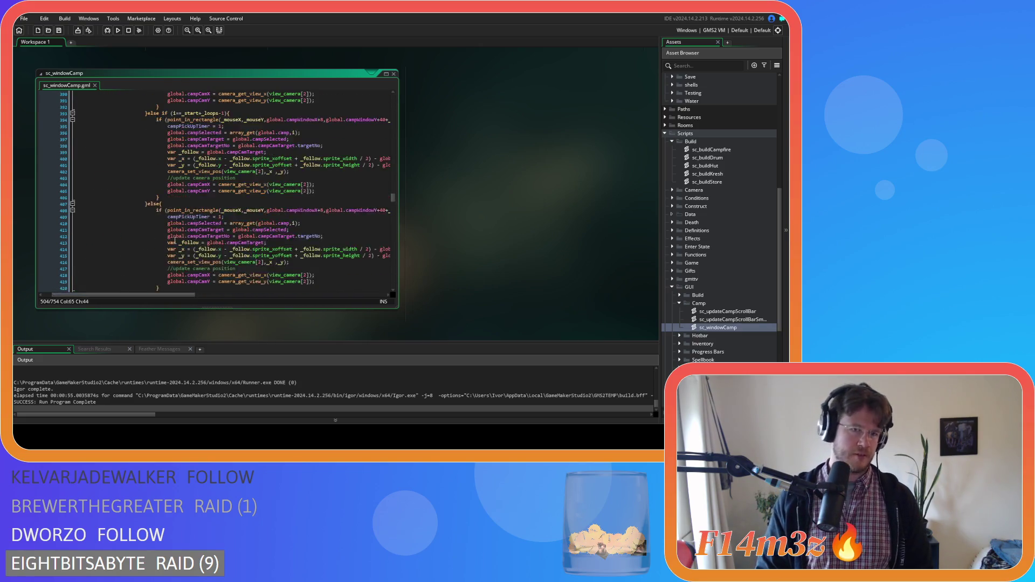
scroll(175, 241, down, 16)
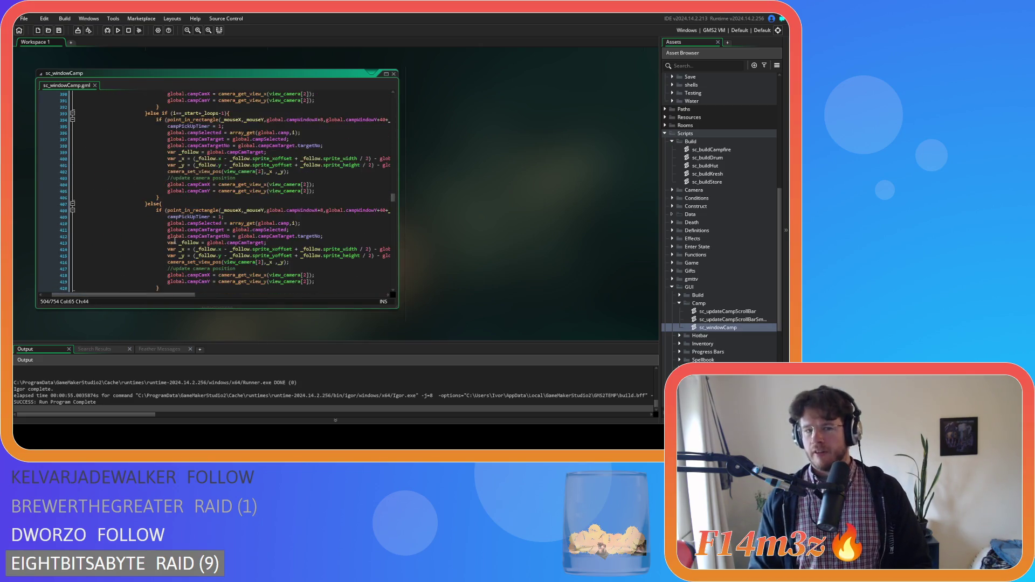
- Split line 425's start-scroll condition and begin a new && global. check before point_in_rectangle
click(148, 175)
key(Return)
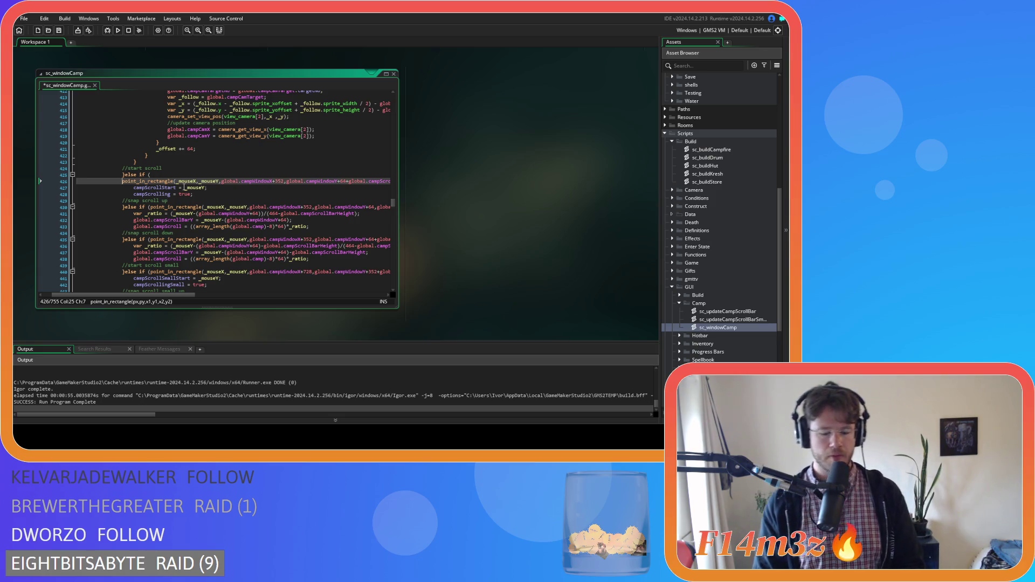
text(&&)
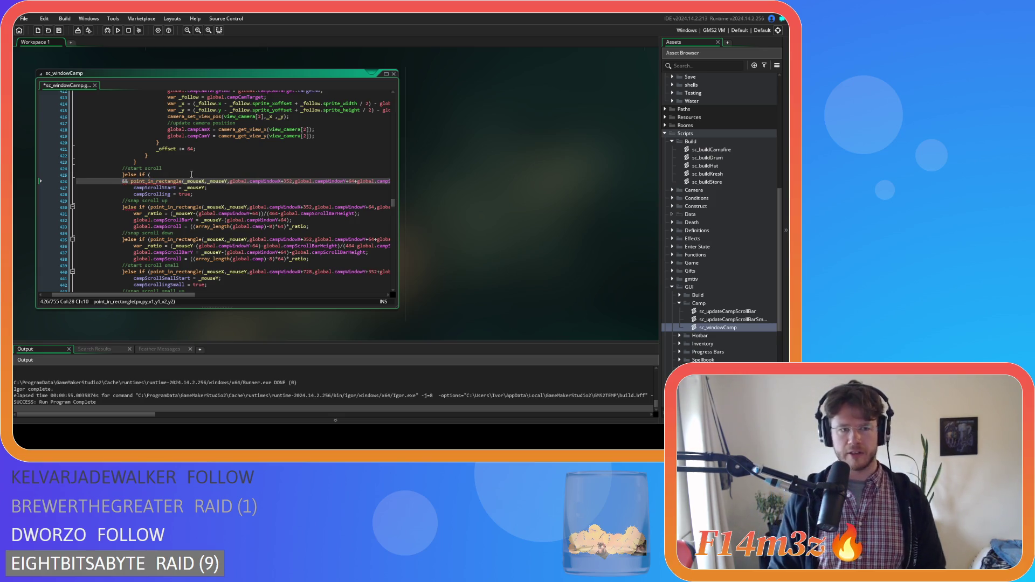
click(192, 173)
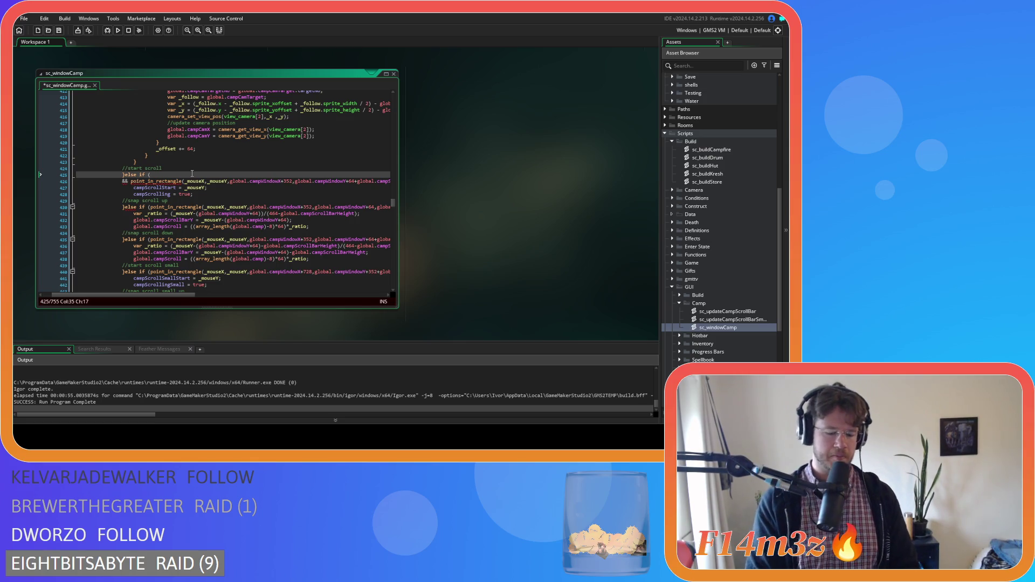
text(global.)
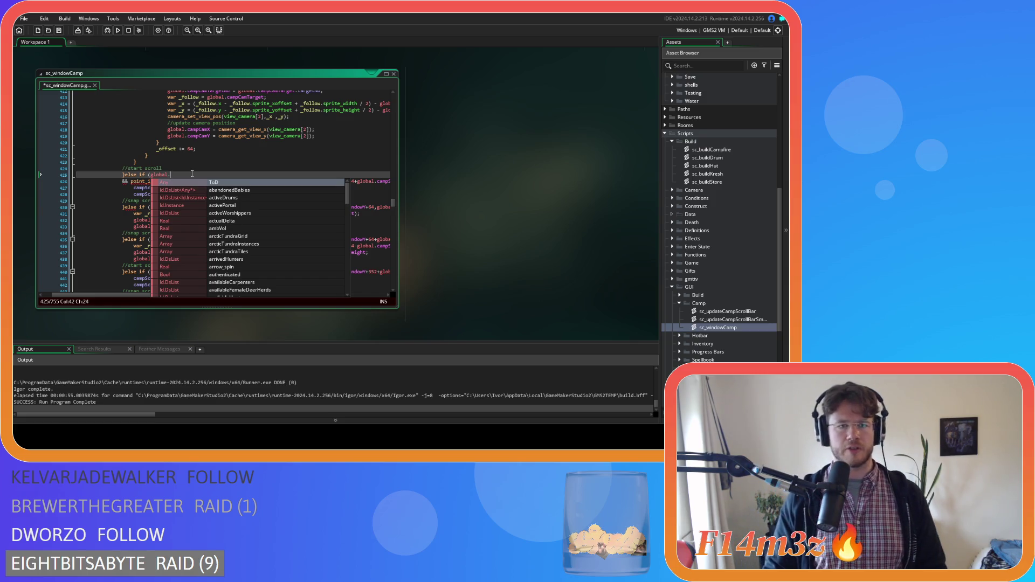
key(Escape)
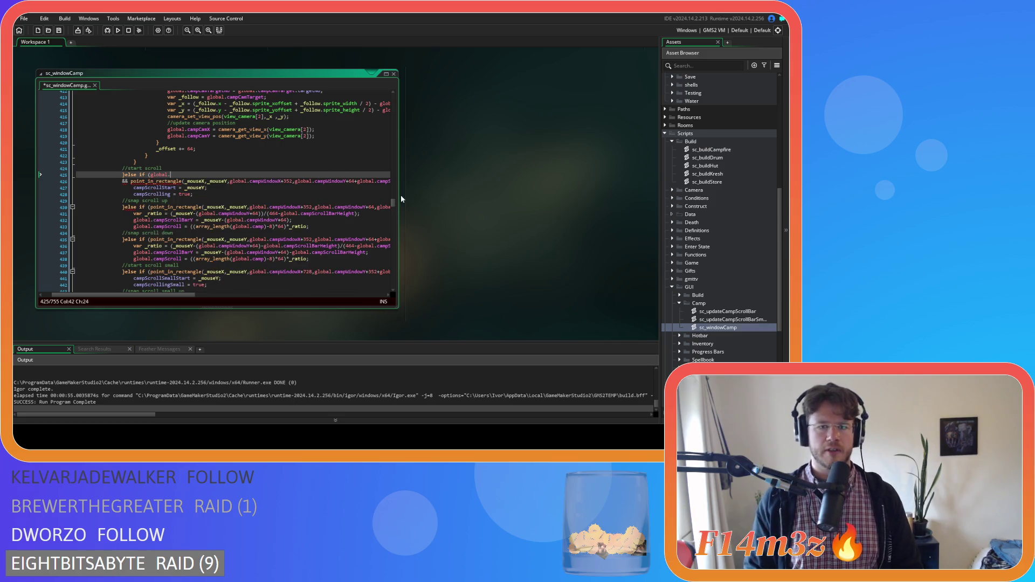
mouse_move(395, 205)
mouse_down()
mouse_move(377, 98)
mouse_move(395, 168)
mouse_up()
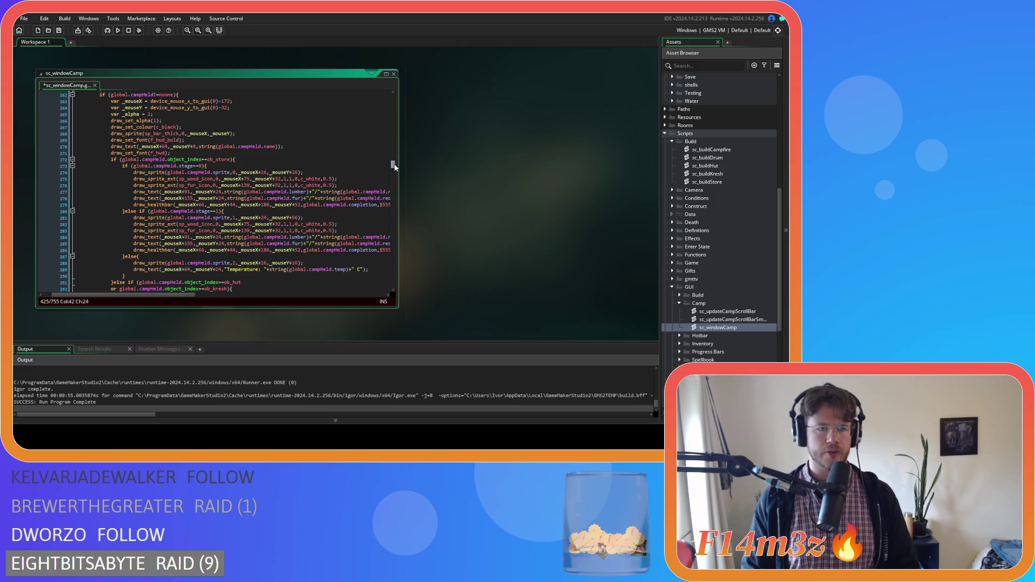
drag(395, 168, 396, 188)
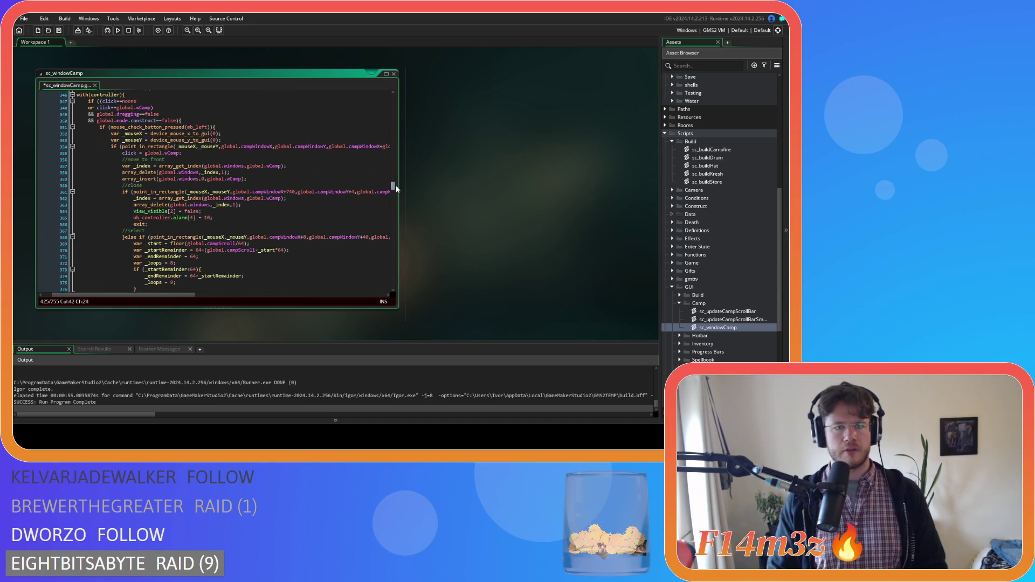
drag(396, 185, 395, 203)
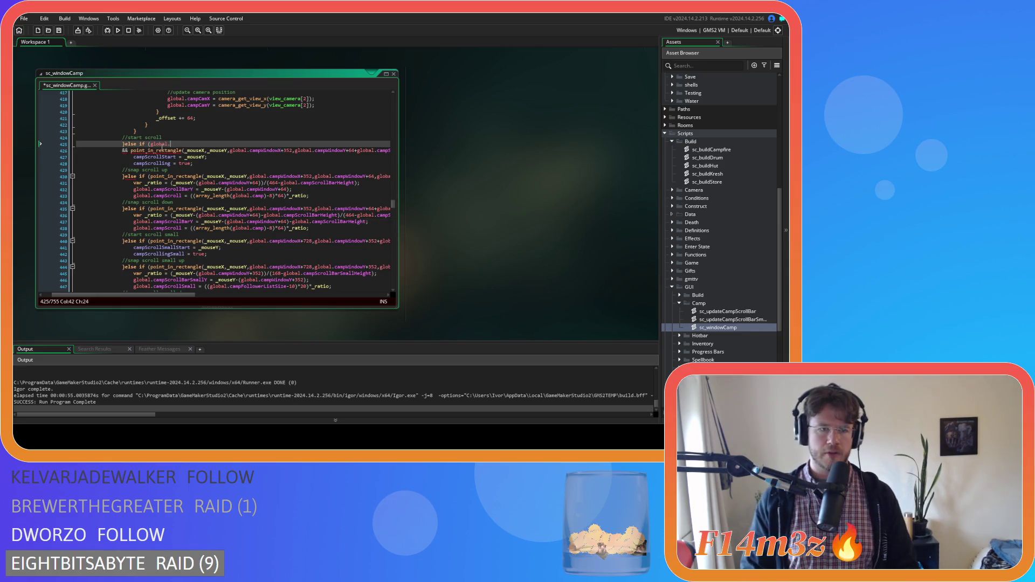
- Replace the partial global. check with array_length(global.camp)>0 in the start-scroll condition
key(BackSpace)
key(BackSpace)
key(BackSpace)
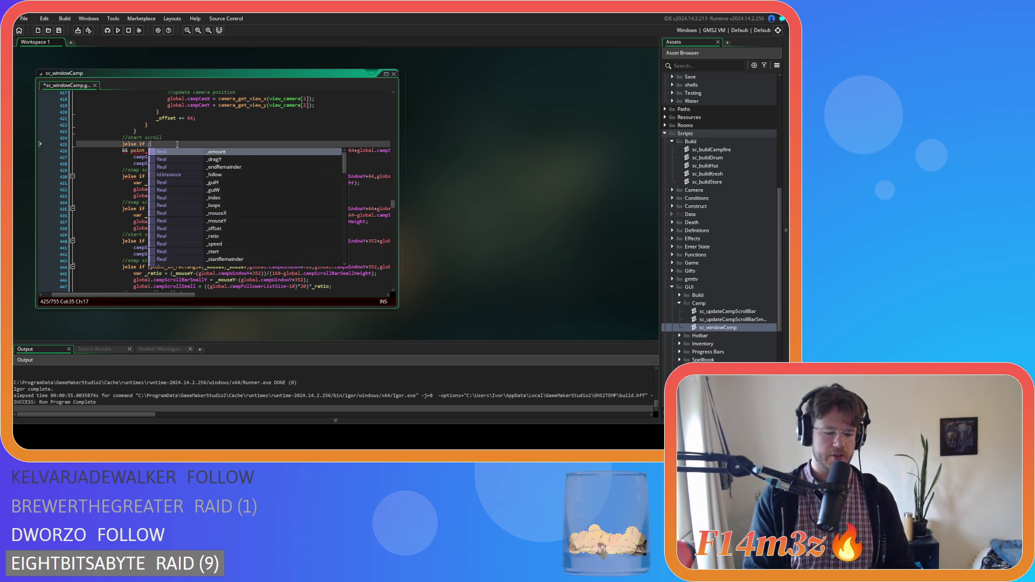
text(array_le)
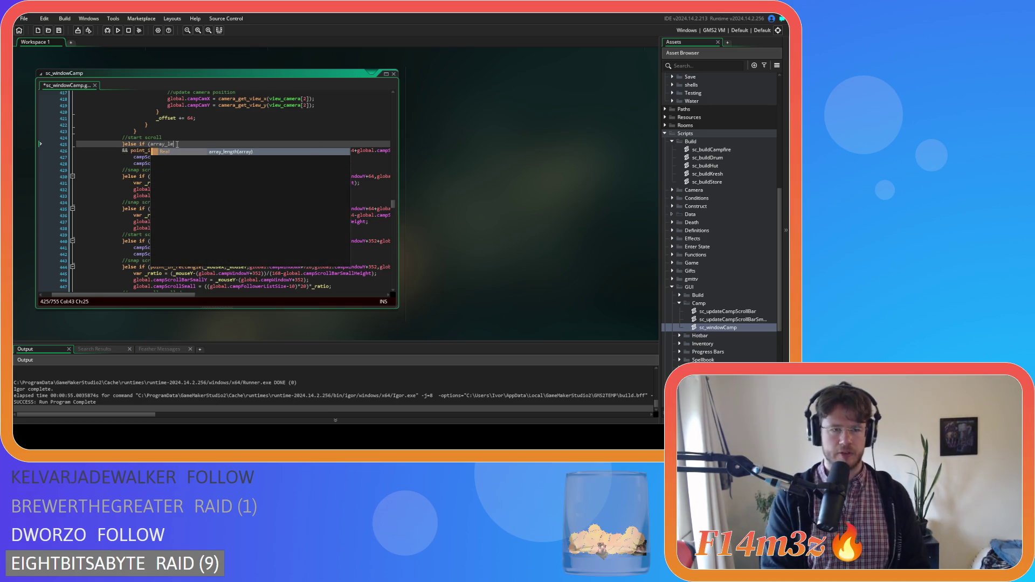
key(Return)
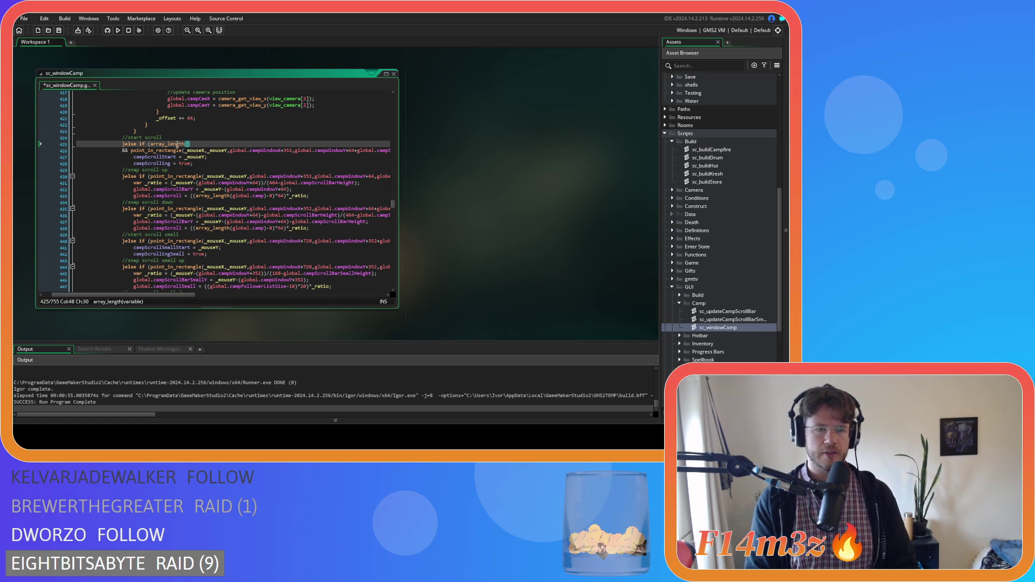
text(global.camp)
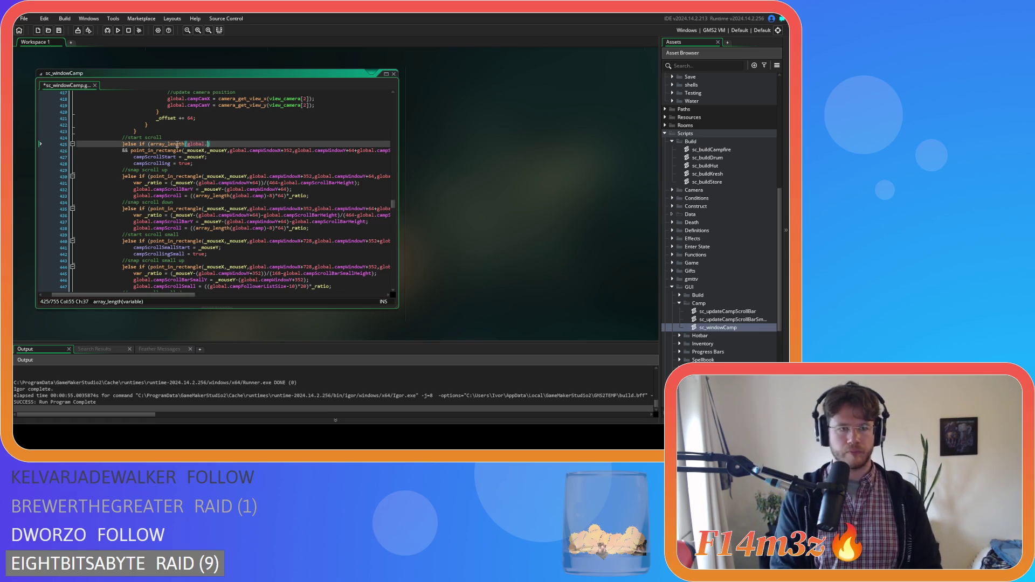
text())
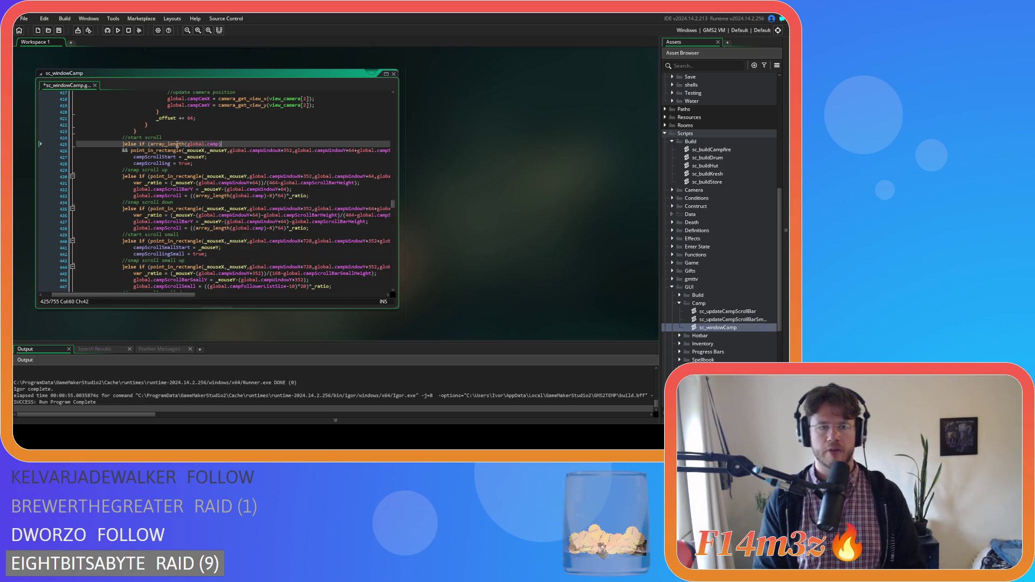
scroll(177, 145, down, 7)
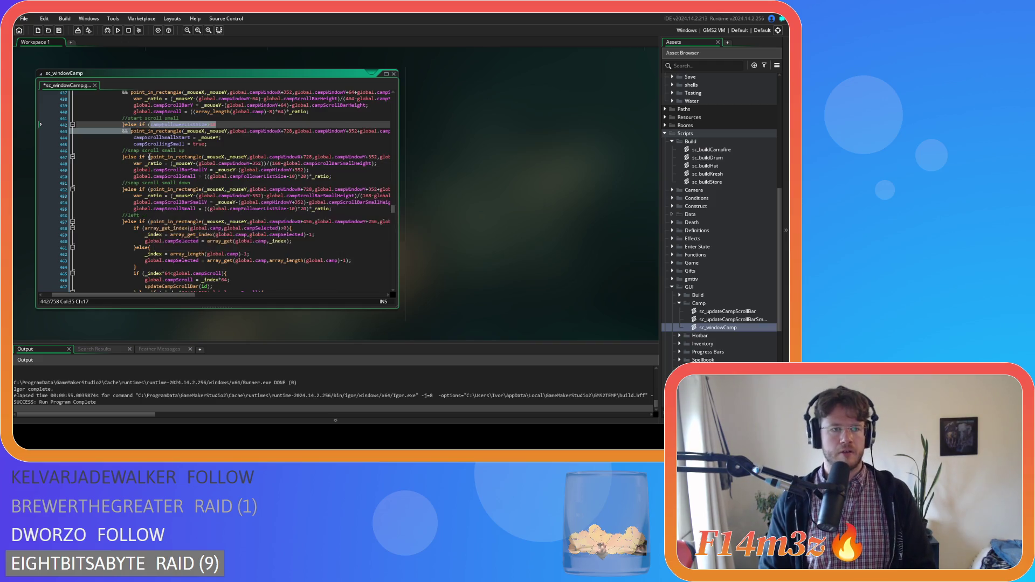
- Add the campFollowerListSize>10 guard to the small up and down scroll conditions and save
click(150, 157)
key(ctrl+v)
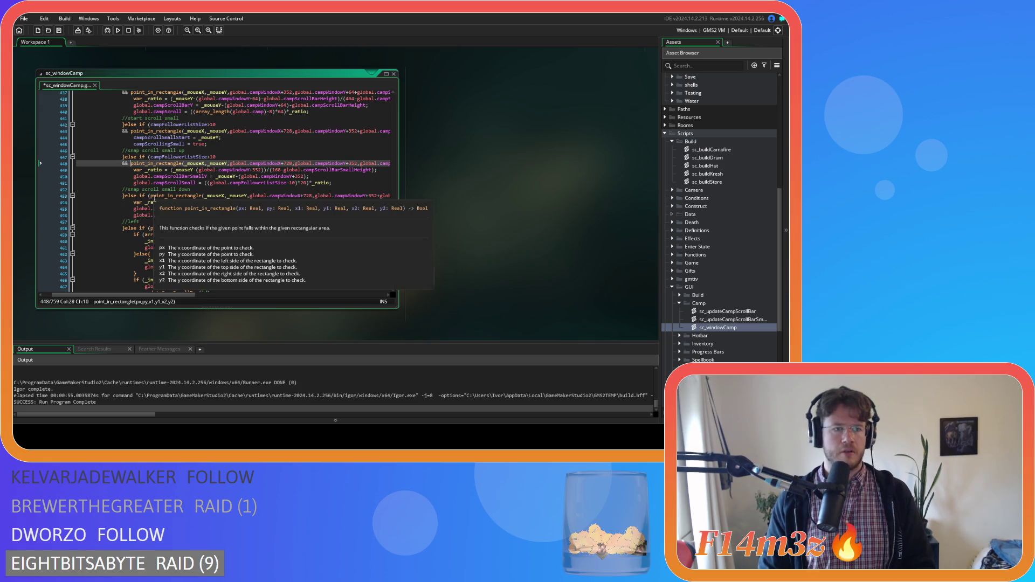
click(149, 197)
key(ctrl+v)
key(ctrl+s)
scroll(222, 196, up, 4)
scroll(222, 197, up, 3)
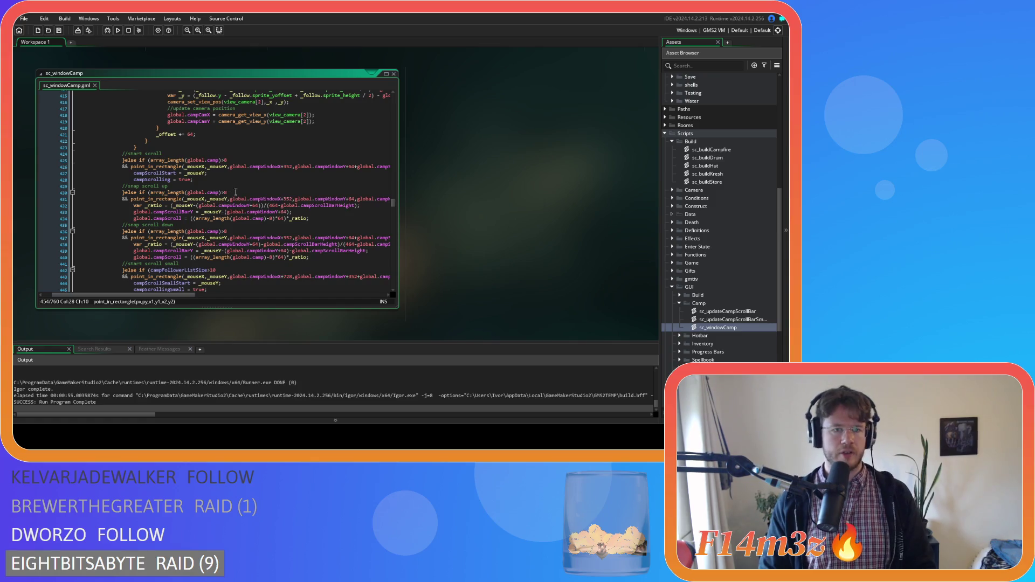
click(131, 199)
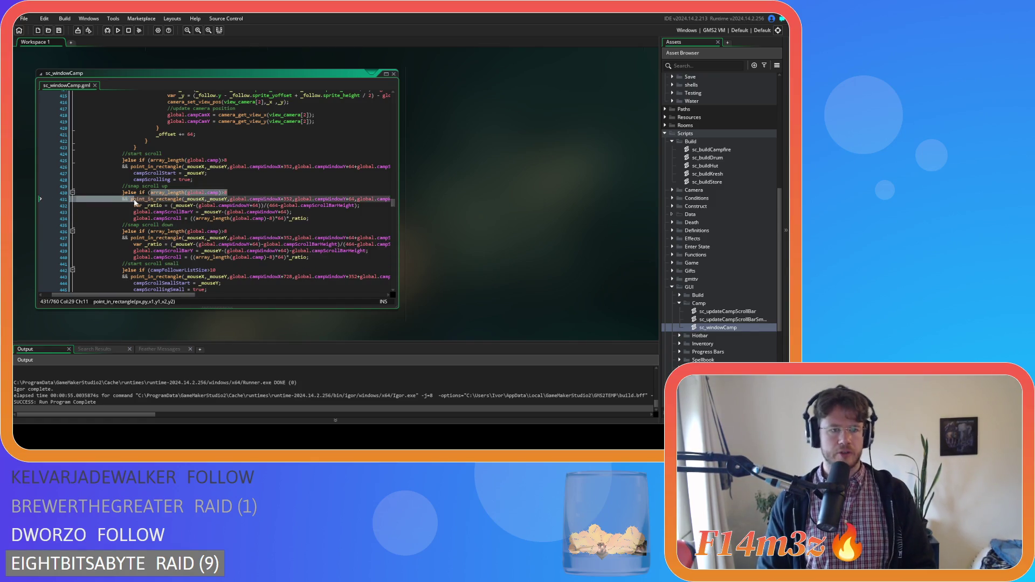
scroll(194, 200, down, 15)
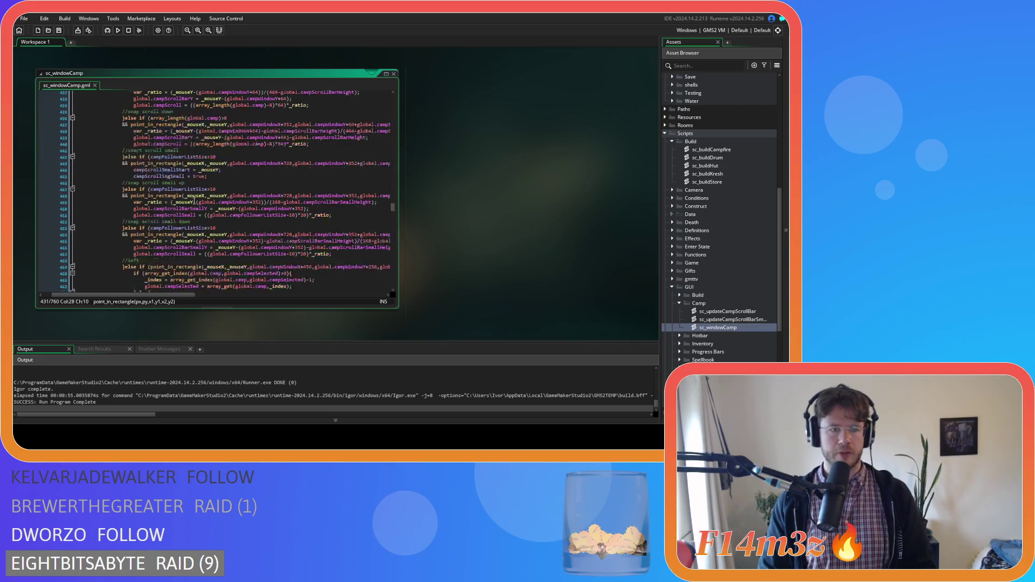
scroll(194, 200, down, 4)
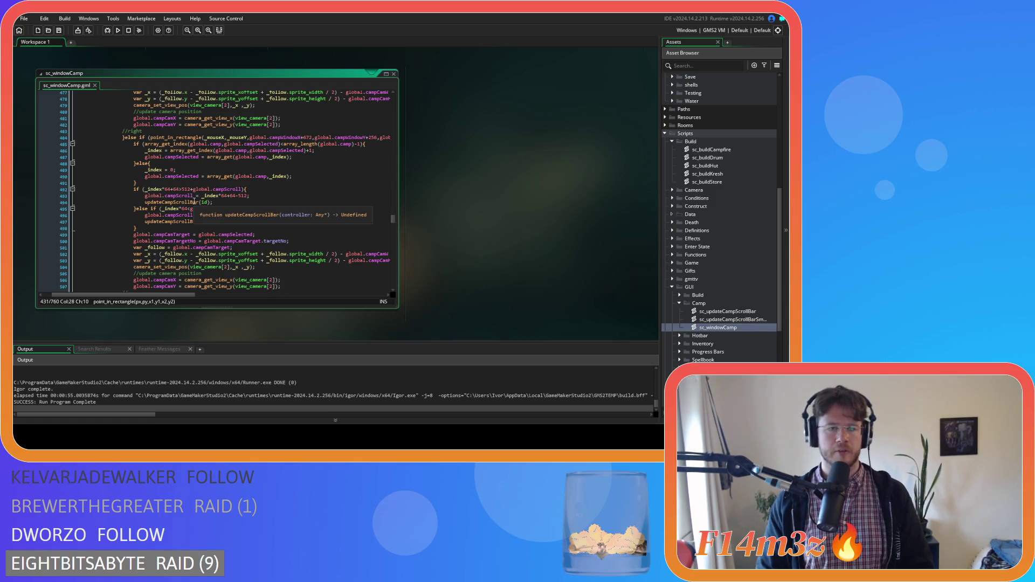
scroll(194, 201, down, 8)
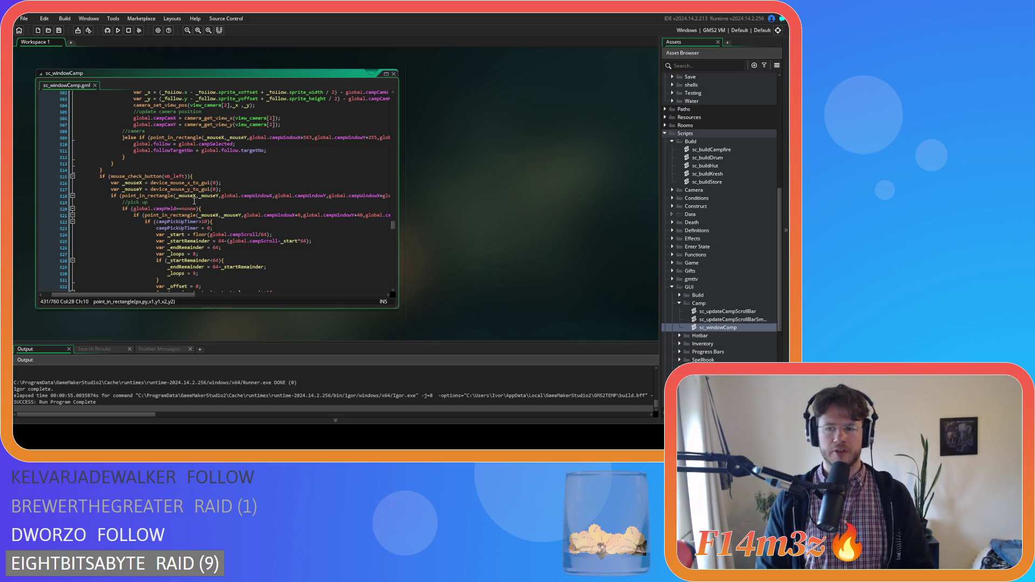
scroll(194, 201, down, 3)
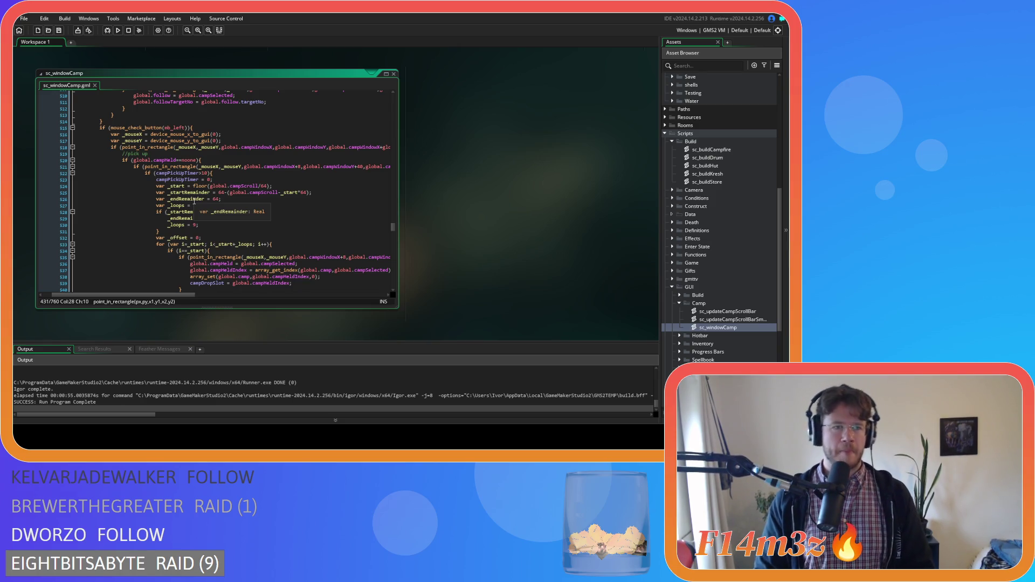
scroll(194, 201, down, 20)
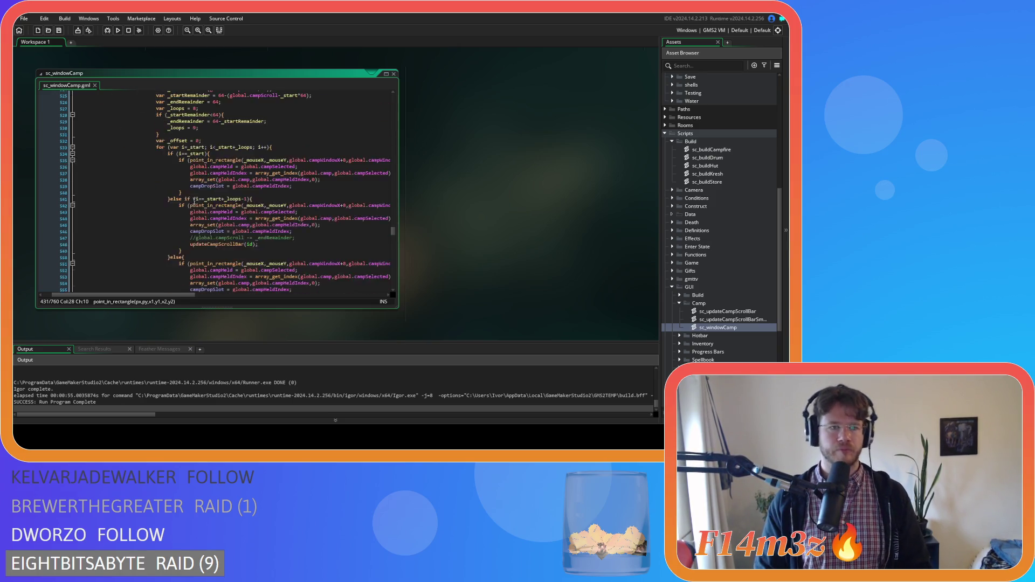
scroll(194, 201, down, 15)
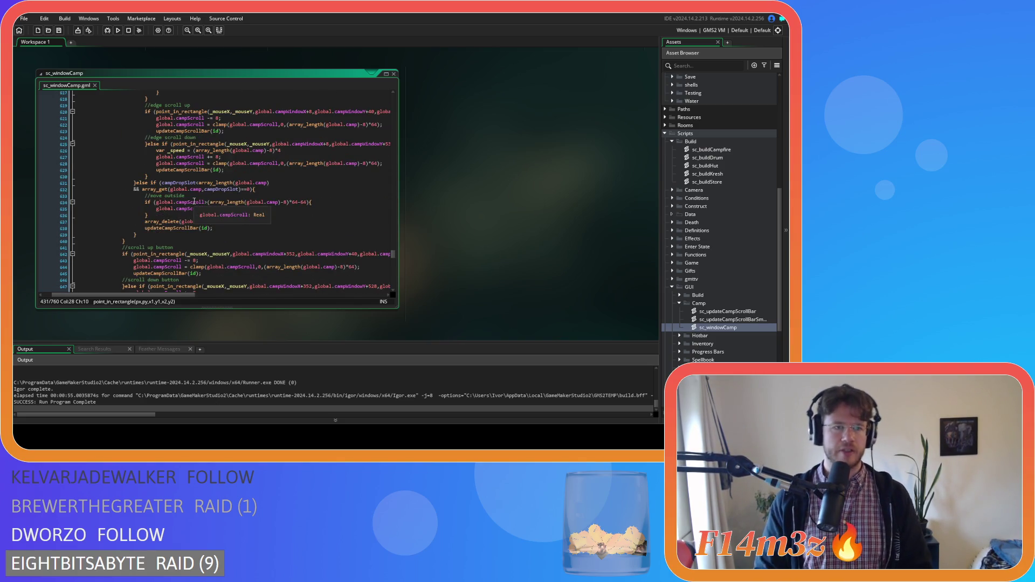
scroll(194, 201, up, 2)
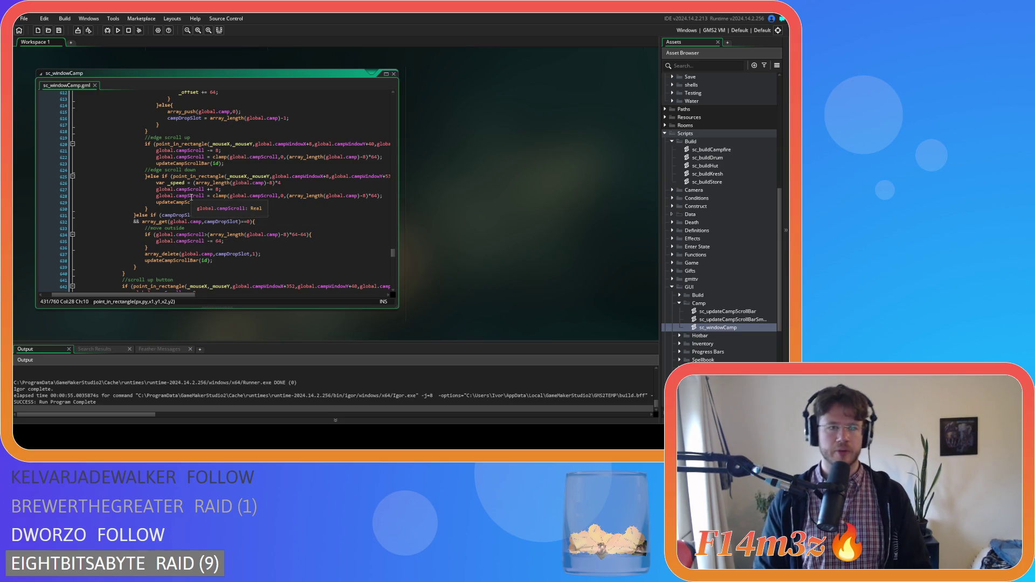
mouse_move(159, 145)
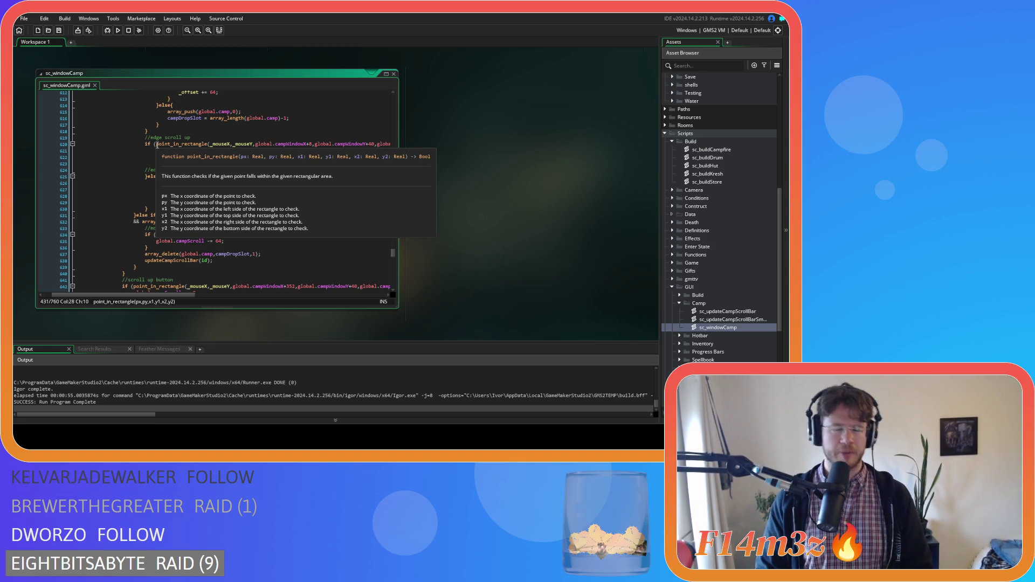
- Guard the edge scroll up and down checks with array_length(global.camp)>8, indent them, and save
key(ctrl+z)
key(ctrl+z)
key(Home)
key(Tab)
key(Tab)
click(172, 182)
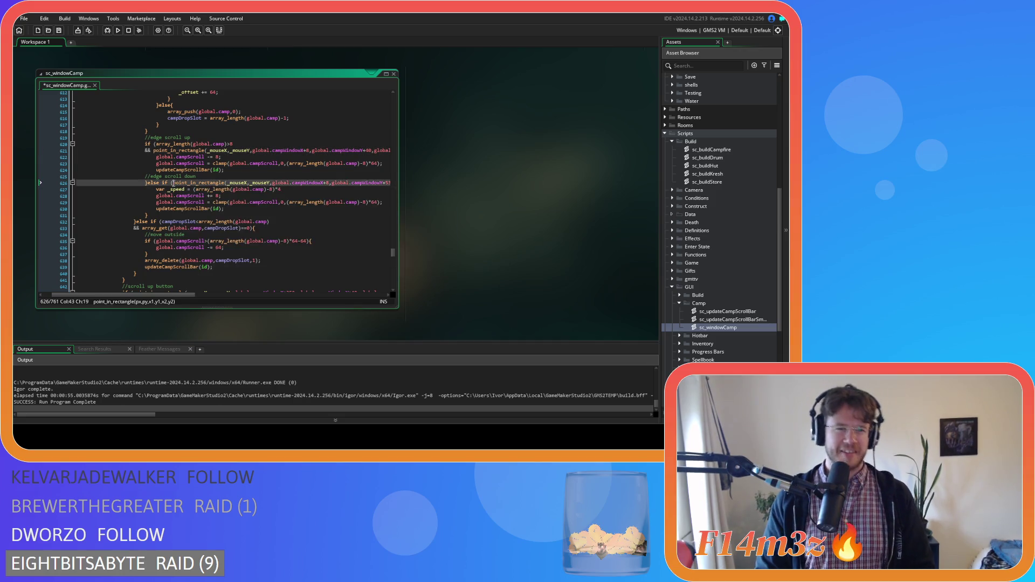
key(ctrl+v)
key(Tab)
key(Tab)
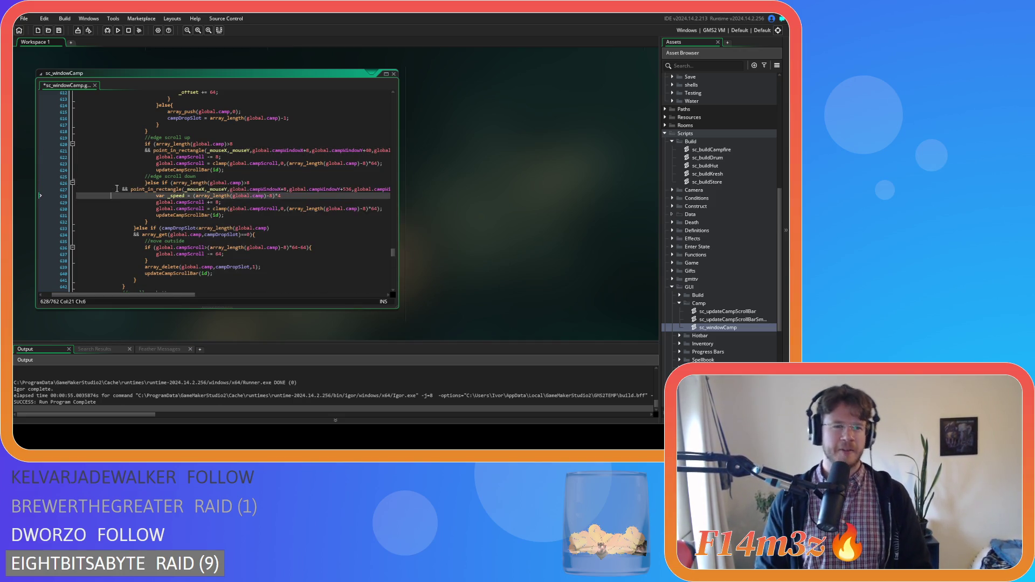
key(ctrl+s)
- Prefix the scroll up and down button checks with array_length(global.camp)>8 && and save
scroll(116, 188, down, 4)
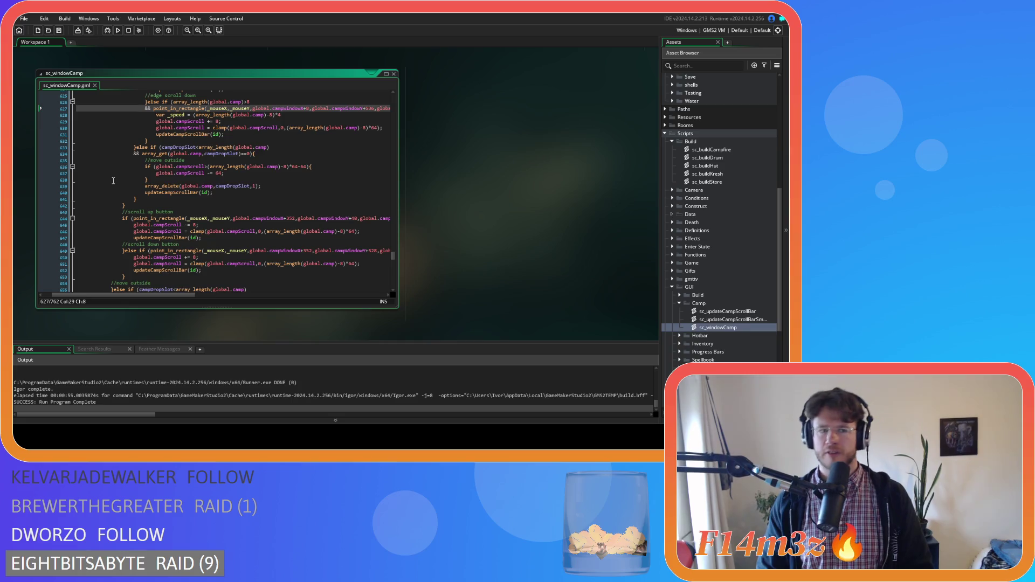
scroll(113, 180, down, 2)
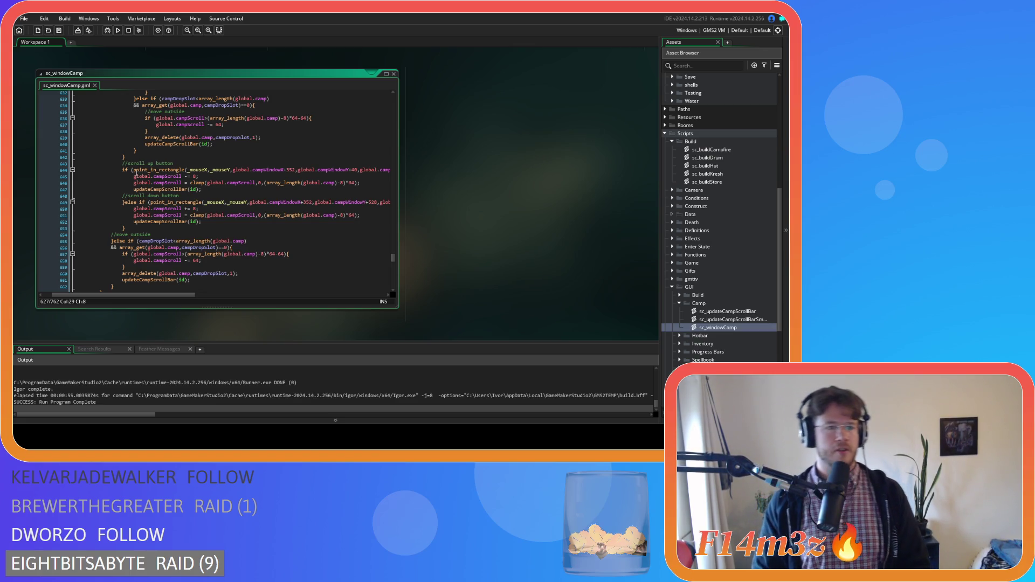
click(135, 171)
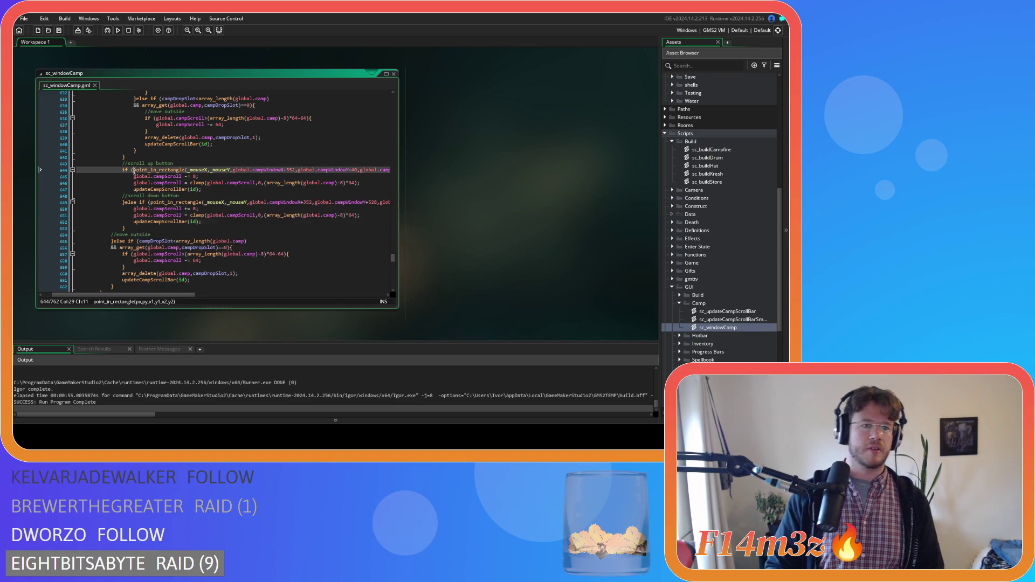
text(array_length(global.camp)>8)
key(Return)
text(&&)
click(150, 209)
text(array_length(global.camp)>8)
key(Return)
text(&&)
key(ctrl+s)
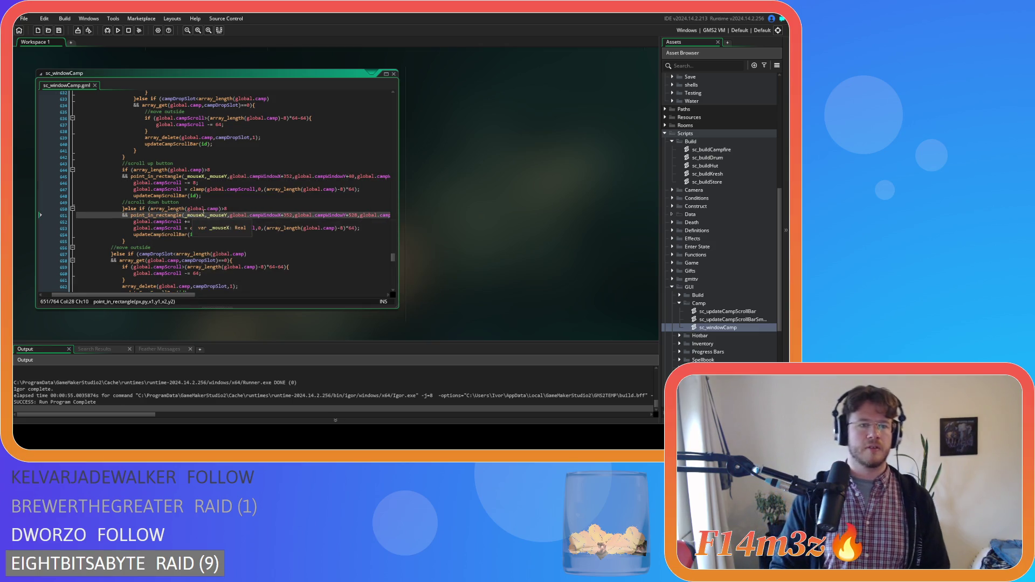
- Review the drag-scroll branches that clamp campScrollBarY and campScrollBarSmallY
scroll(213, 215, down, 2)
scroll(212, 226, up, 1)
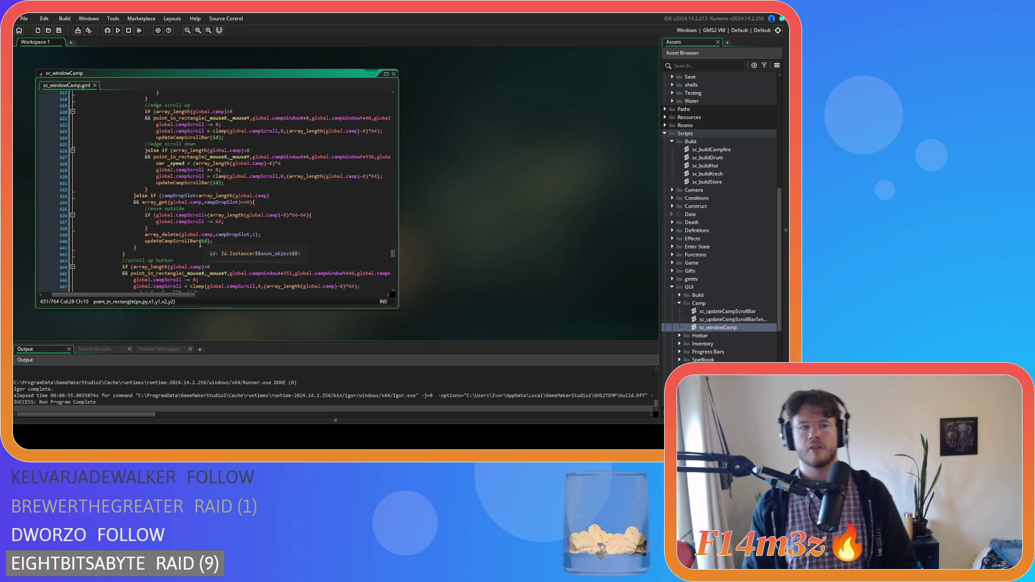
scroll(198, 248, down, 10)
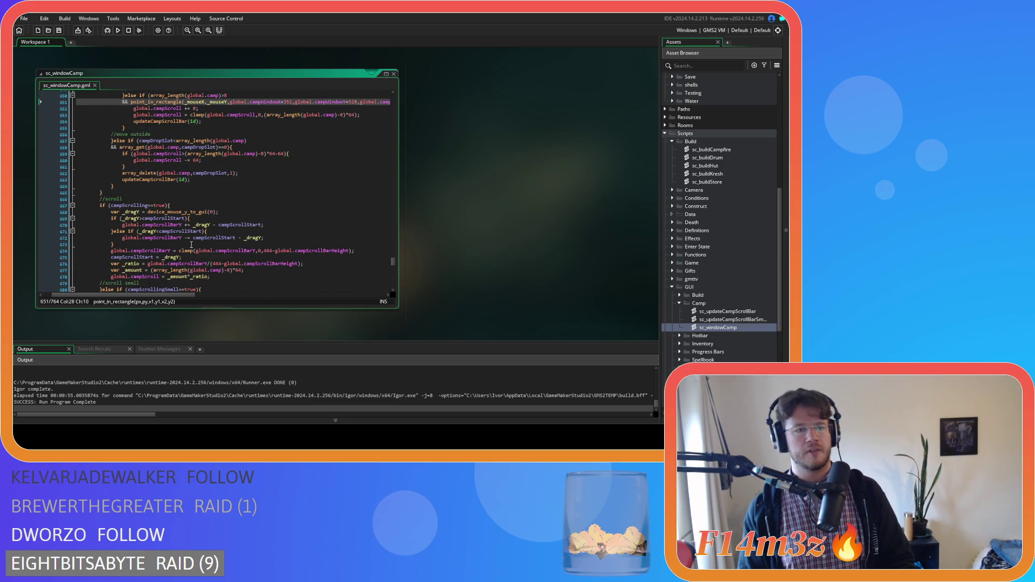
scroll(178, 238, down, 5)
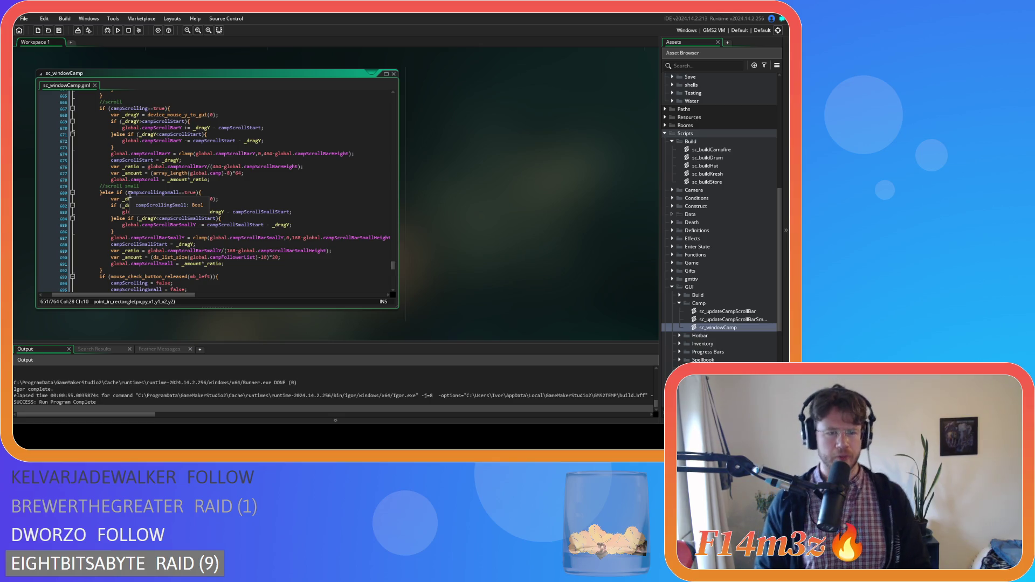
click(129, 193)
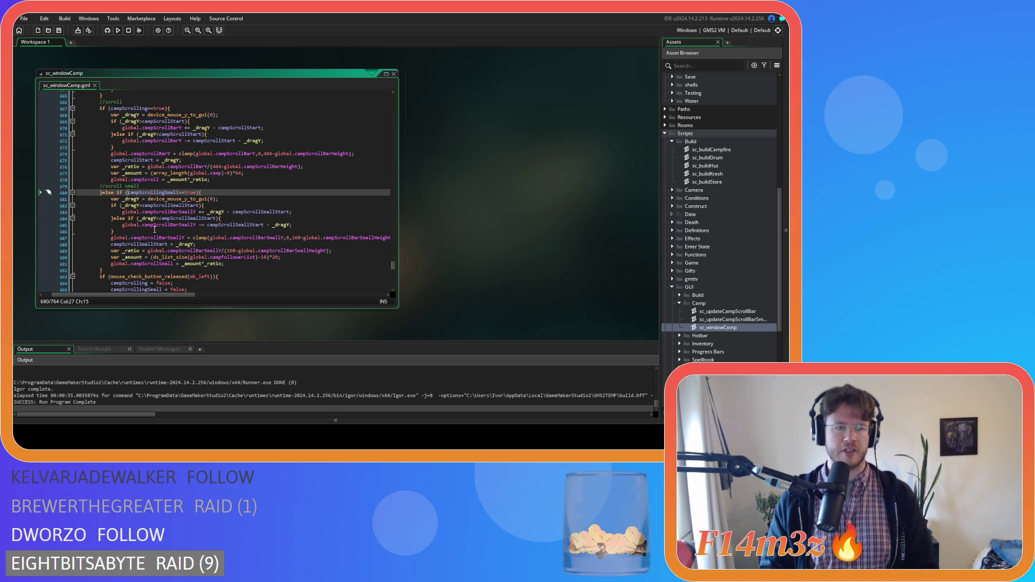
scroll(155, 230, down, 1)
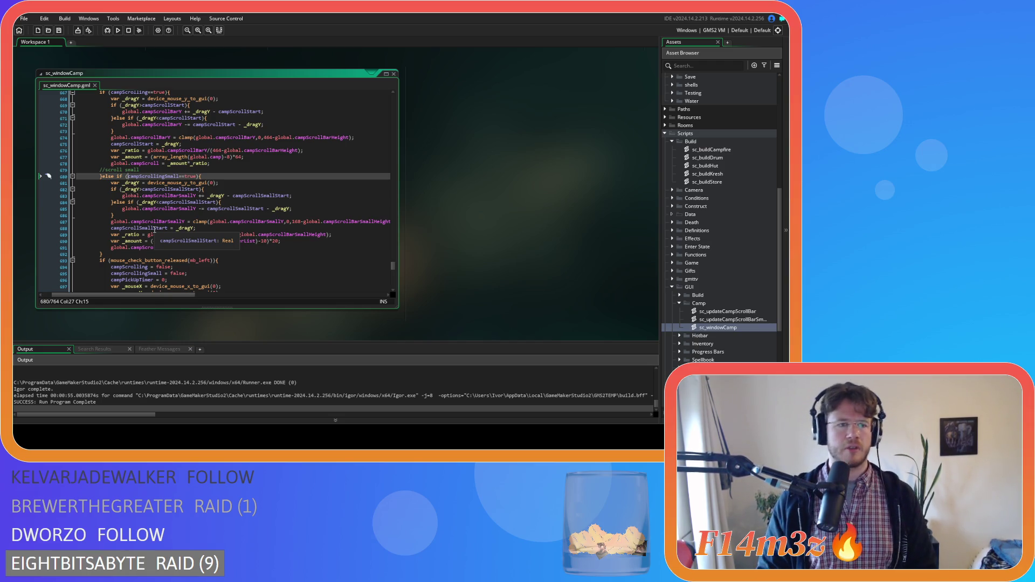
scroll(154, 230, up, 2)
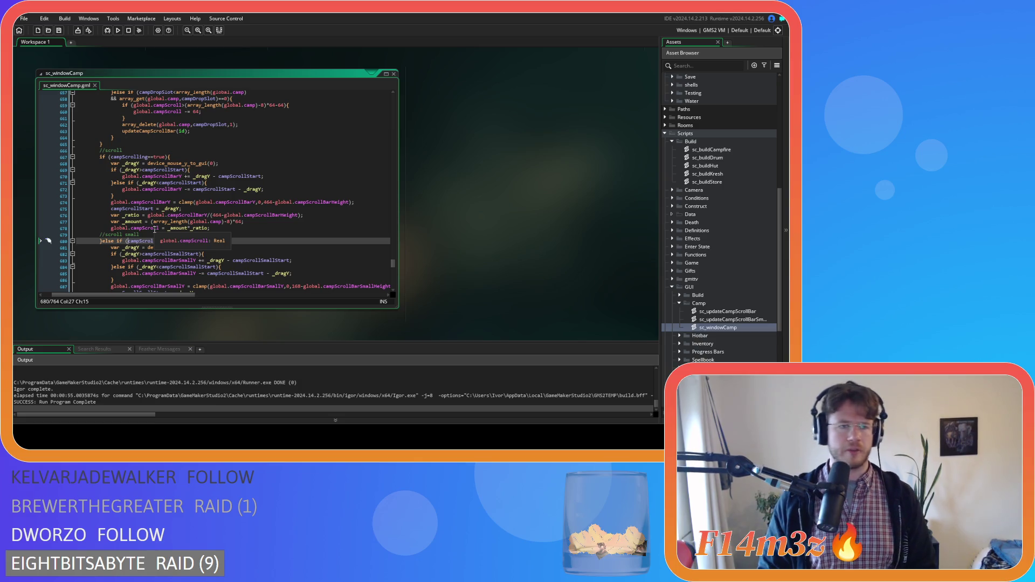
scroll(156, 232, up, 15)
scroll(171, 244, up, 12)
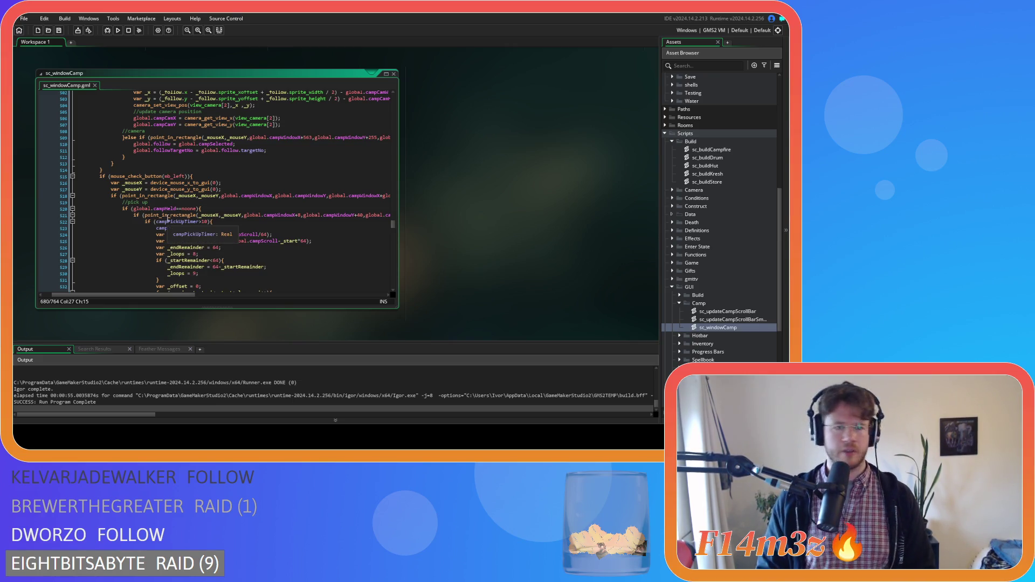
scroll(167, 218, down, 15)
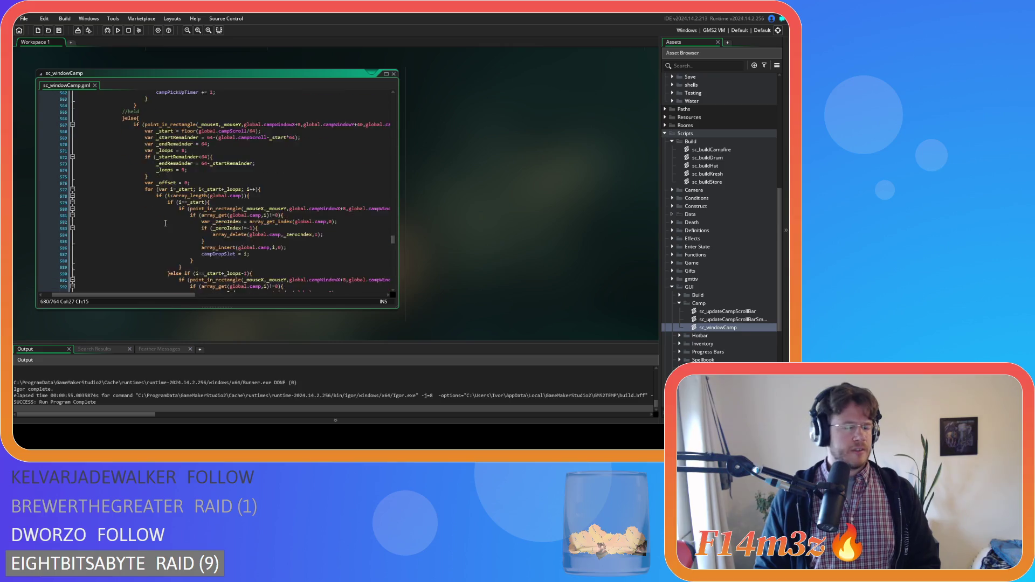
scroll(166, 222, down, 10)
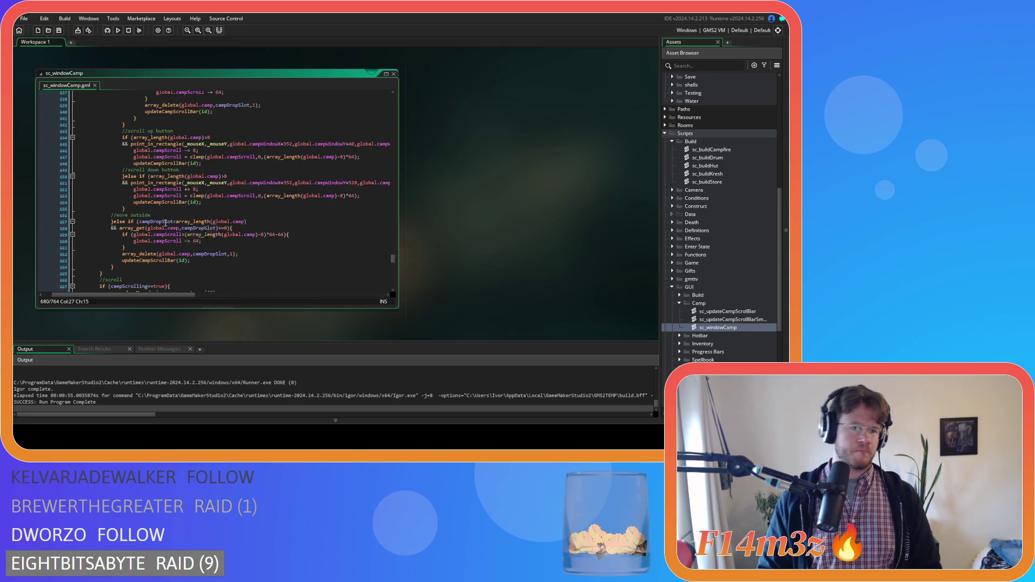
scroll(166, 223, down, 5)
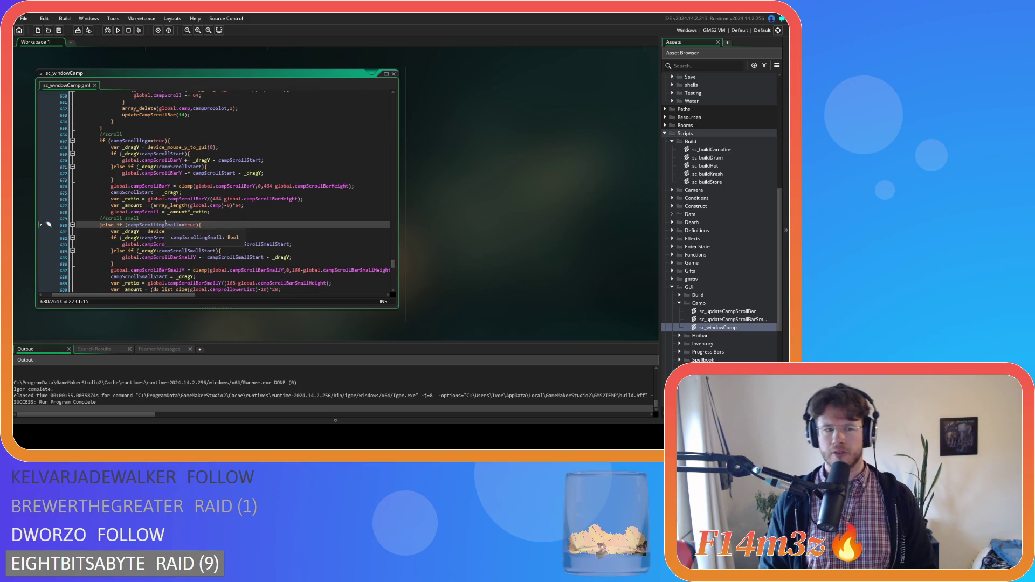
scroll(166, 223, down, 1)
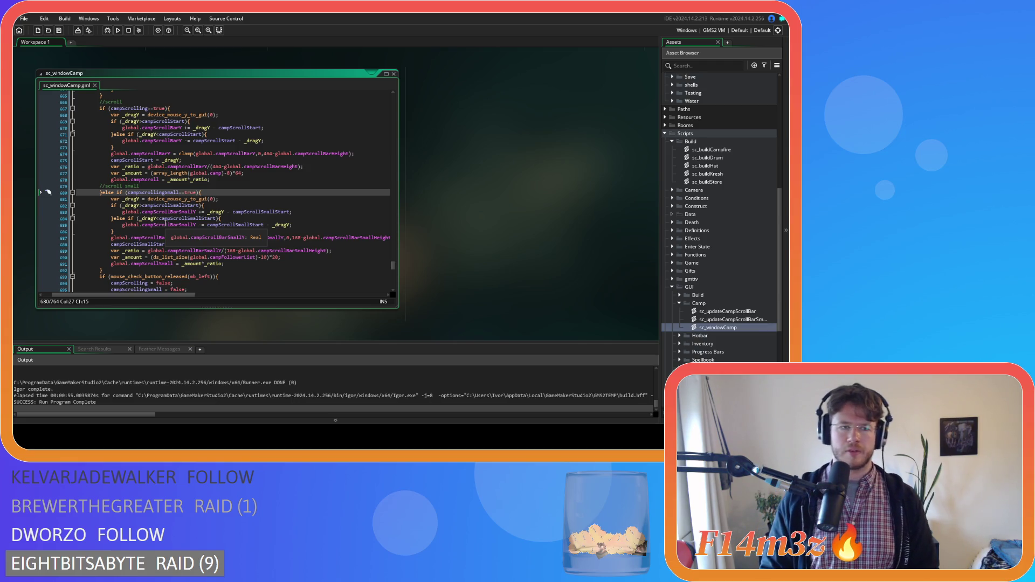
scroll(165, 223, down, 2)
scroll(154, 220, up, 3)
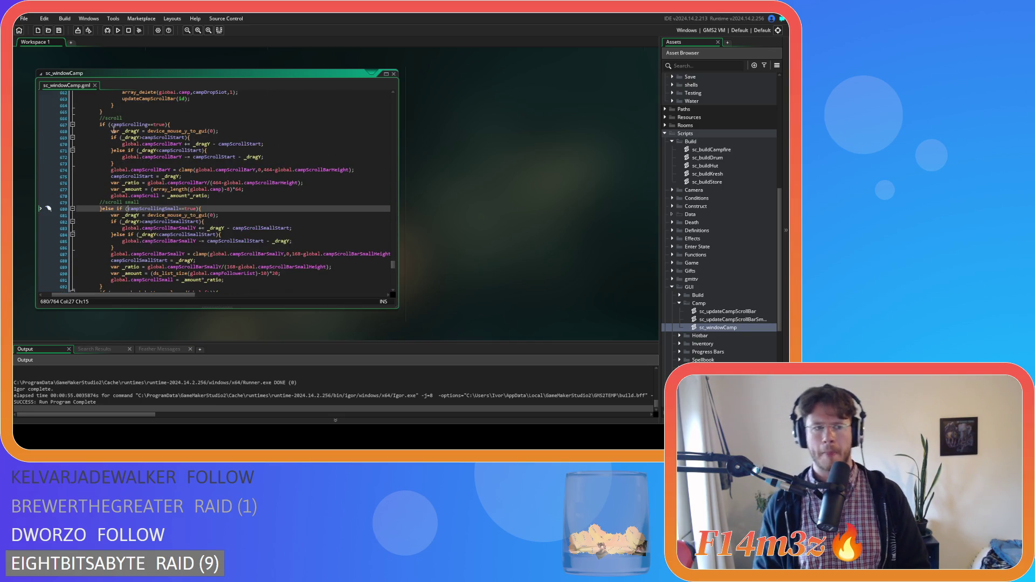
- Insert array_length(global.camp)>8 && on its own line before campScrolling==true
click(111, 124)
text(array_length(global.camp)>8 						&&)
key(shift+Tab)
key(shift+Tab)
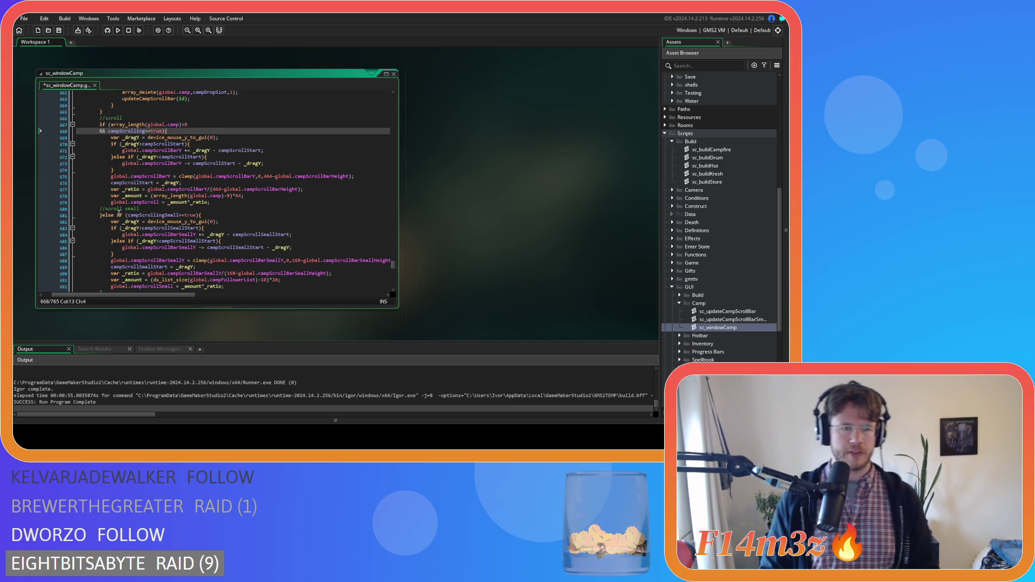
- Turn the small-scroll else if into a standalone if, preceded by an empty else{ block
click(120, 215)
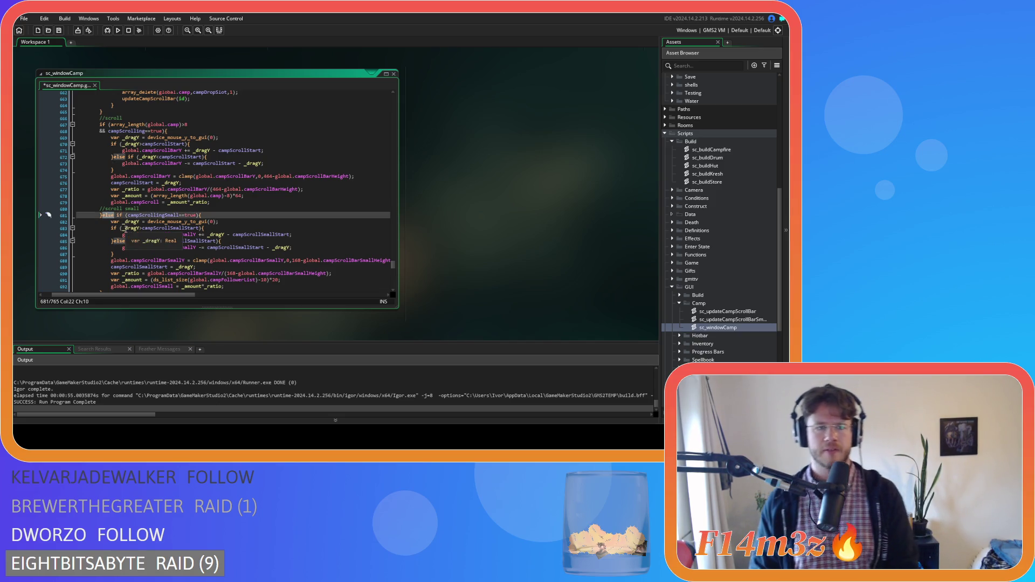
key(Return)
key(BackSpace)
key(BackSpace)
key(BackSpace)
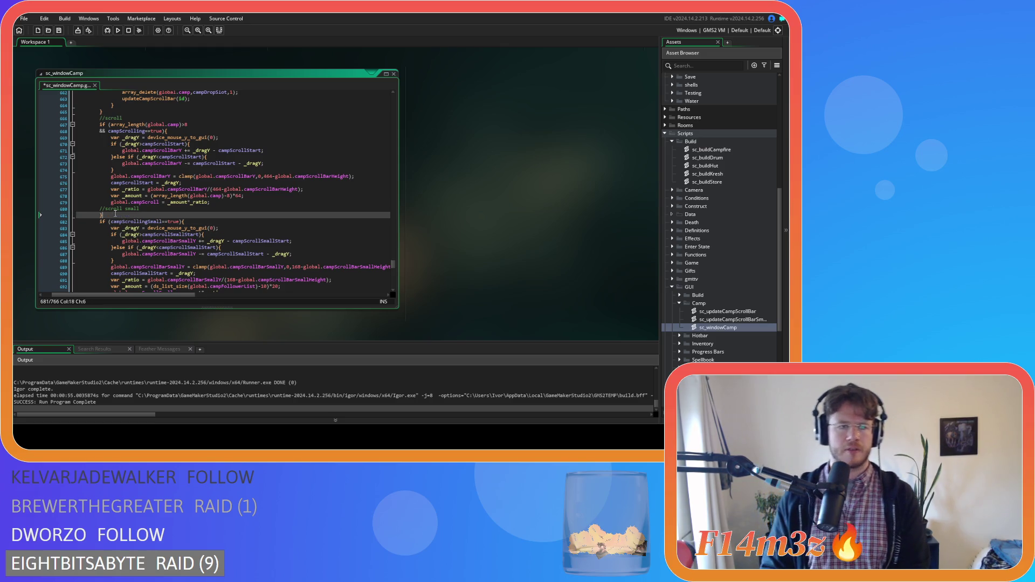
text(else{)
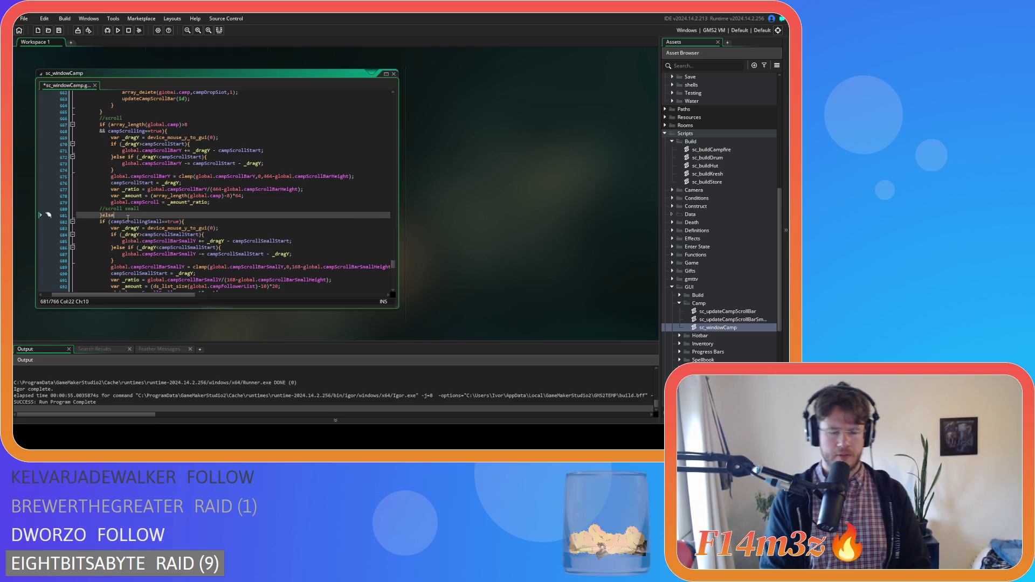
key(Return)
key(Return)
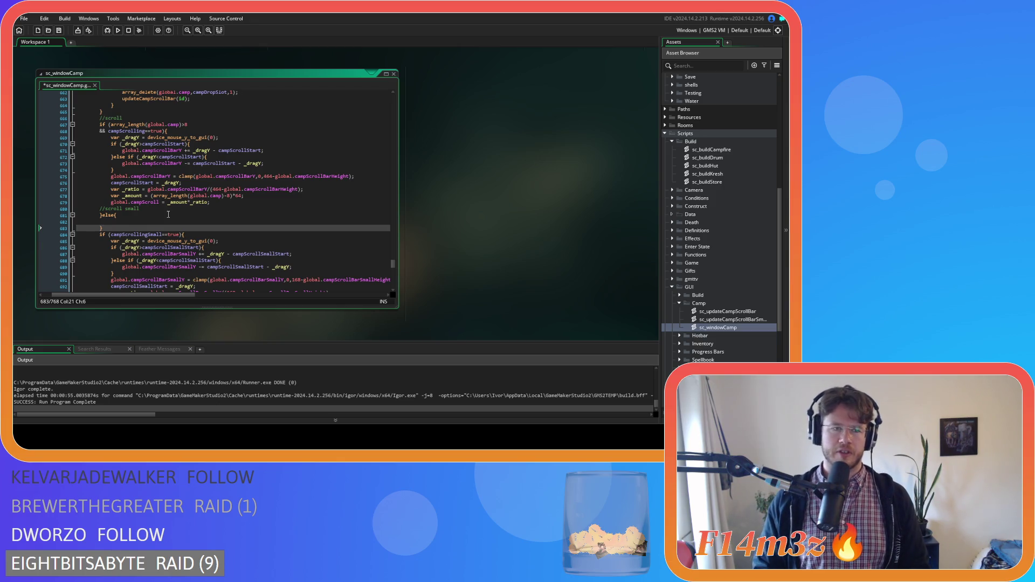
click(111, 222)
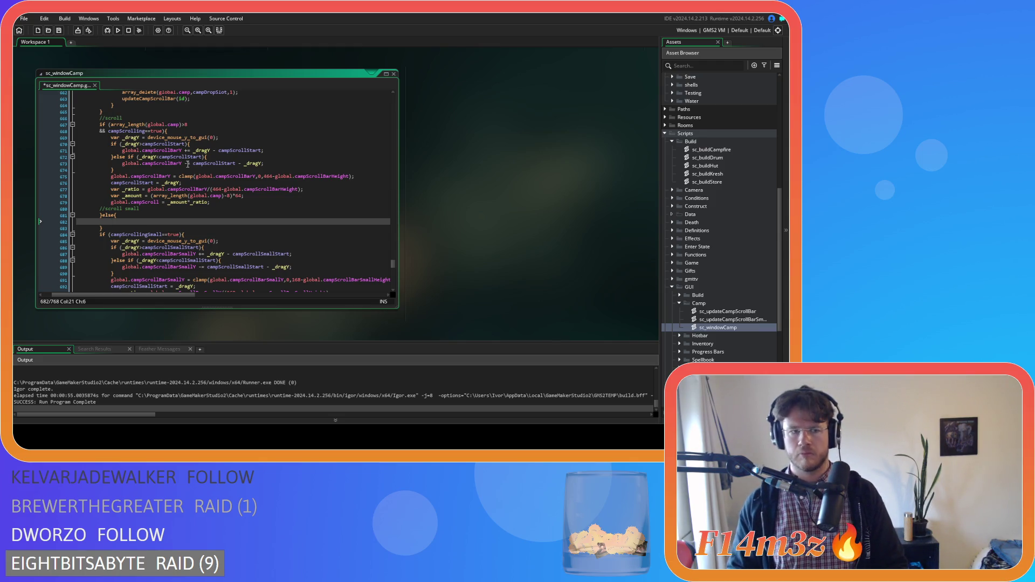
- Complete campScrolling = false; inside the new else block and save the script
text(campScrolling = )
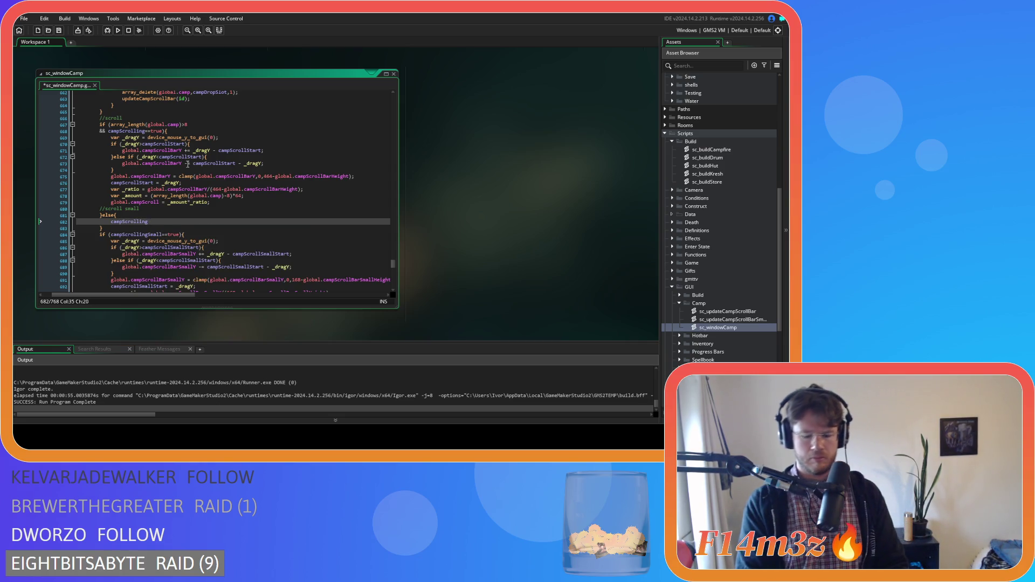
text(false;)
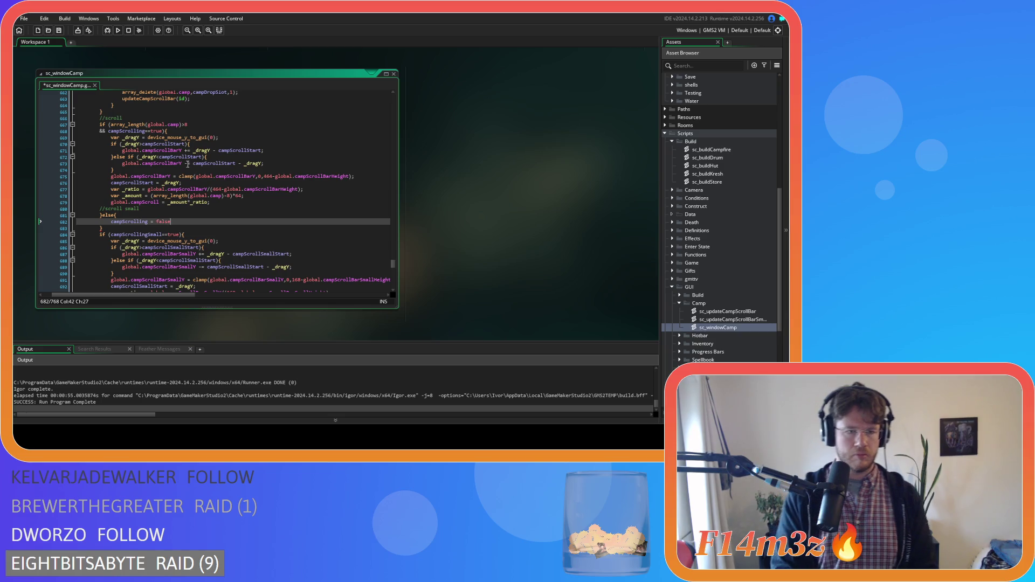
key(ctrl+s)
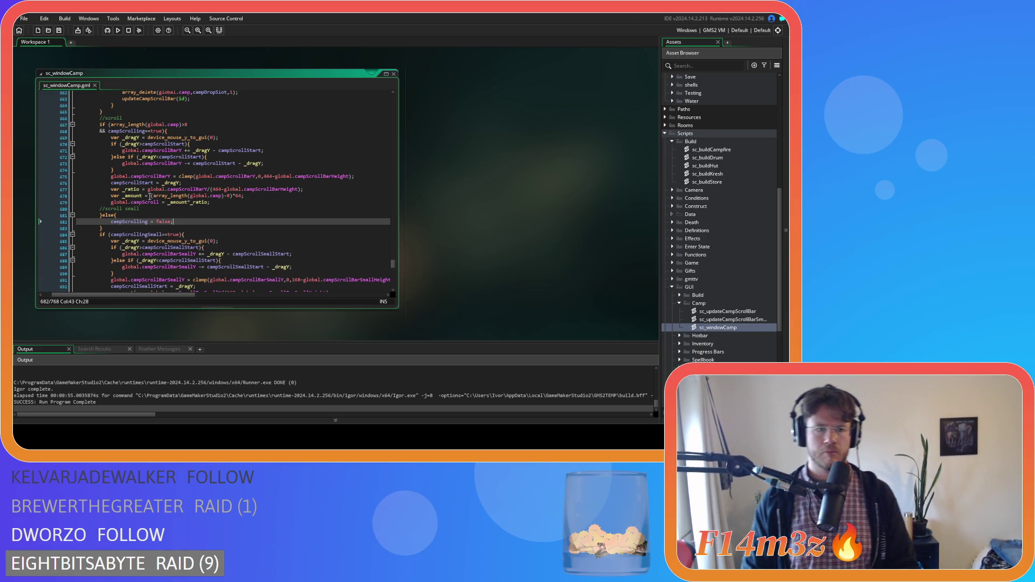
scroll(150, 197, down, 2)
- Move the //scroll small comment to sit directly above the small-scroll check
mouse_move(149, 177)
mouse_down()
mouse_move(73, 177)
mouse_move(121, 179)
mouse_up()
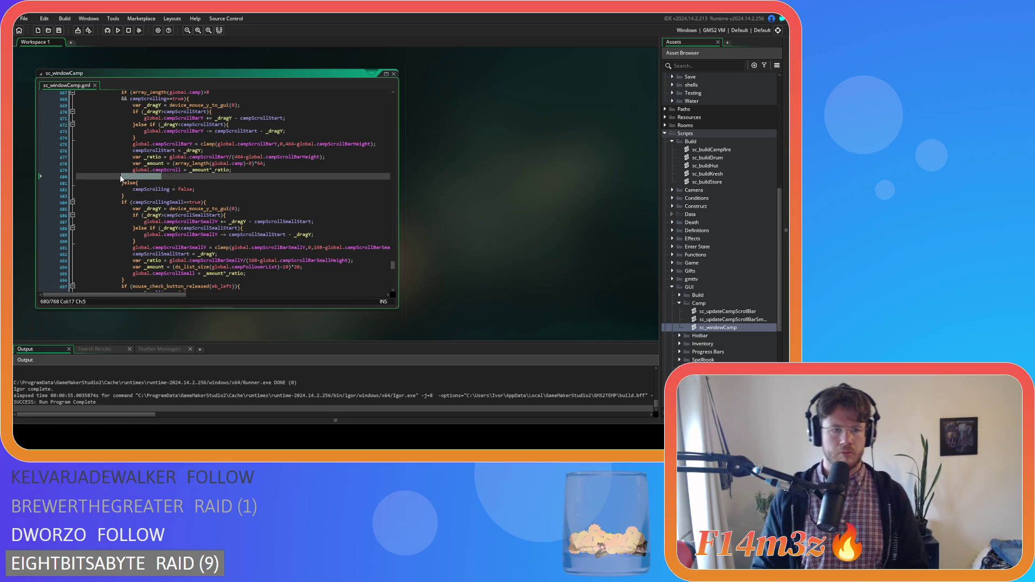
key(BackSpace)
key(BackSpace)
key(BackSpace)
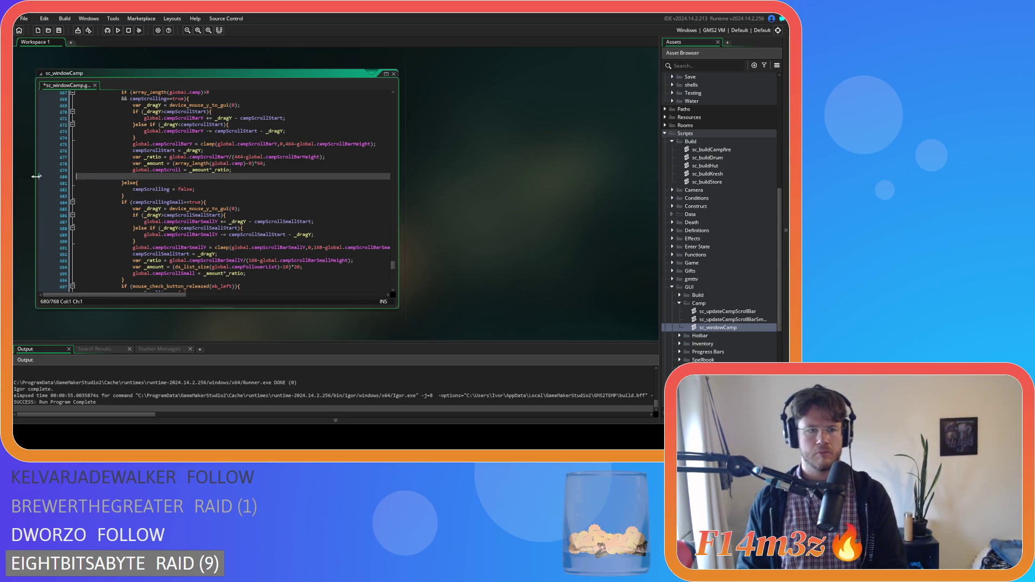
key(BackSpace)
click(151, 186)
key(Return)
key(ctrl+v)
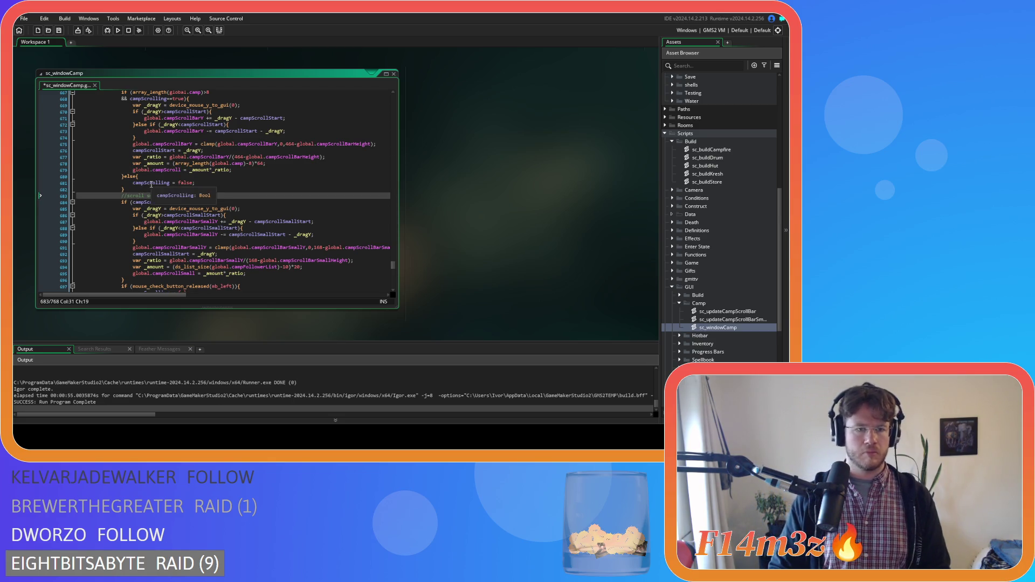
- Copy the campScrolling-reset else block and paste it after the small-scroll block
drag(125, 189, 123, 176)
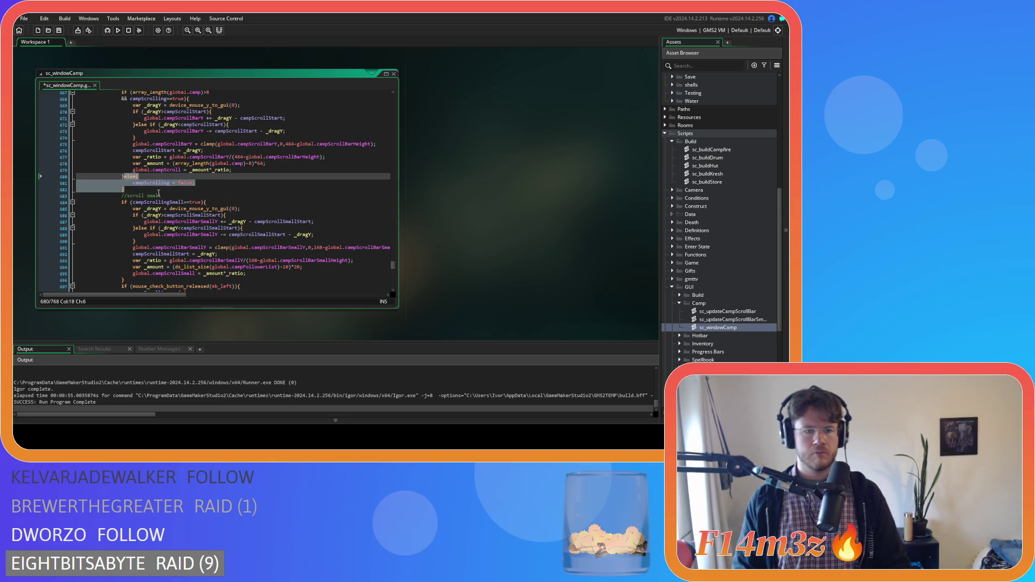
key(ctrl+c)
click(129, 280)
key(ctrl+v)
scroll(162, 253, down, 2)
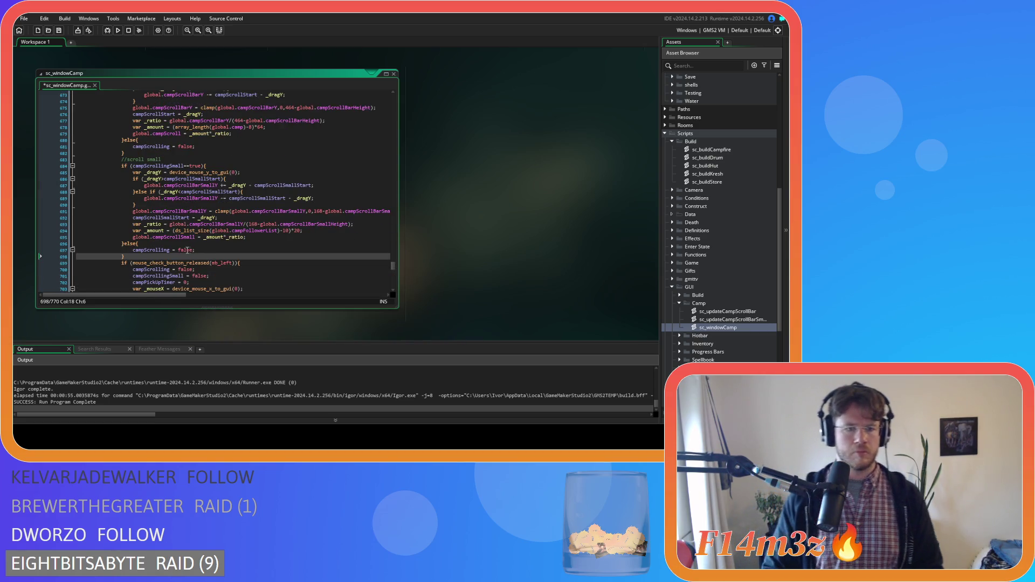
double_click(158, 165)
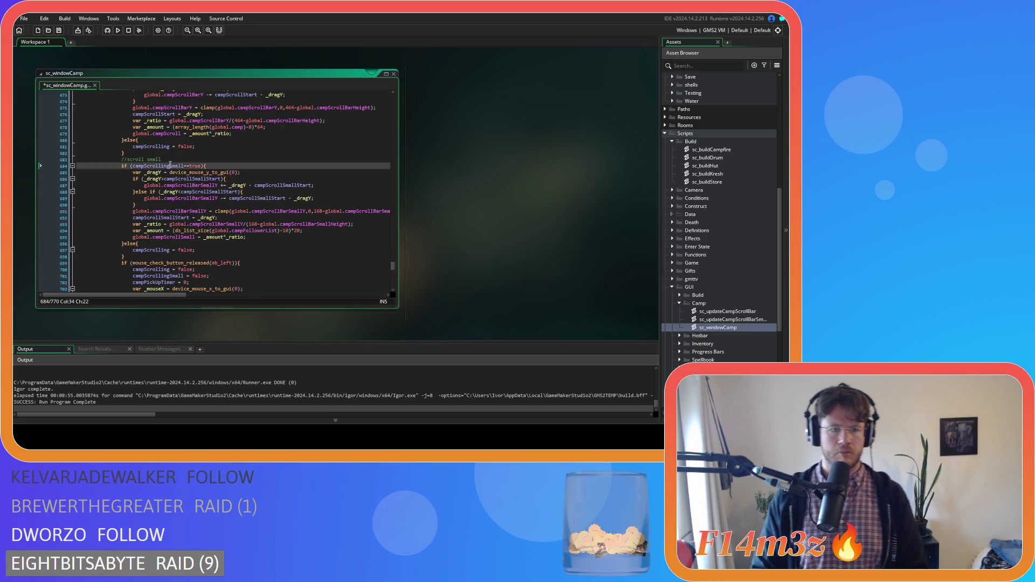
- Inspect the snap-scroll-small-down condition around line 453
click(144, 250)
scroll(206, 248, up, 10)
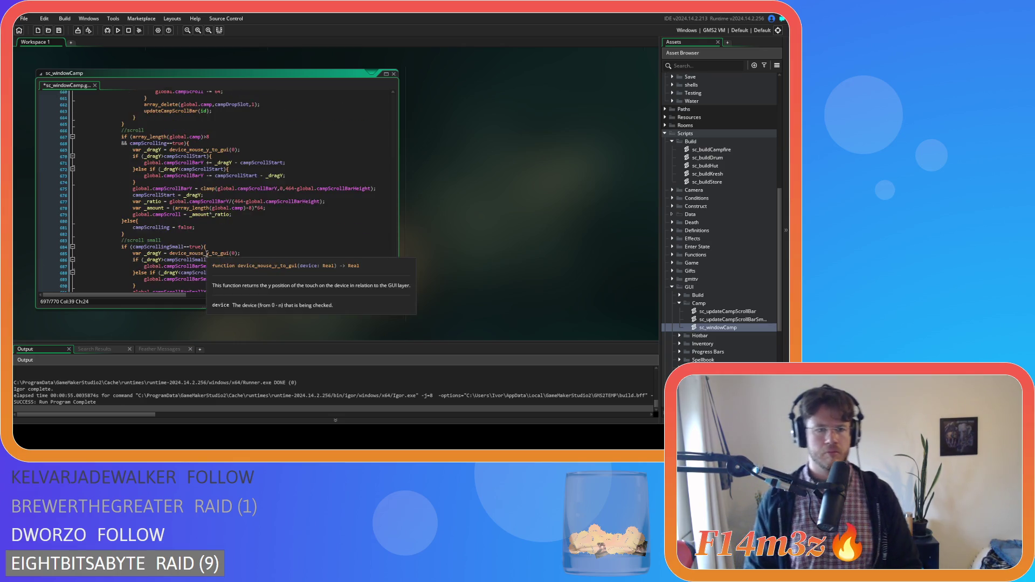
scroll(207, 247, up, 20)
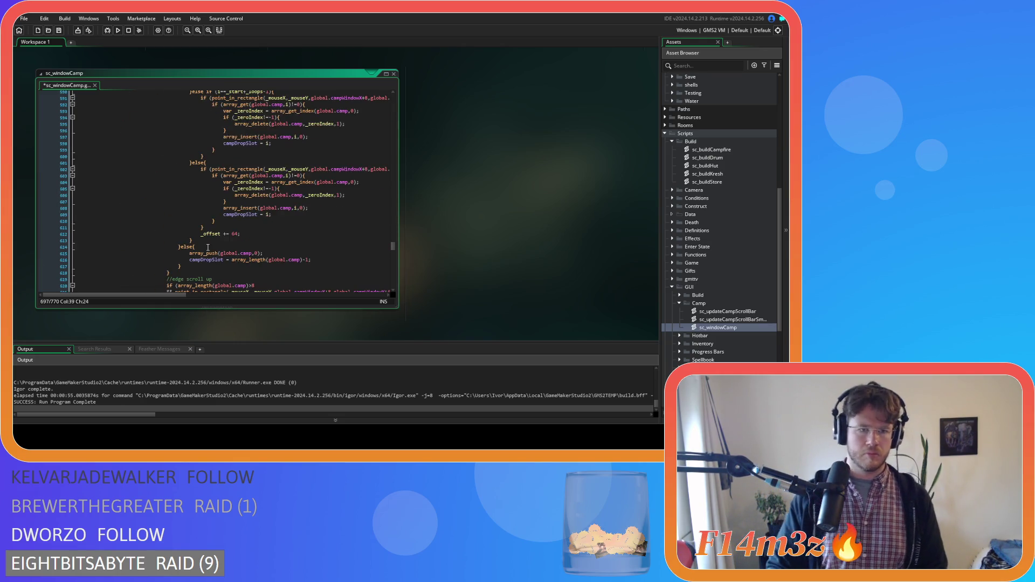
scroll(208, 248, up, 20)
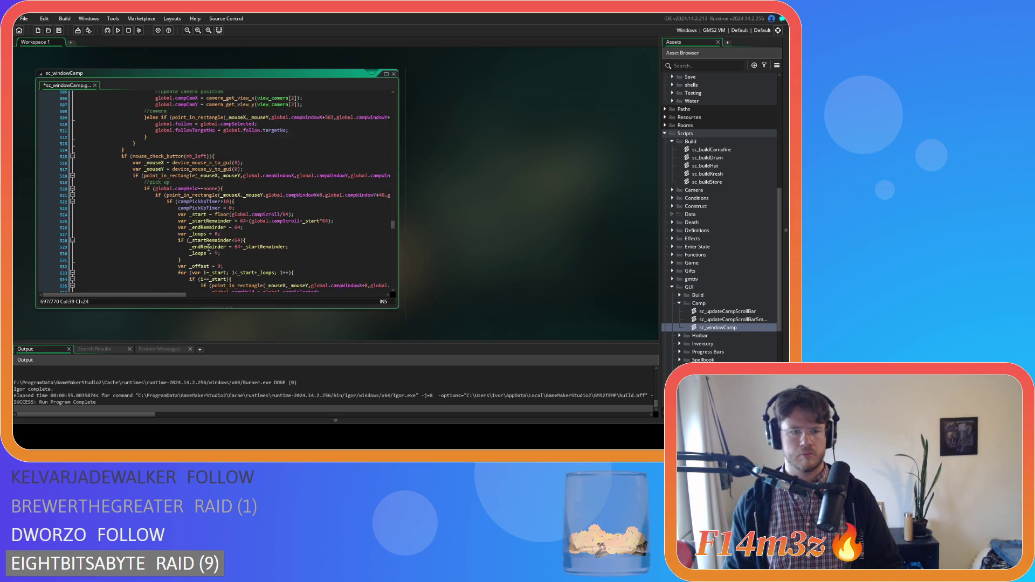
scroll(209, 247, up, 18)
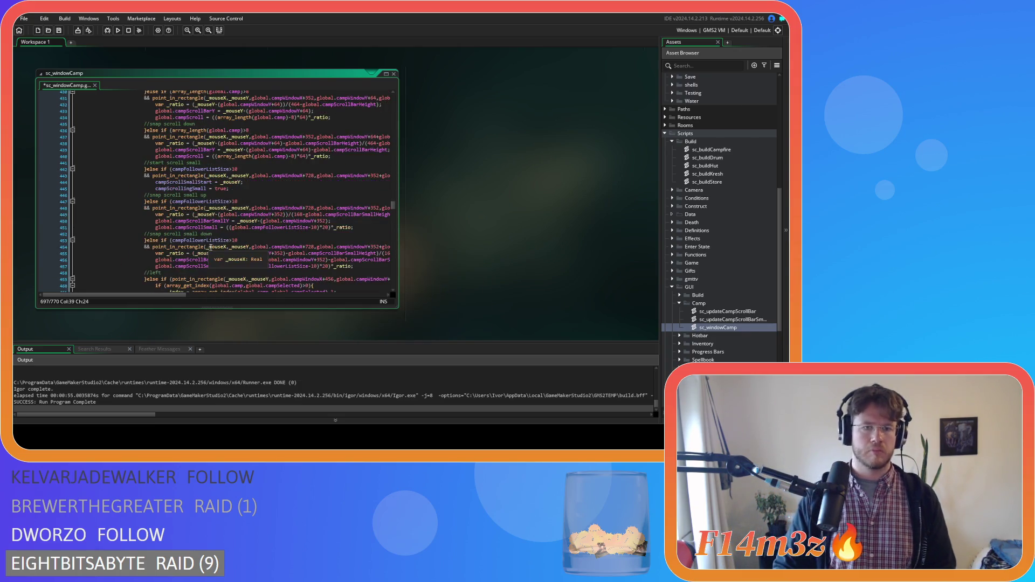
click(235, 239)
drag(153, 246, 173, 240)
- Return to the small-scroll drag condition and place the cursor before it
scroll(195, 234, down, 20)
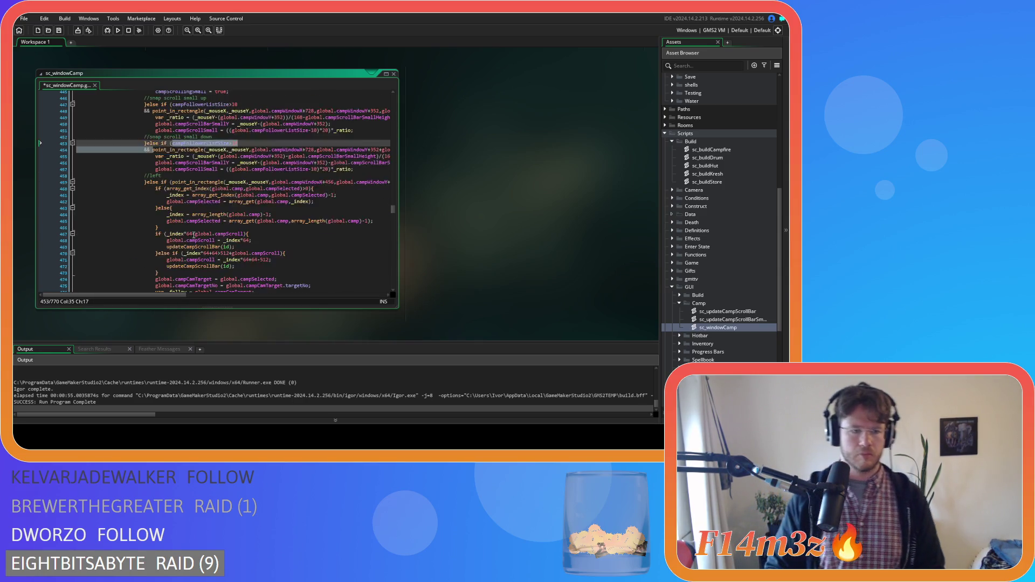
scroll(192, 235, down, 15)
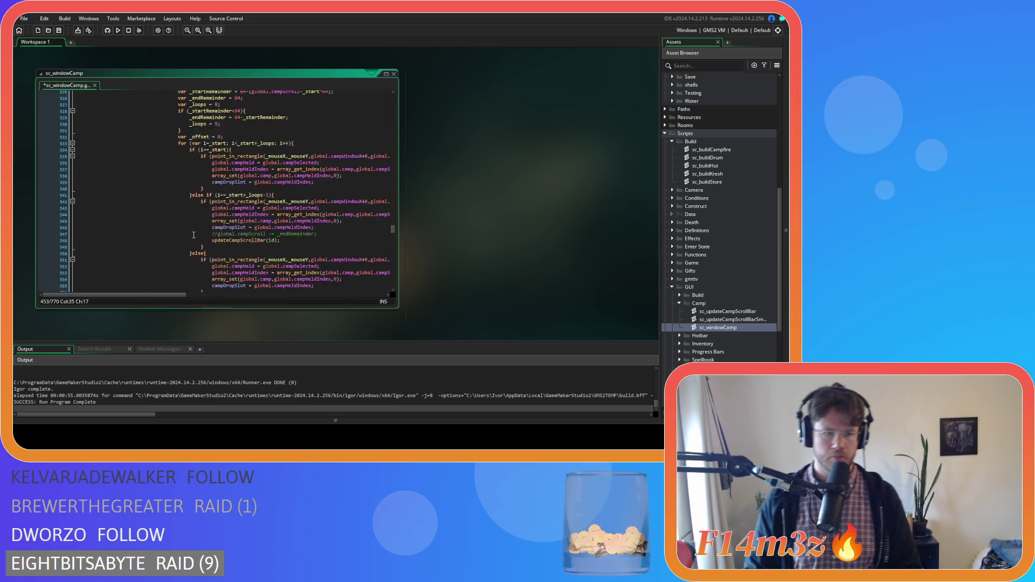
scroll(194, 235, down, 20)
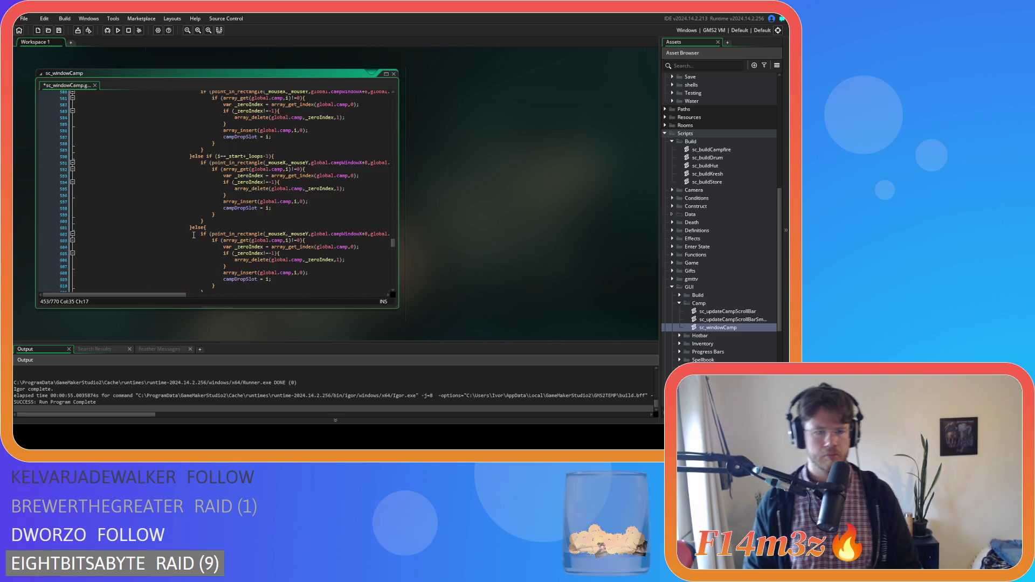
scroll(194, 235, down, 3)
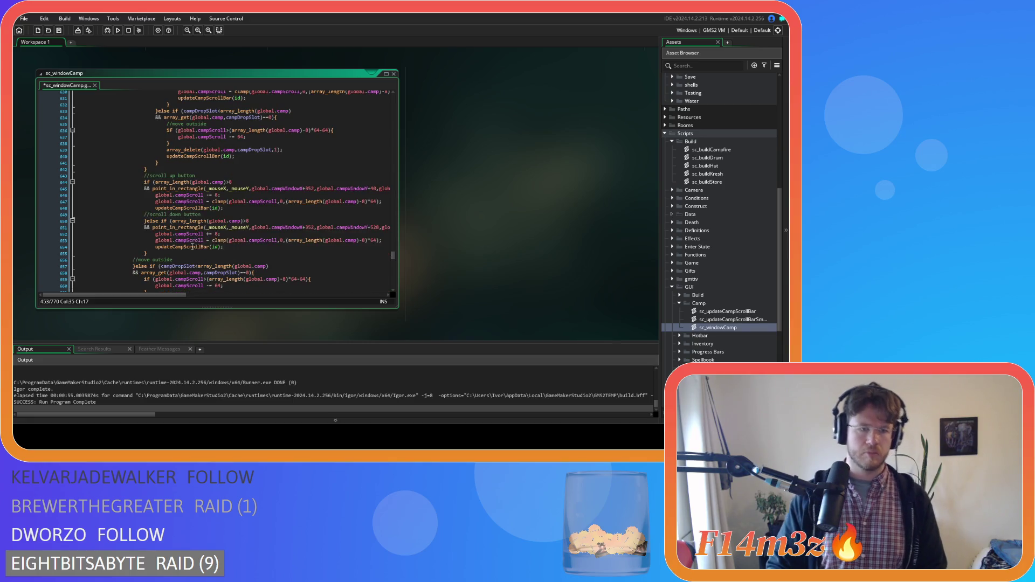
scroll(192, 242, down, 11)
scroll(193, 245, down, 3)
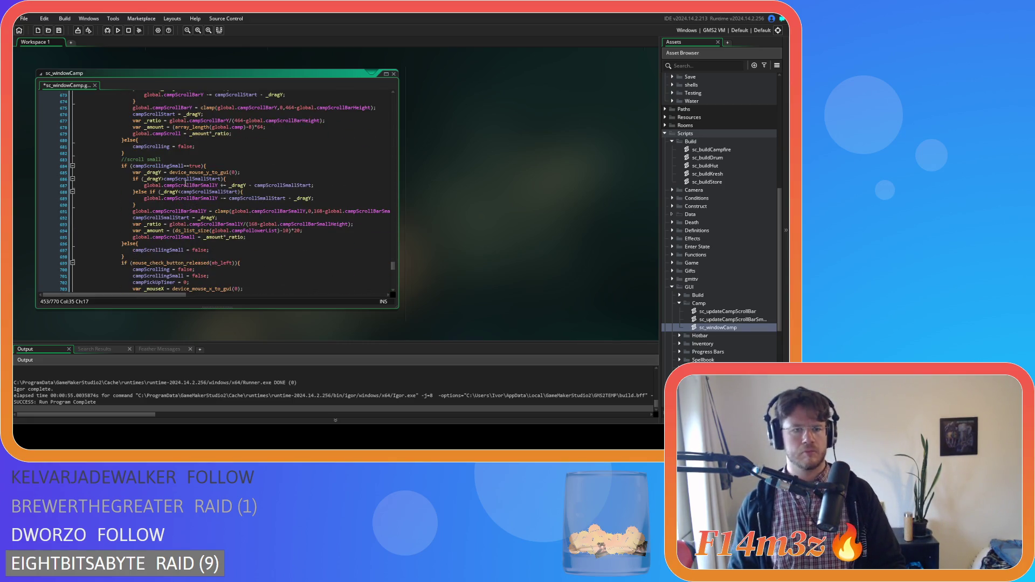
click(133, 166)
- Prefix the campScrollingSmall check with campFollowerListSize>10 && on its own line and save
text(campFollowerListSize>10)
key(Return)
text(&&)
key(BackSpace)
key(ctrl+s)
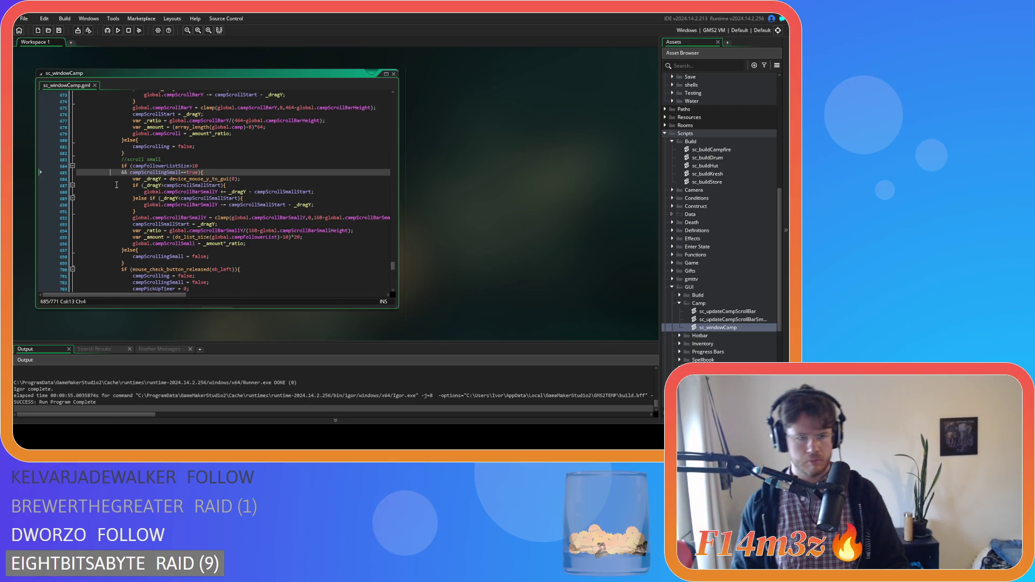
- Review the main and small scroll drag blocks, including the campScrollStart comparison
scroll(124, 183, up, 5)
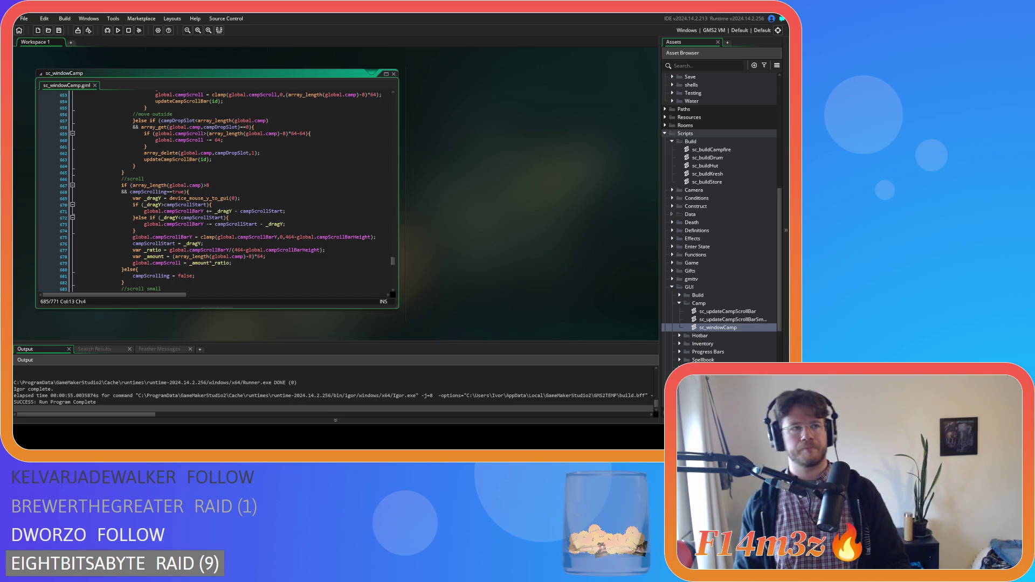
click(189, 192)
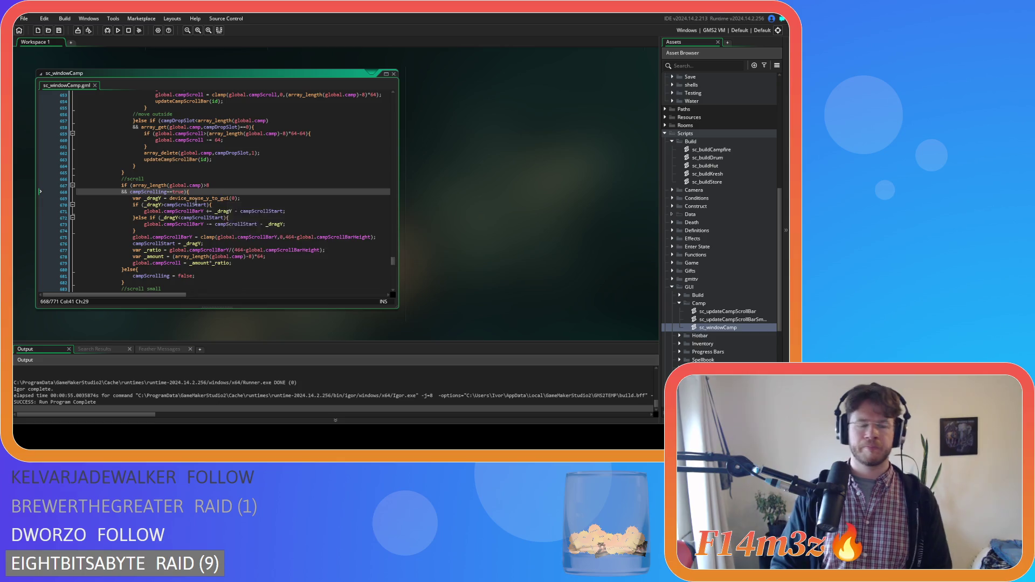
click(211, 218)
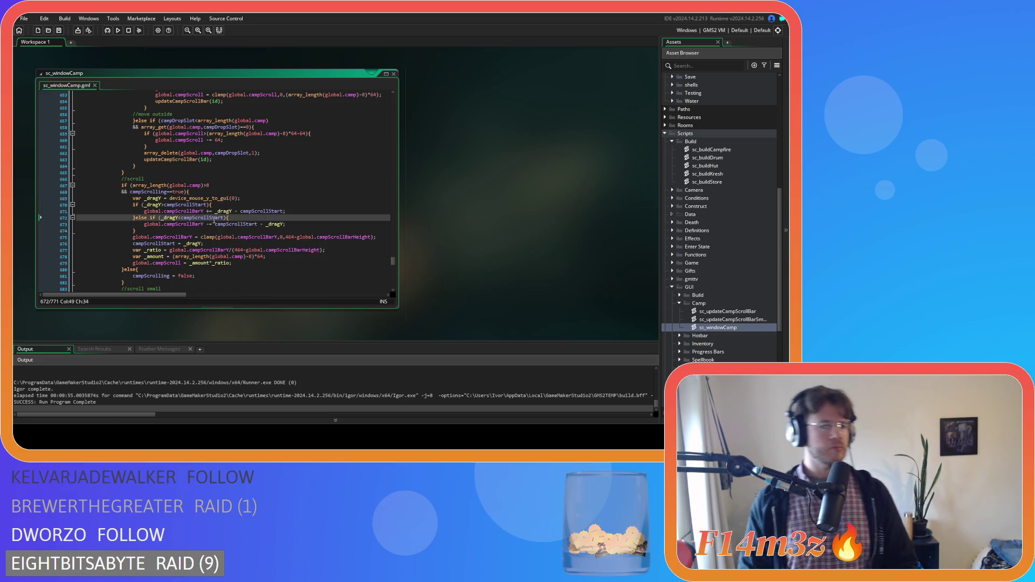
scroll(213, 220, down, 3)
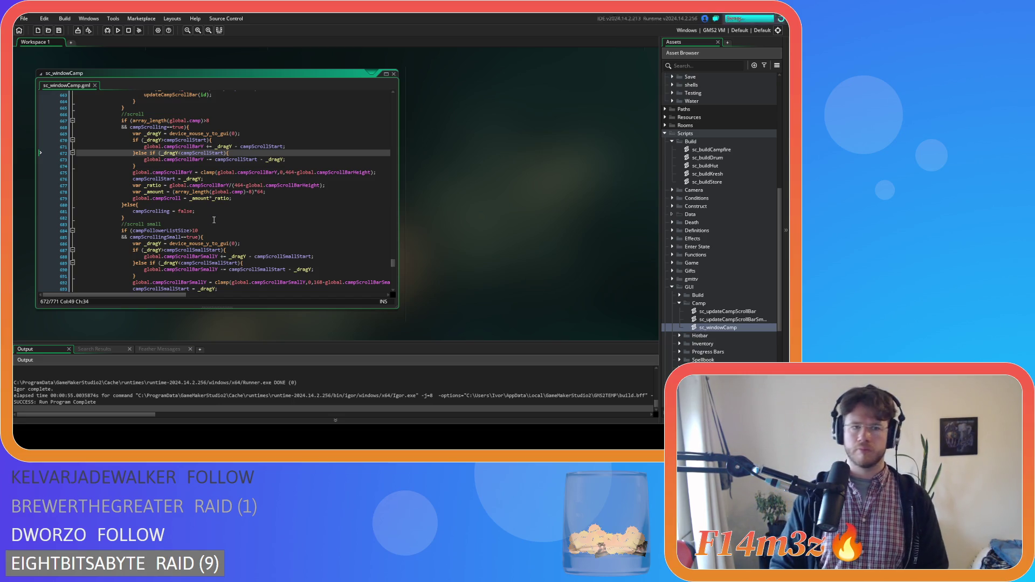
click(214, 220)
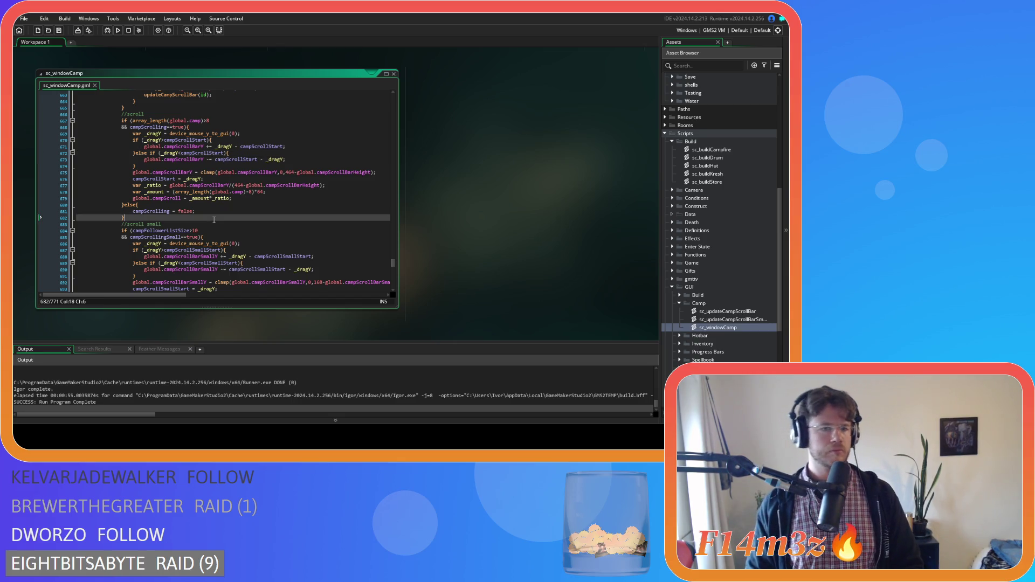
scroll(214, 220, down, 3)
click(192, 262)
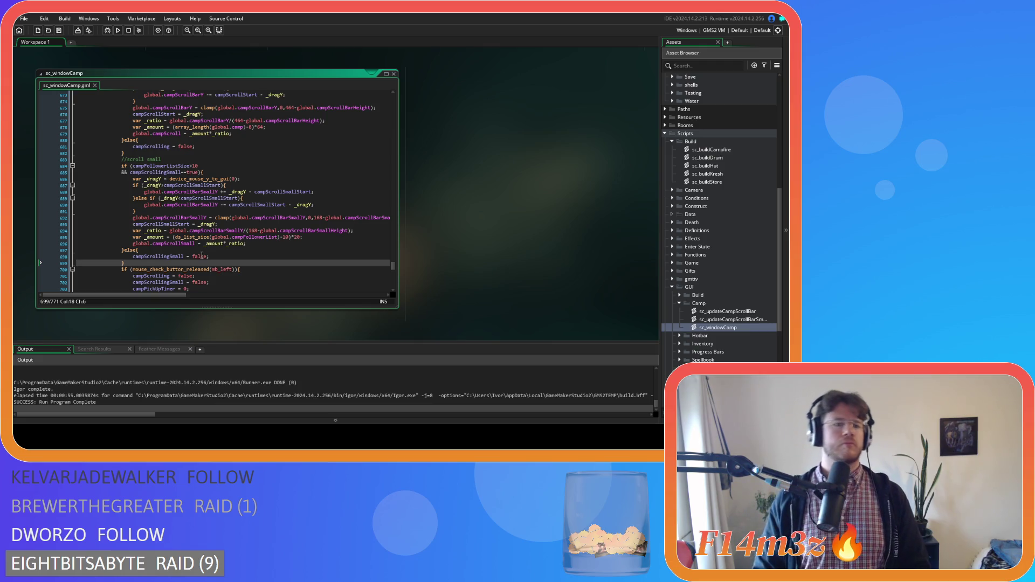
scroll(201, 255, down, 2)
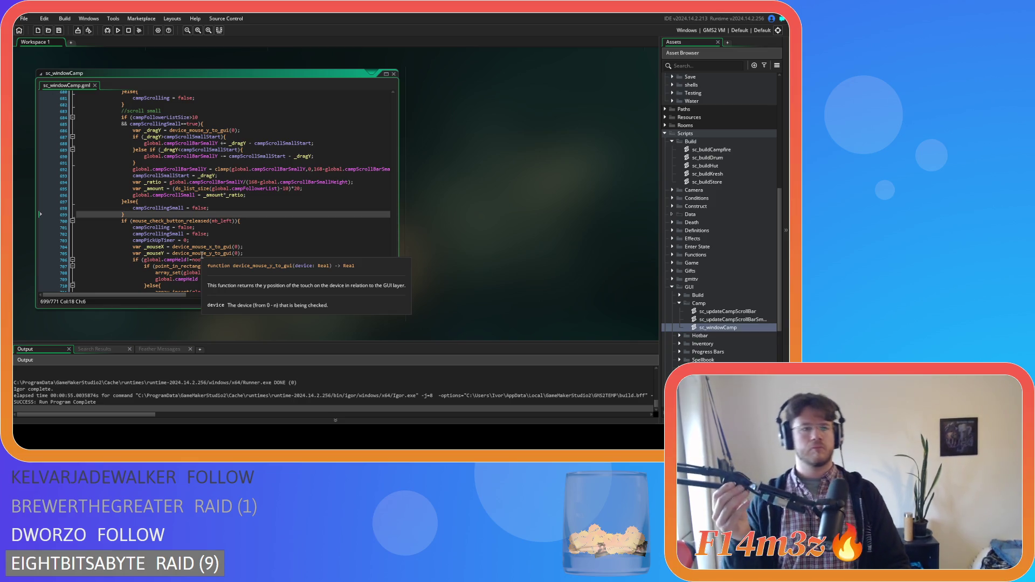
key(Up)
key(End)
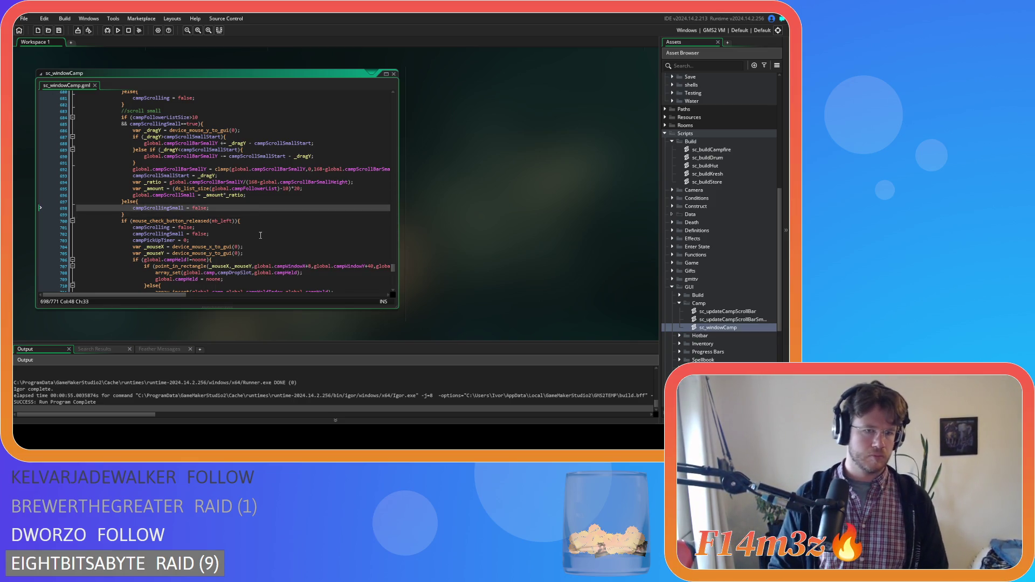
- Guard the mouse_wheel_up and mouse_wheel_down checks with array_length(global.camp)>8, save, and run
scroll(195, 214, up, 4)
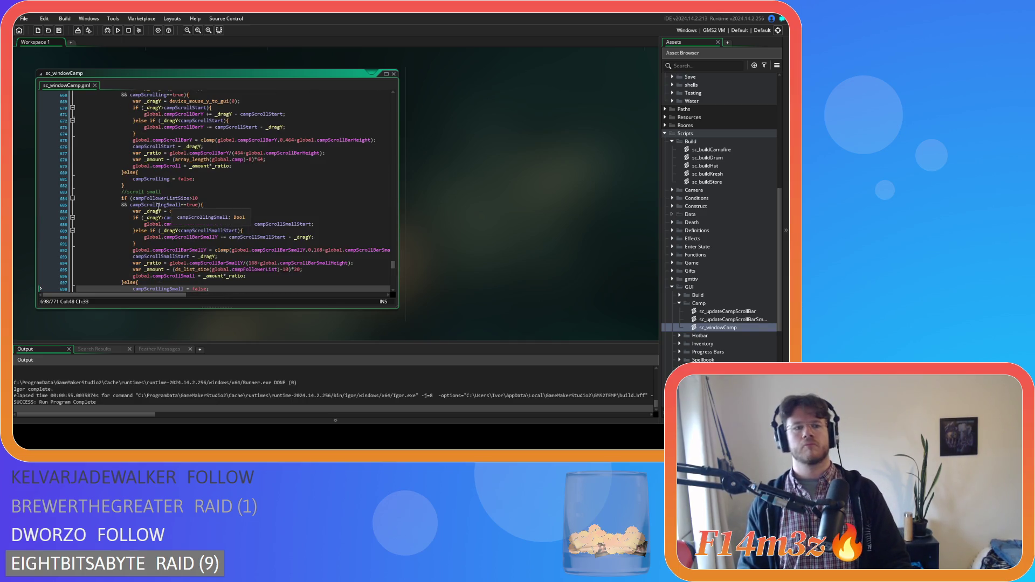
scroll(157, 208, up, 3)
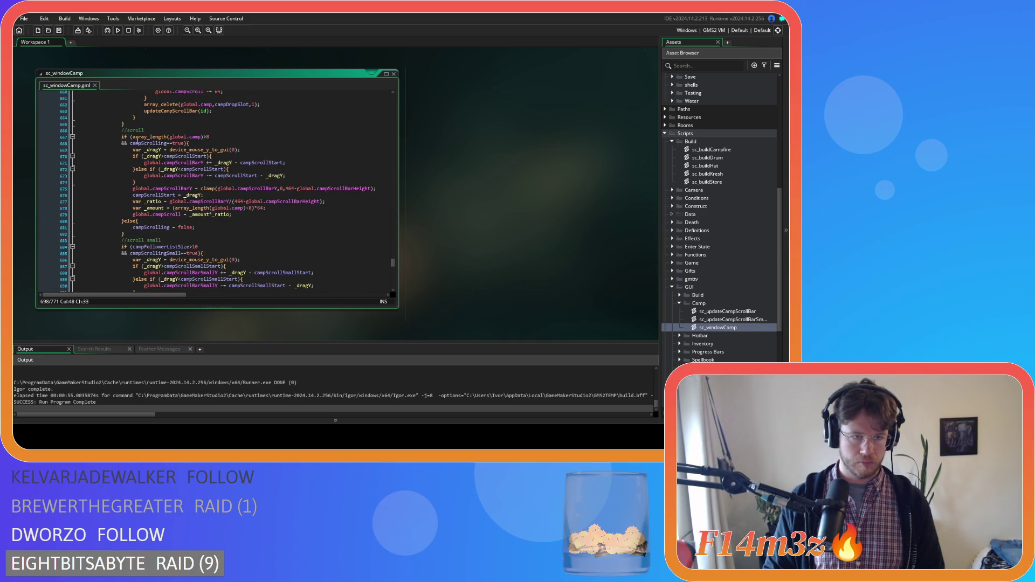
drag(133, 137, 130, 144)
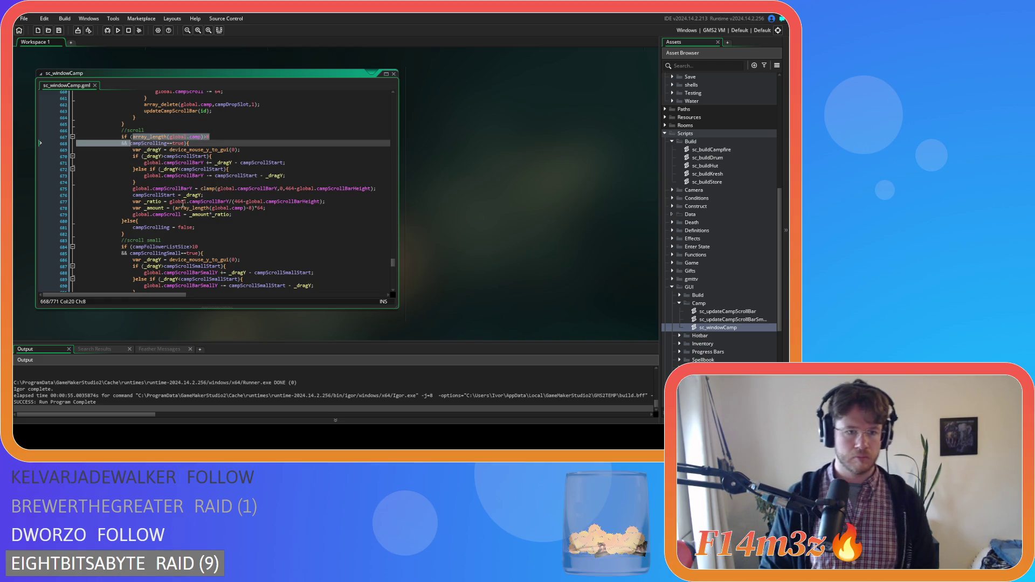
scroll(203, 215, down, 15)
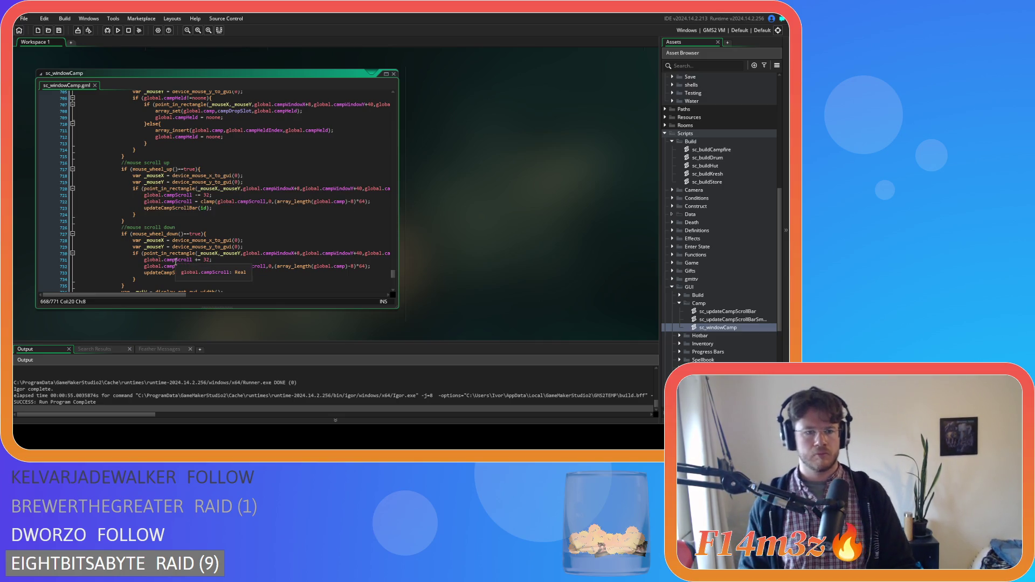
scroll(264, 230, down, 2)
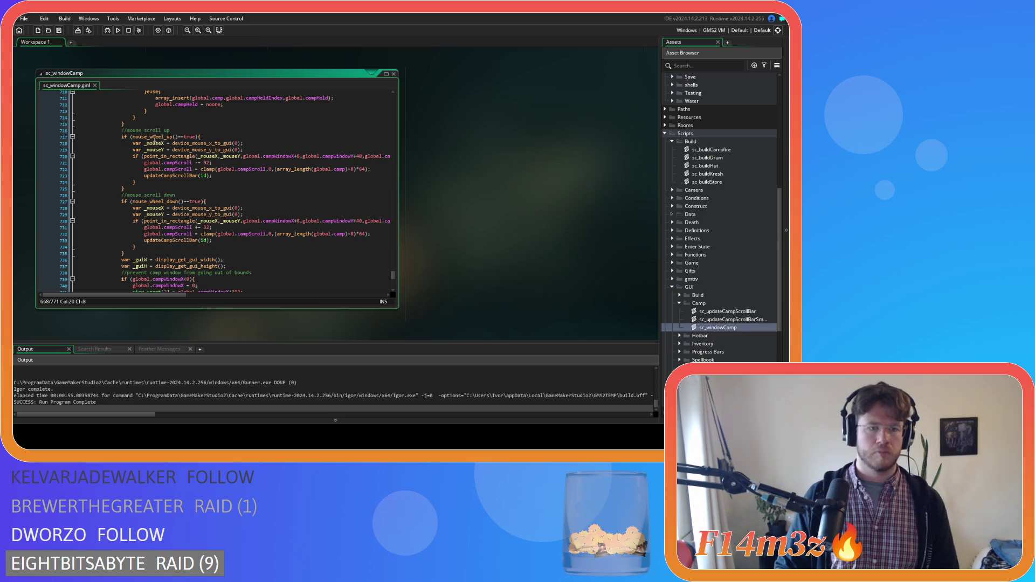
click(133, 137)
key(ctrl+v)
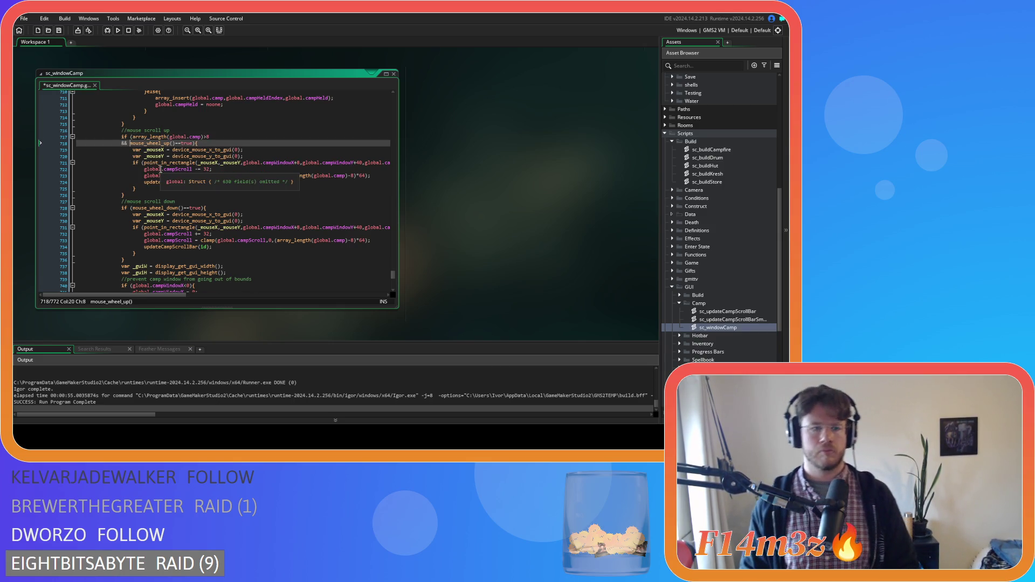
click(133, 208)
text(array_length(global.camp)>8 				&&)
key(ctrl+s)
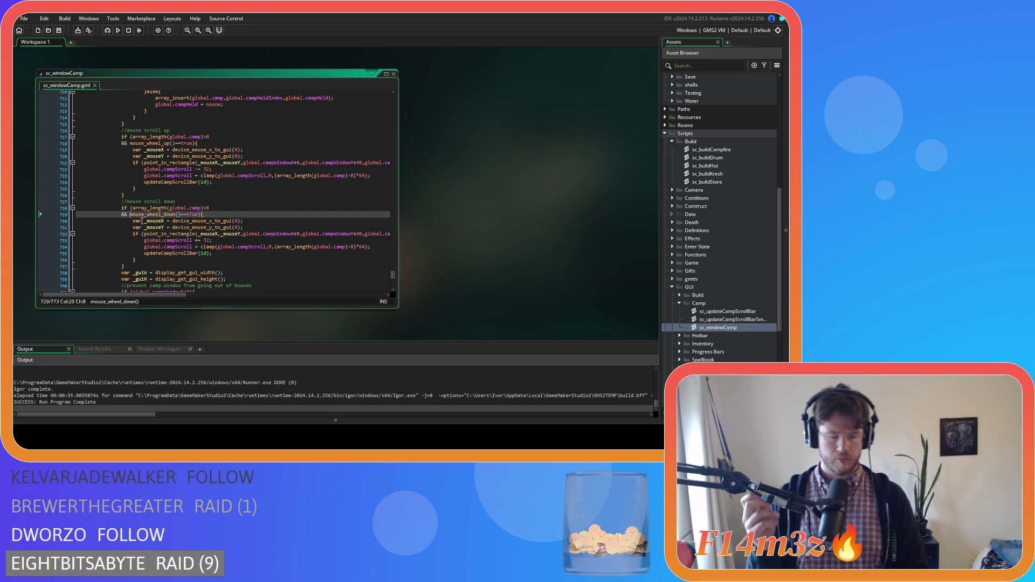
key(F5)
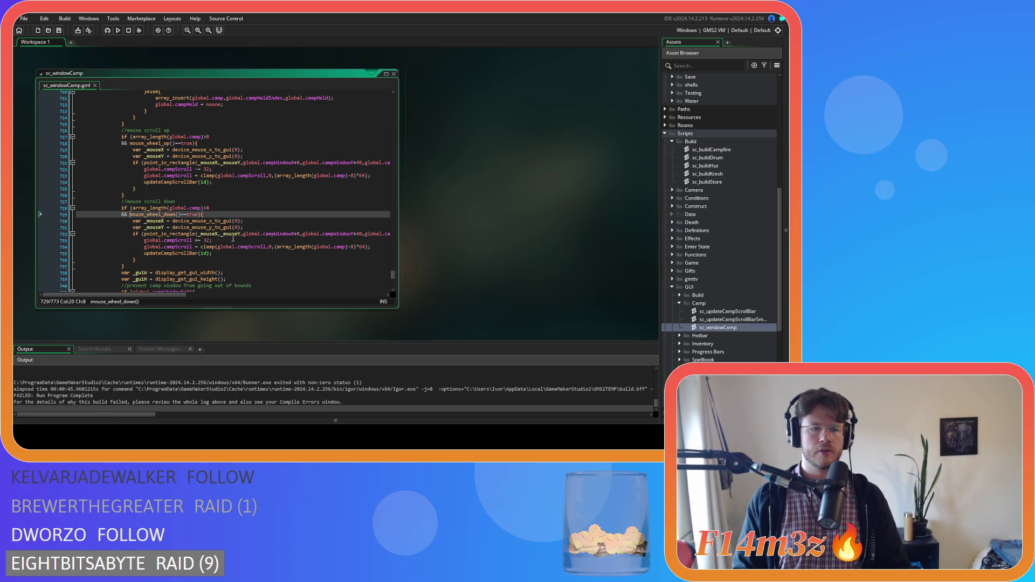
- Drag in the Output panel to review the failed build report
drag(392, 275, 386, 254)
scroll(386, 253, down, 10)
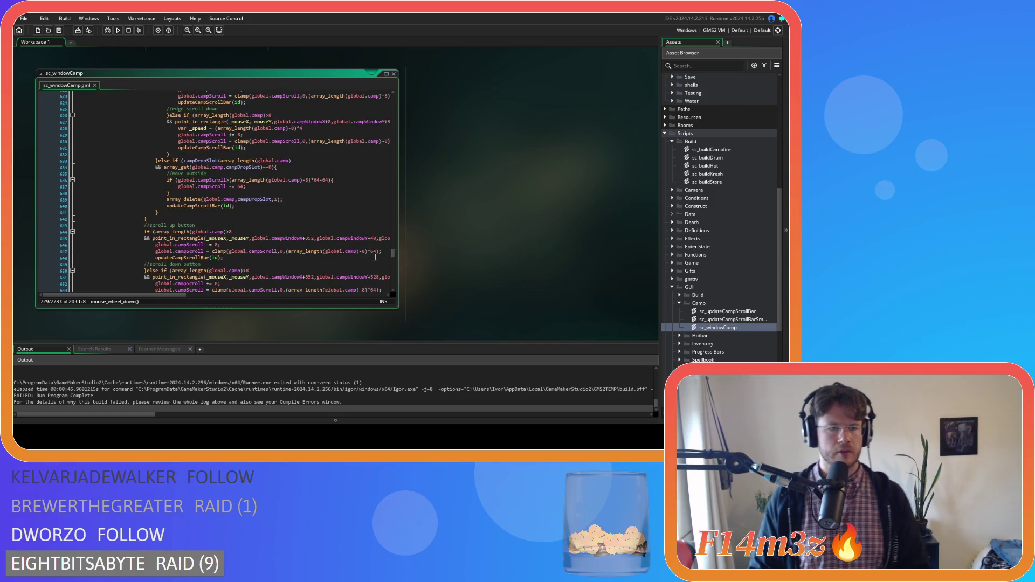
scroll(271, 232, down, 3)
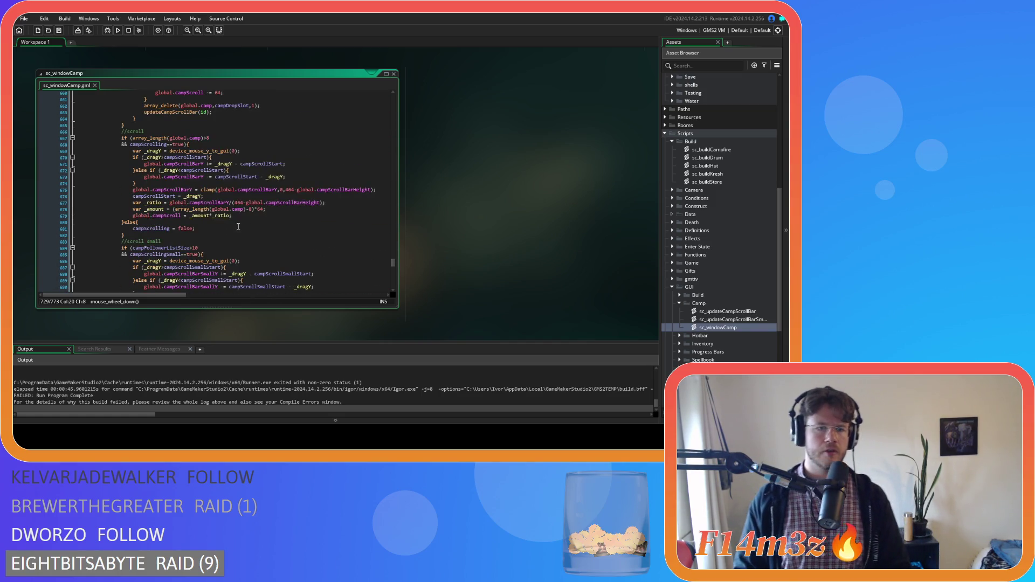
click(213, 133)
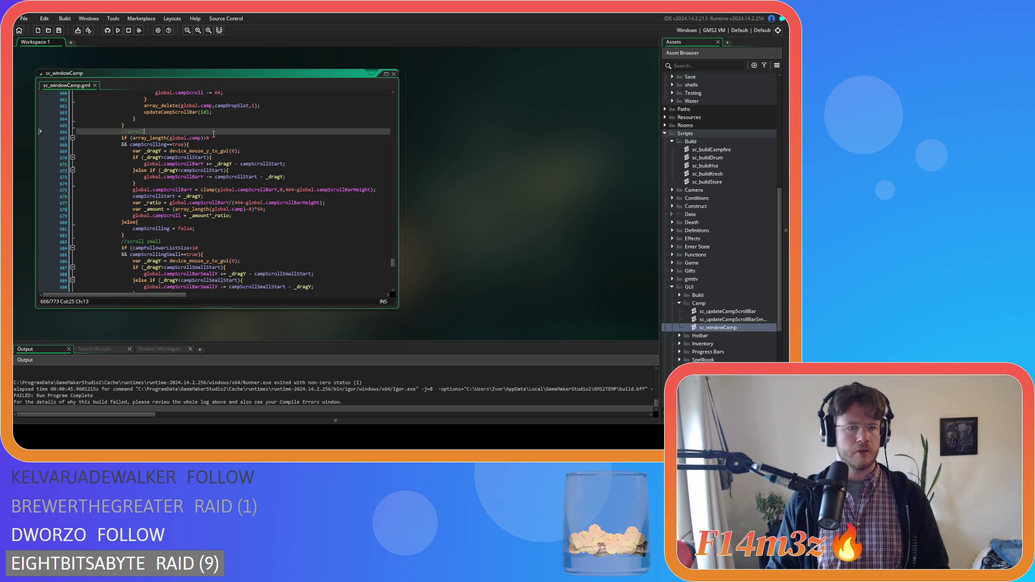
click(213, 137)
scroll(218, 162, down, 3)
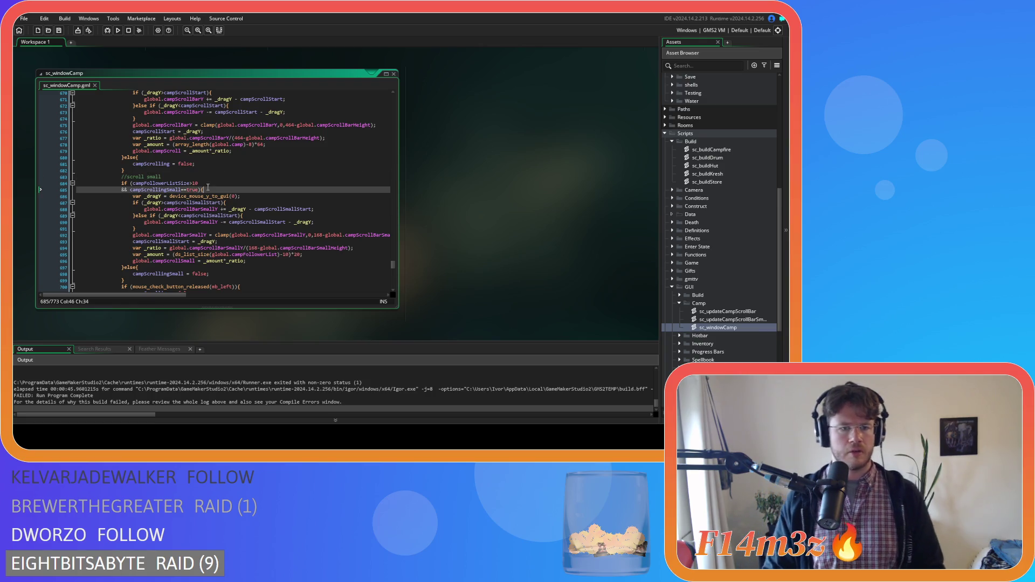
click(213, 183)
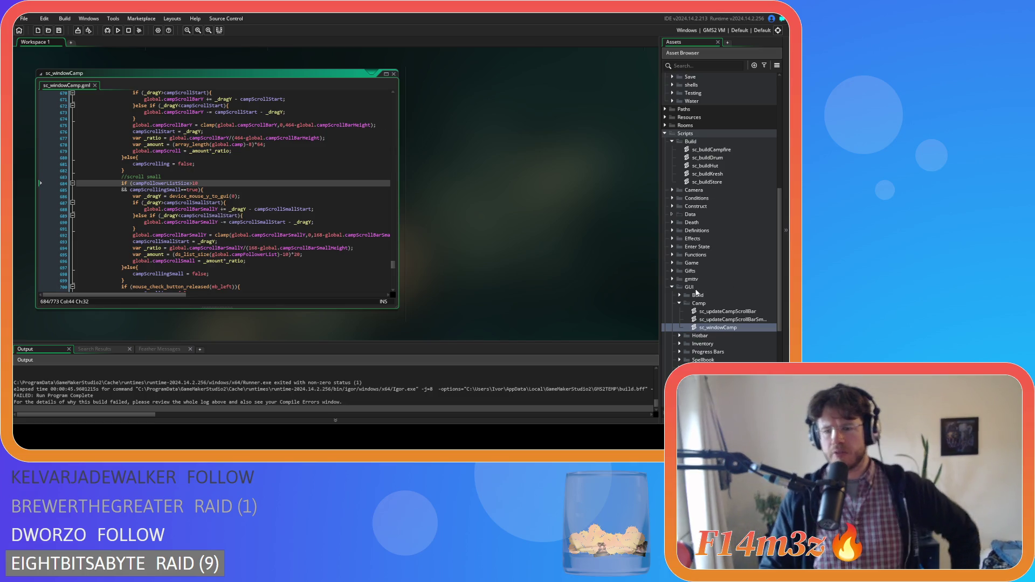
scroll(708, 203, up, 9)
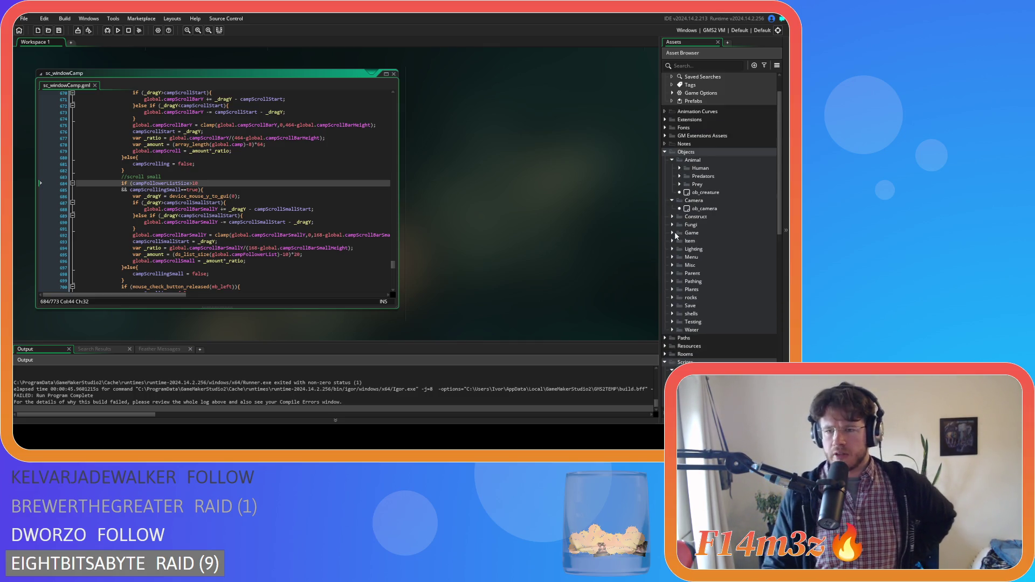
- Open ob_gui's Create event and check the global.campFollowerListSize declaration on line 58
click(673, 232)
double_click(715, 258)
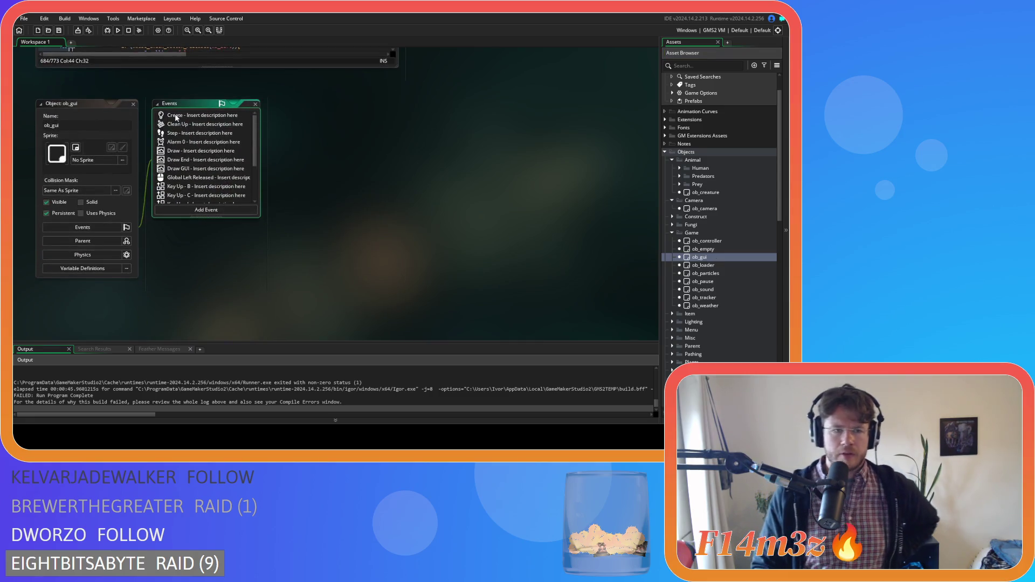
double_click(176, 118)
scroll(387, 227, down, 5)
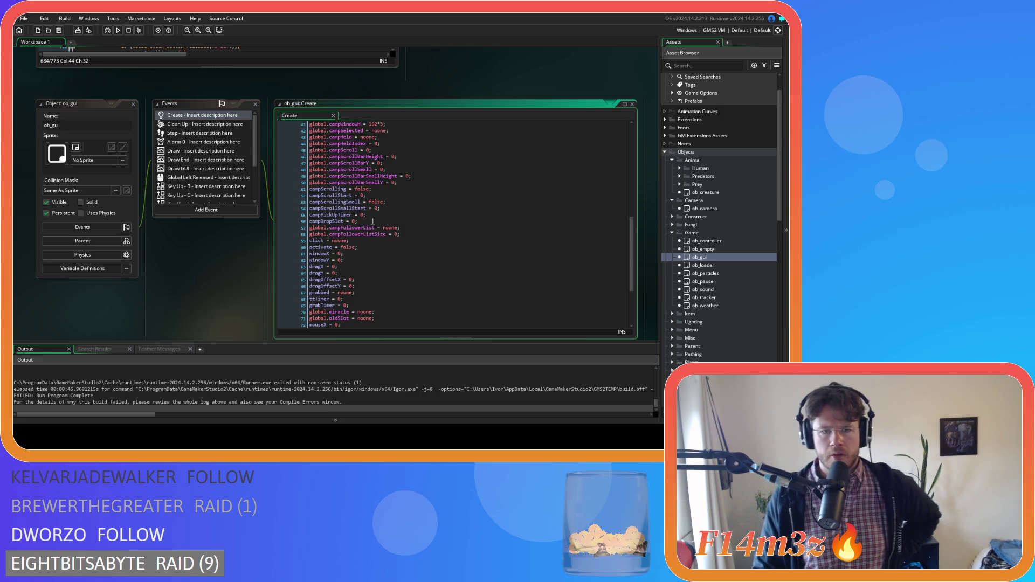
scroll(376, 219, up, 5)
scroll(375, 218, down, 5)
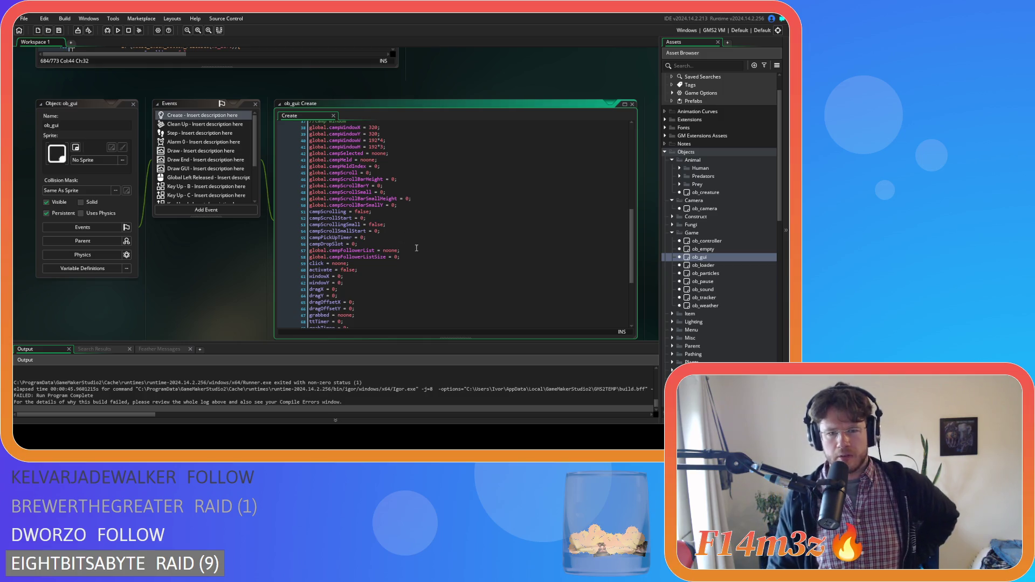
click(360, 257)
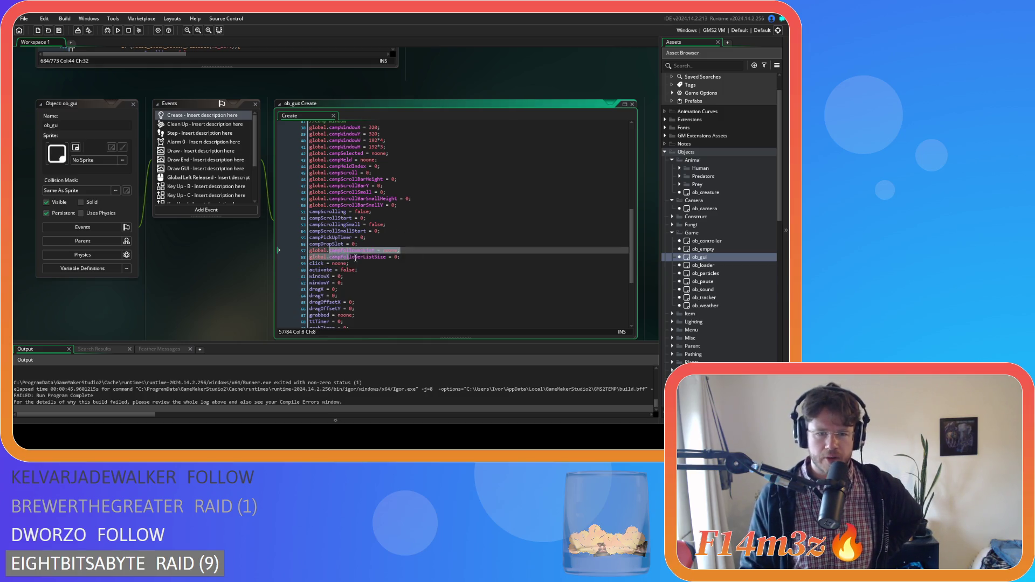
key(Right)
key(Right)
key(Right)
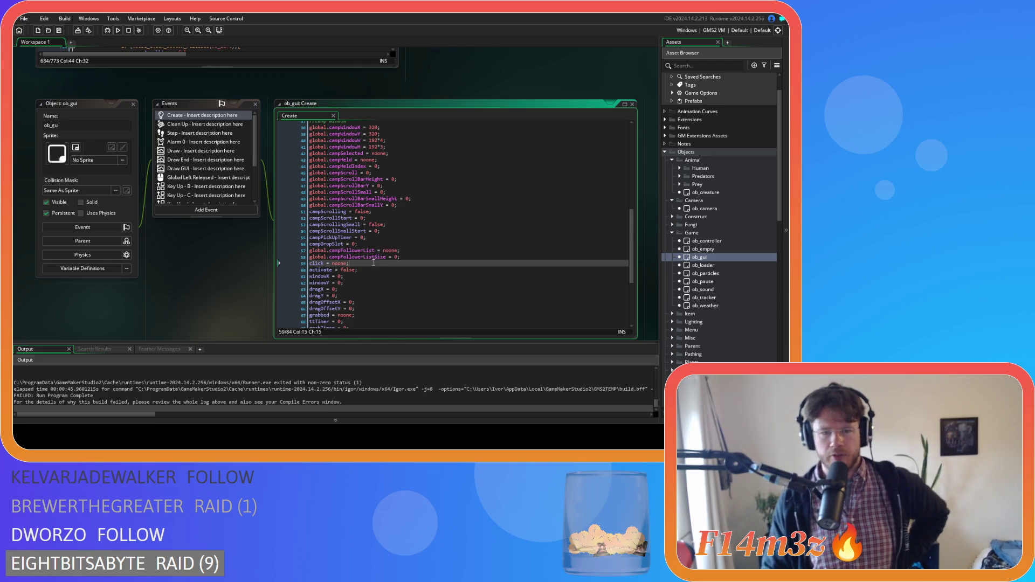
key(ctrl+Tab)
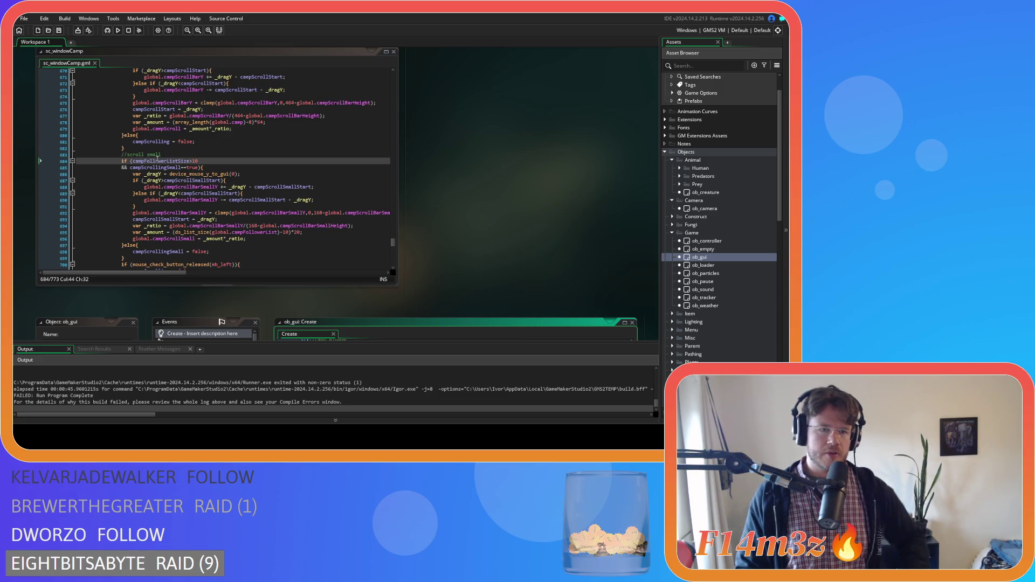
- Search for campFollowerListSize and prefix the line 684 occurrence with global
double_click(157, 161)
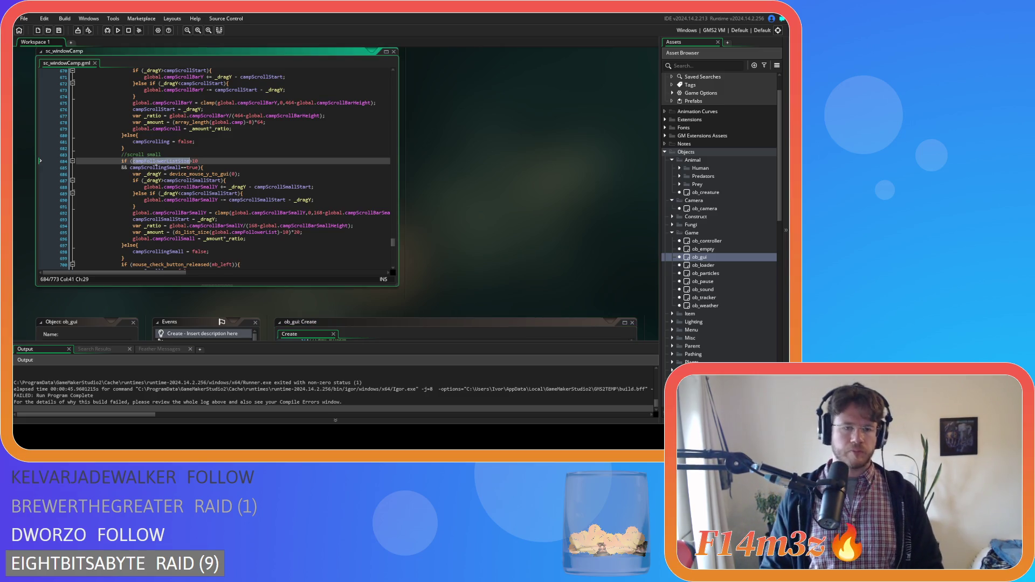
key(ctrl+f)
click(134, 161)
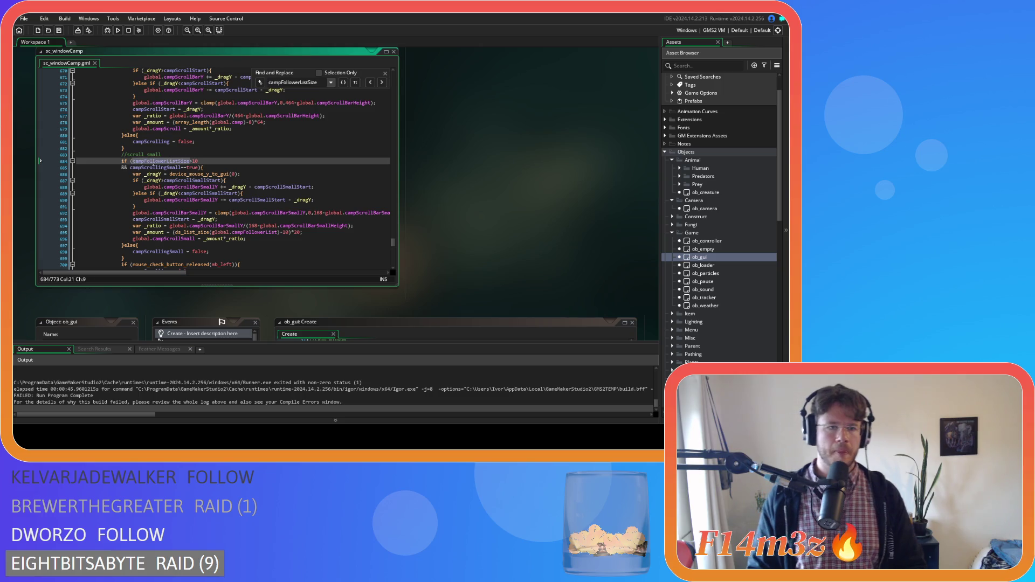
text(global.)
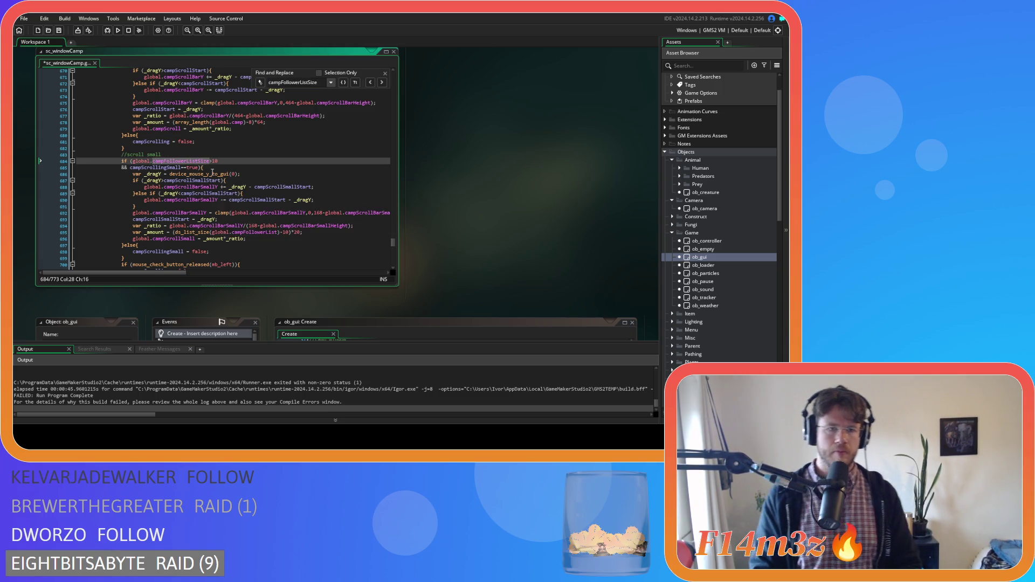
key(shift+Left)
key(shift+Left)
key(shift+Left)
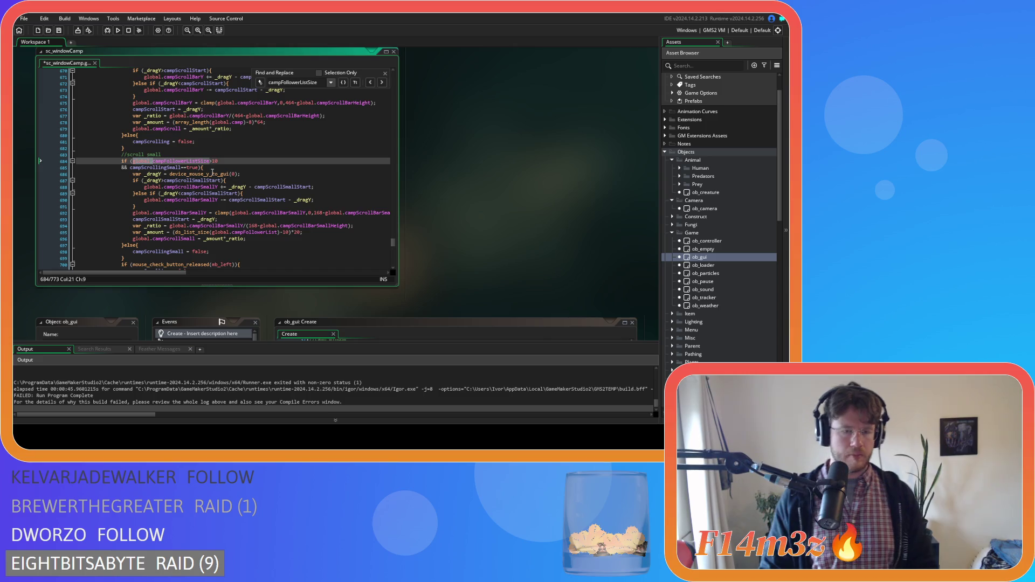
- Add the global. prefix to campFollowerListSize on lines 442, 447 and 453
click(381, 85)
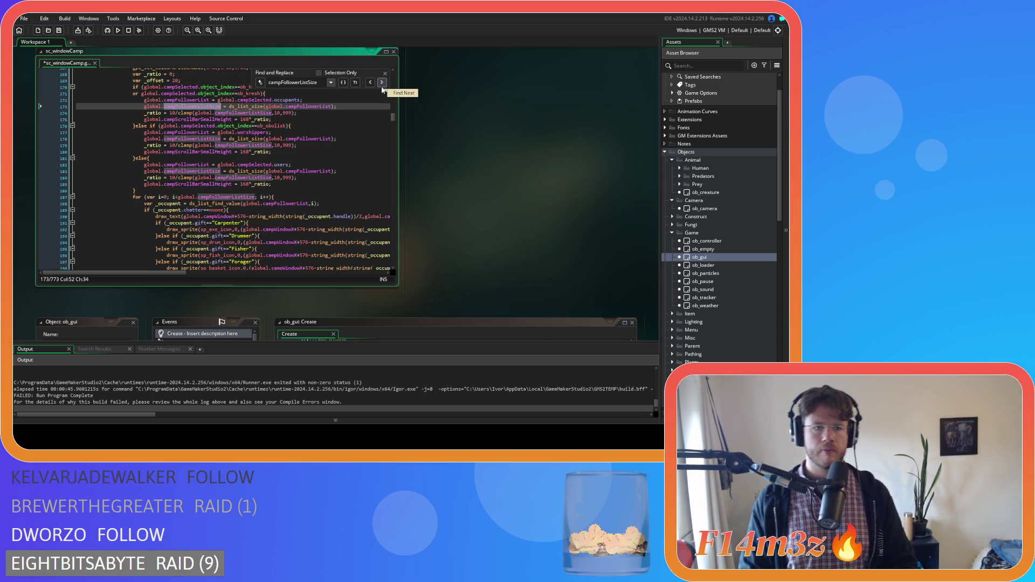
click(381, 82)
click(381, 83)
click(381, 83)
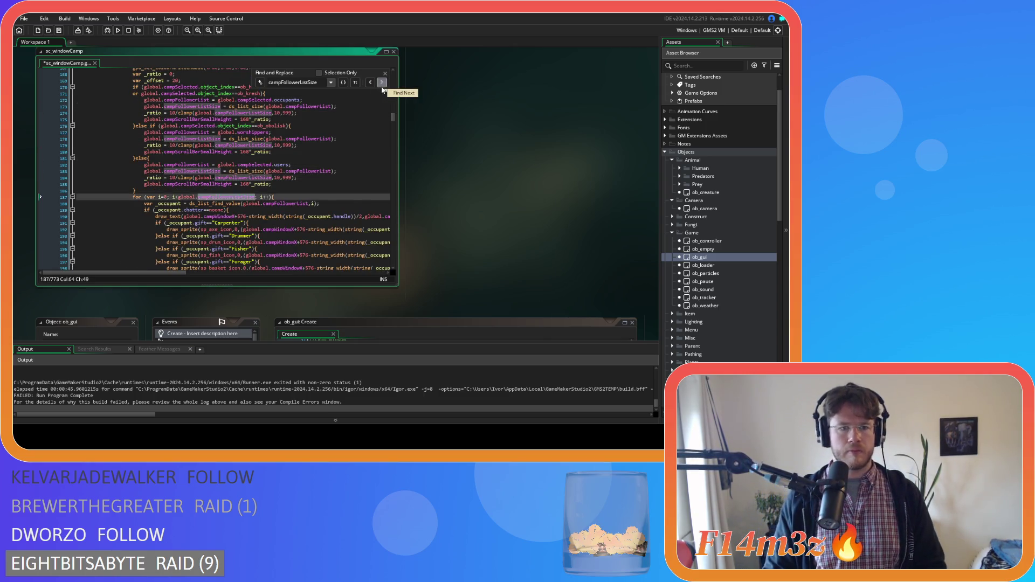
click(381, 83)
click(173, 106)
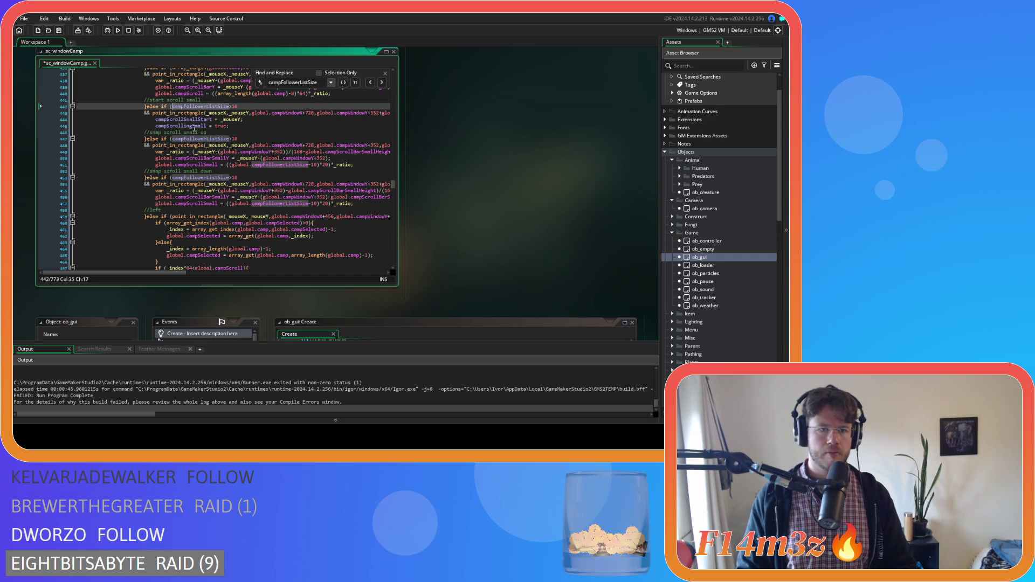
text(global.)
click(172, 138)
text(global.)
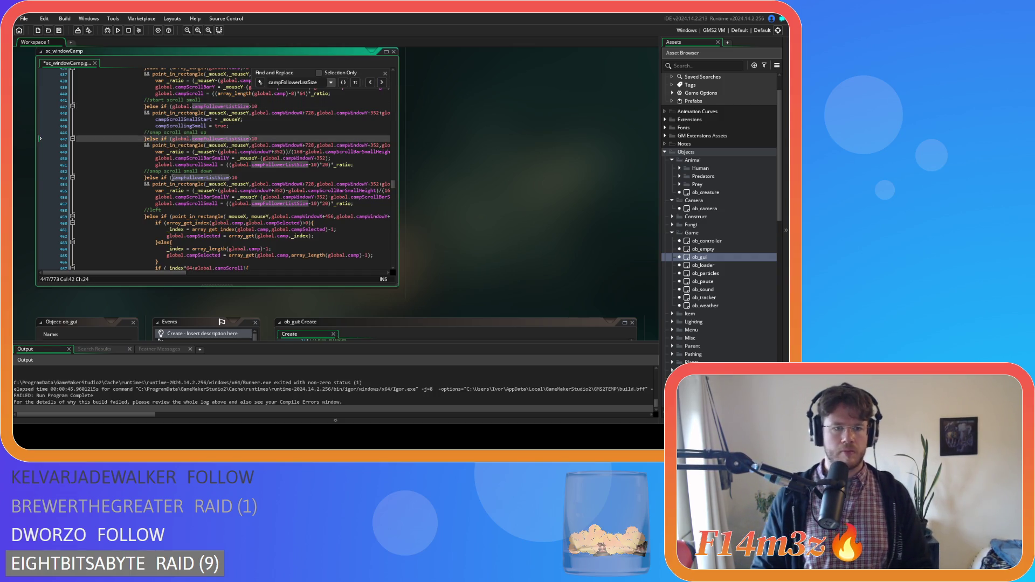
click(173, 177)
text(global.)
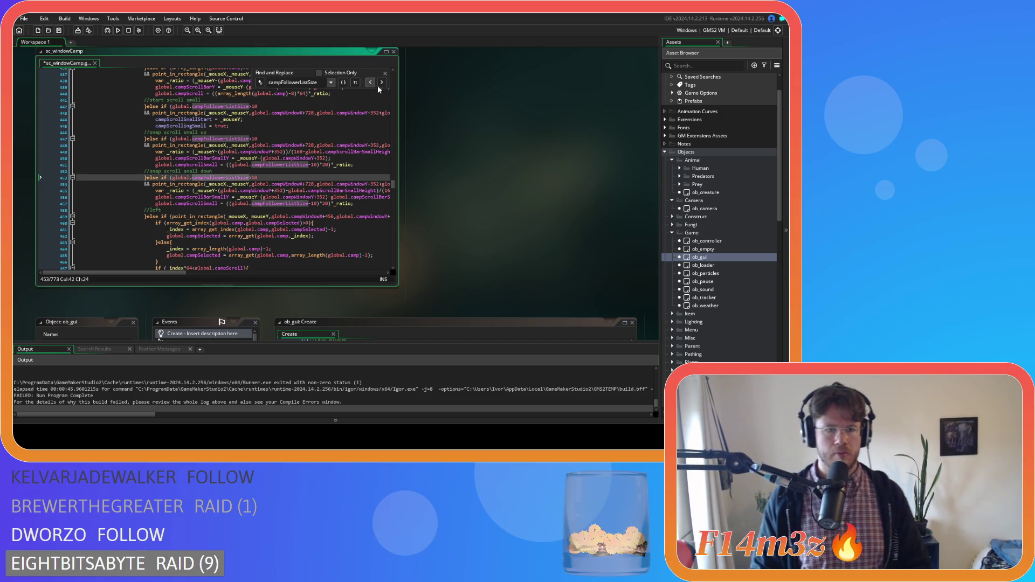
- Cycle through every campFollowerListSize match to confirm each now uses global
click(382, 83)
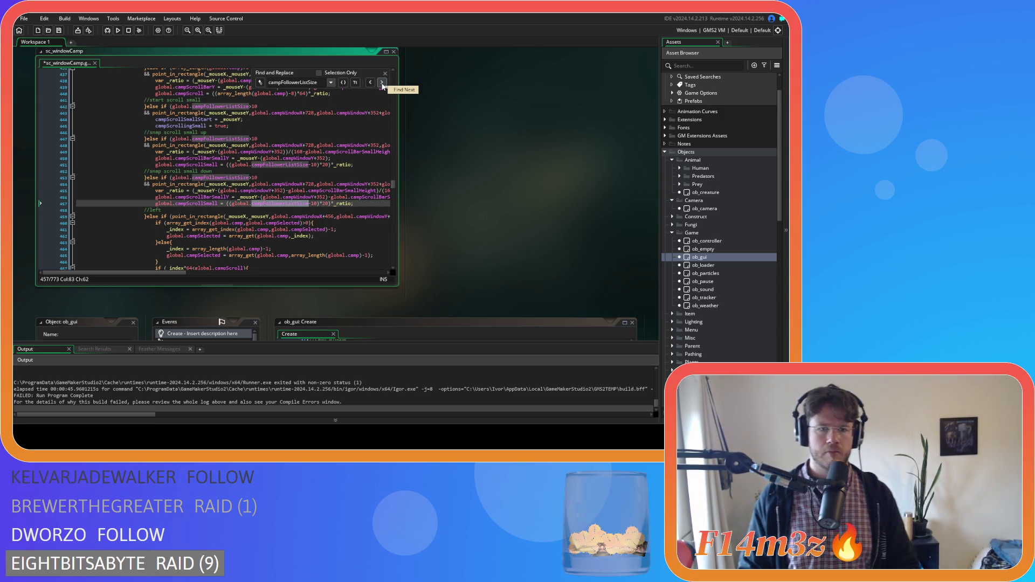
click(381, 83)
click(381, 83)
click(381, 83)
click(382, 83)
click(381, 83)
click(381, 83)
click(382, 83)
click(382, 83)
click(382, 83)
click(381, 83)
click(381, 84)
click(382, 83)
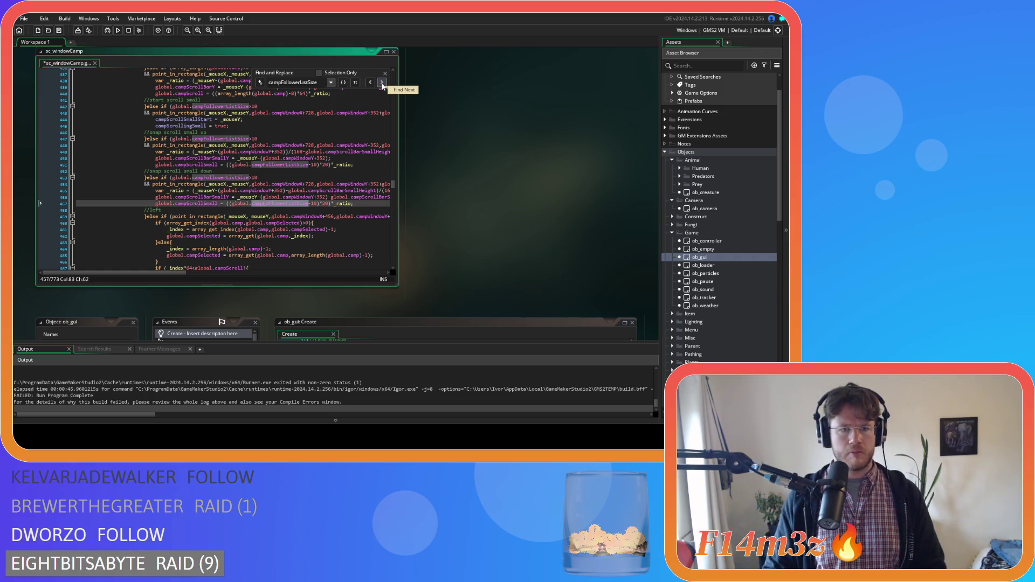
click(382, 83)
click(382, 83)
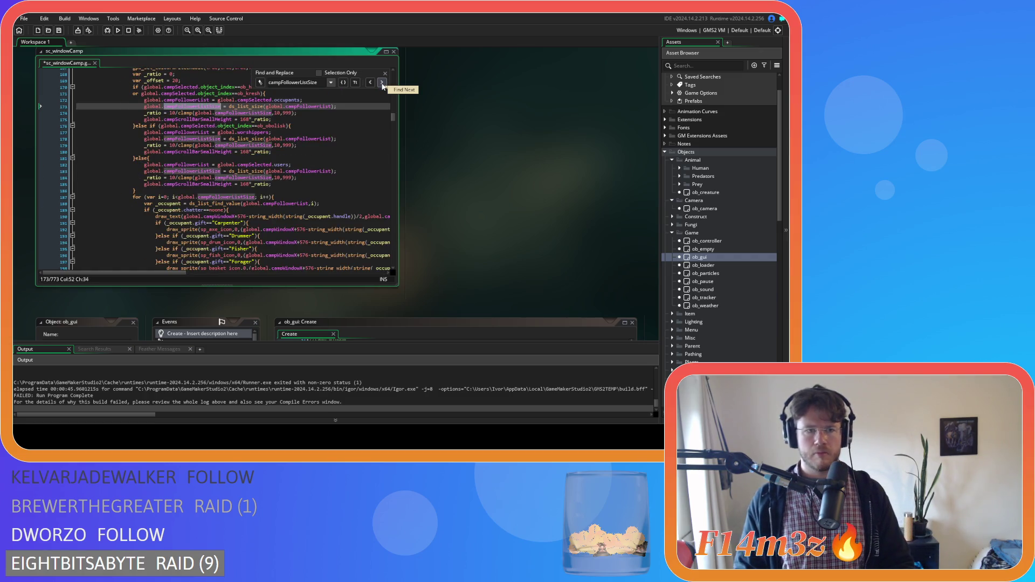
click(382, 83)
click(382, 83)
click(381, 83)
click(381, 83)
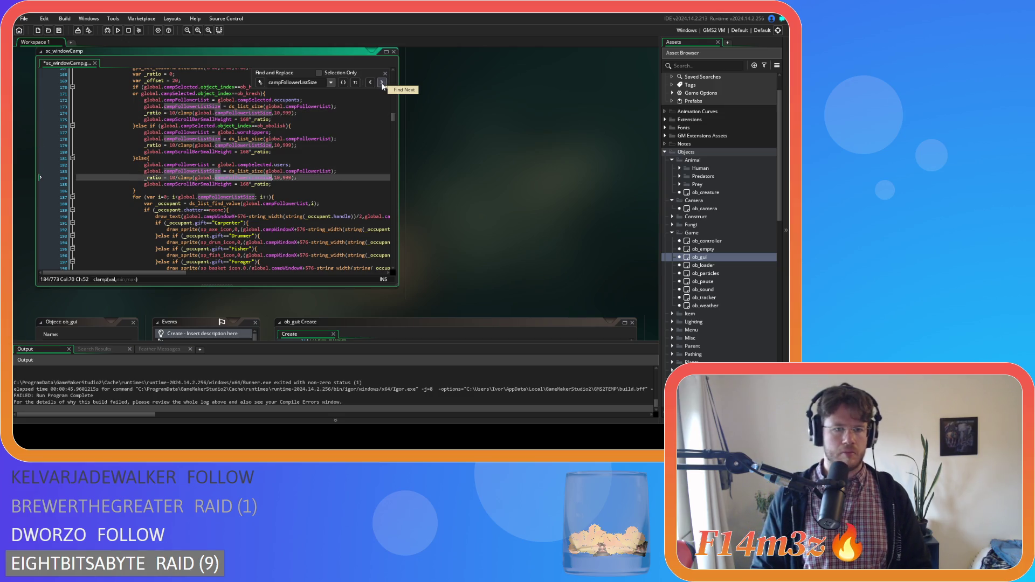
click(381, 83)
click(382, 83)
click(381, 83)
click(381, 83)
click(382, 83)
click(381, 83)
click(381, 83)
click(381, 83)
click(381, 83)
click(381, 83)
click(381, 83)
click(382, 83)
click(382, 83)
click(381, 83)
click(382, 83)
click(381, 83)
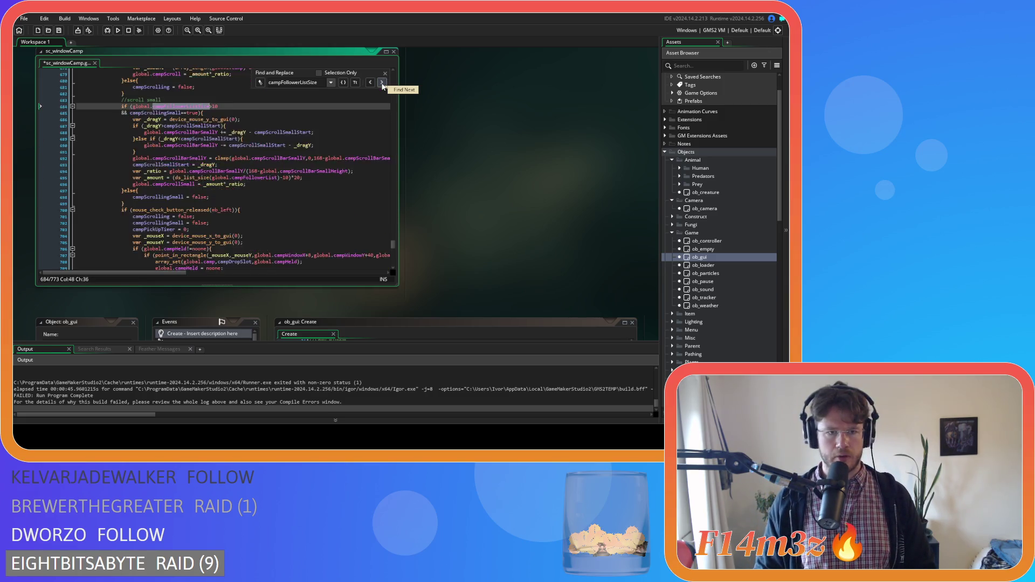
click(382, 83)
click(382, 83)
click(382, 83)
click(381, 83)
click(381, 83)
click(381, 83)
click(381, 83)
click(382, 83)
click(381, 83)
click(382, 83)
click(382, 83)
- Save sc_windowCamp and build and run the game with F5
click(259, 159)
key(ctrl+s)
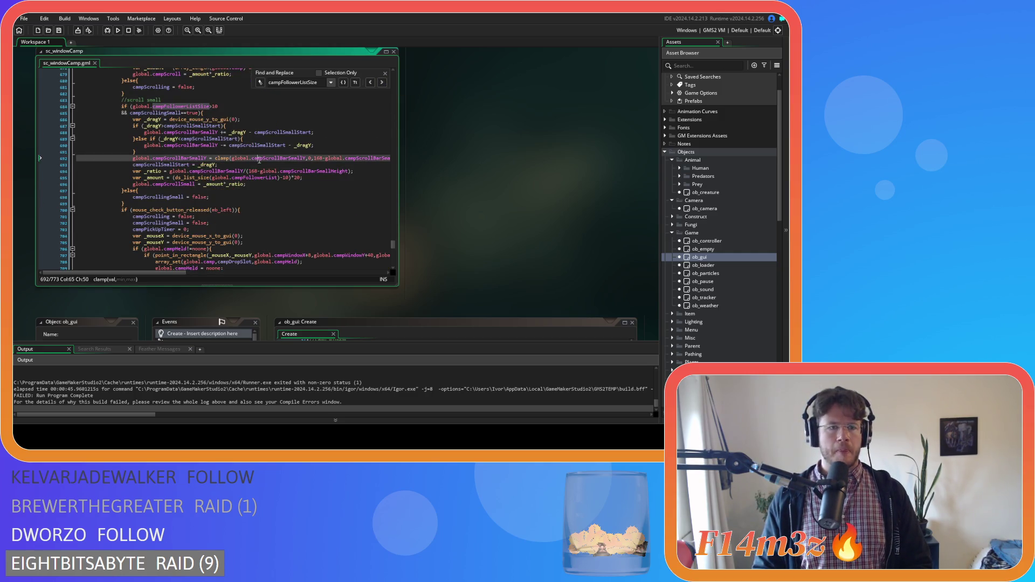
scroll(291, 181, down, 3)
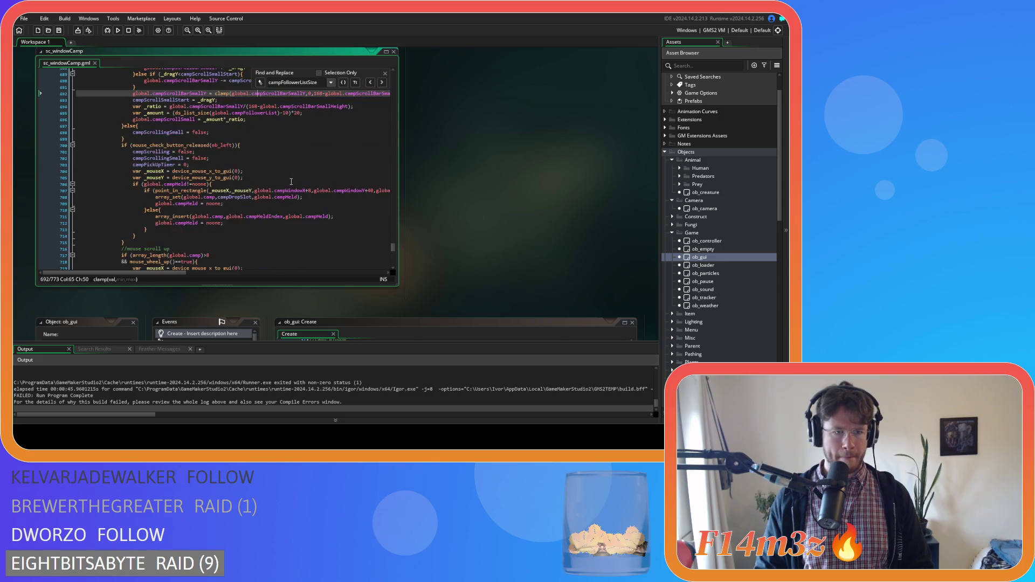
scroll(291, 182, down, 7)
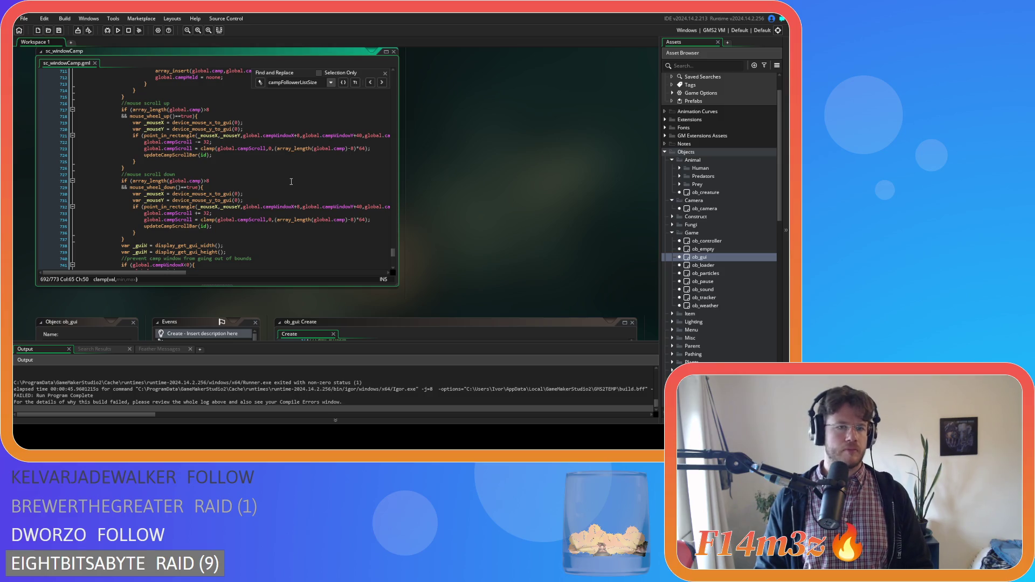
key(F5)
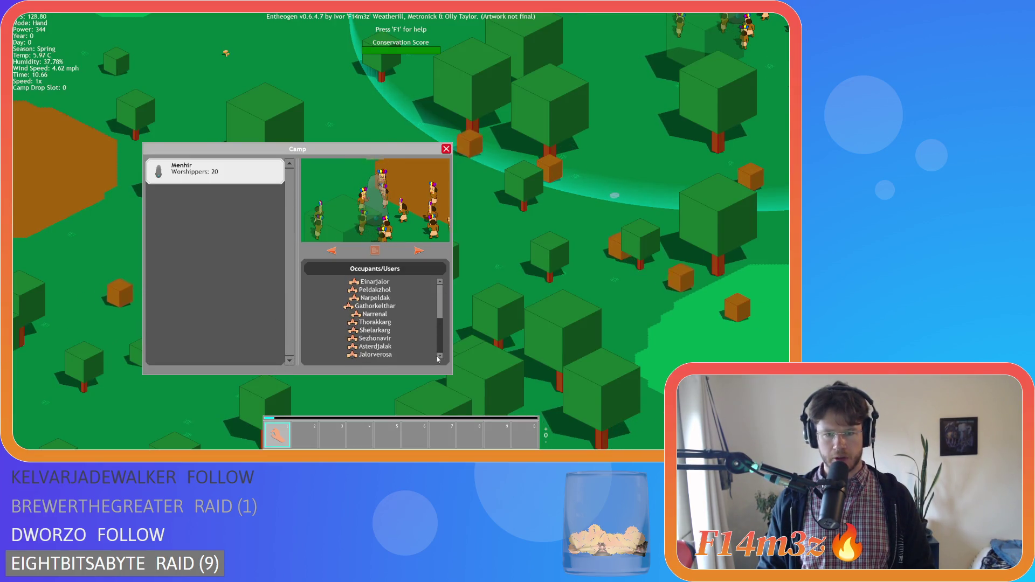
- Centre on the camp to check the Menhir's worshippers, toggle 8x speed, then quit the game
click(375, 250)
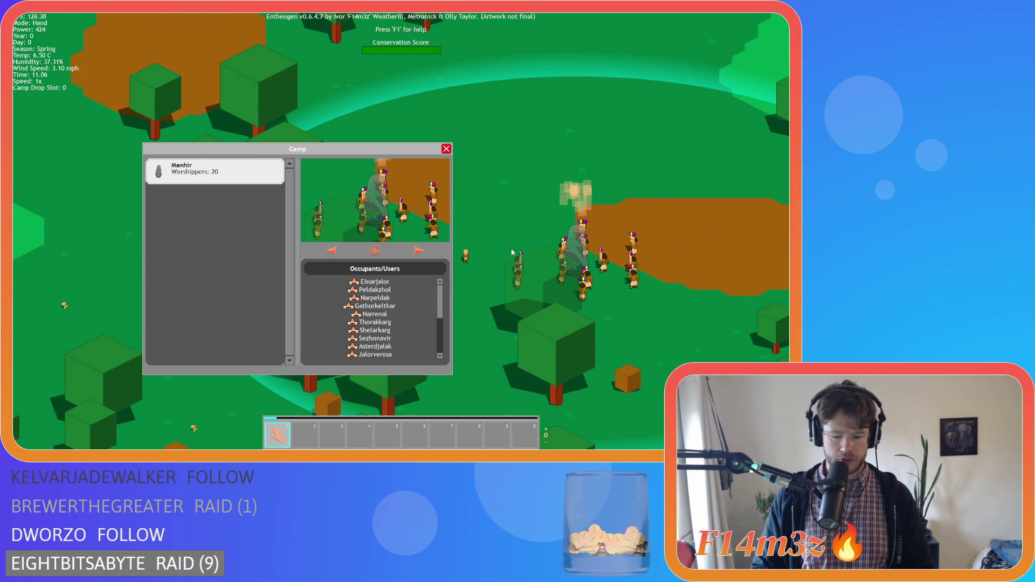
key(plus)
key(minus)
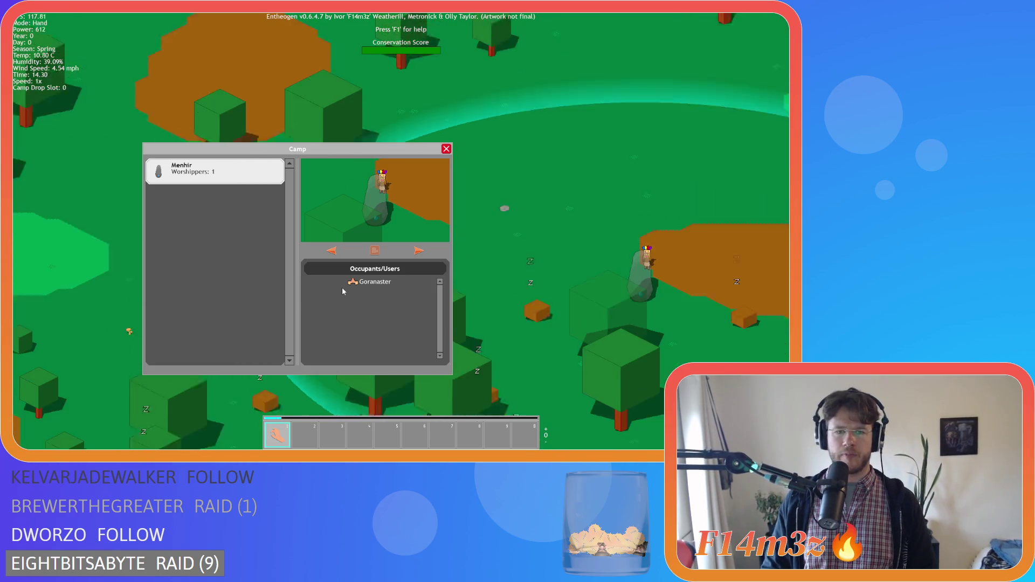
key(Escape)
key(Escape)
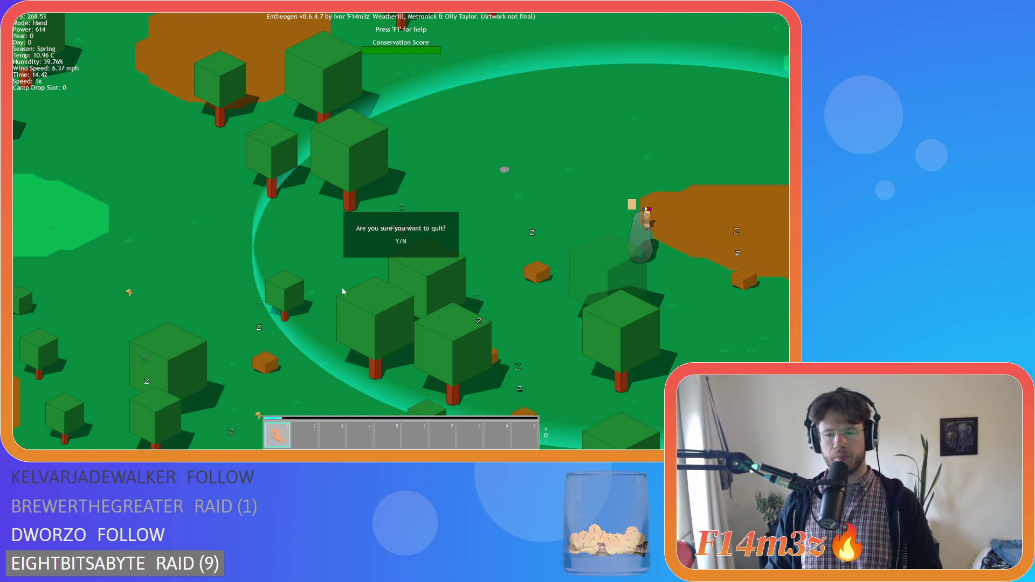
key(Return)
click(401, 267)
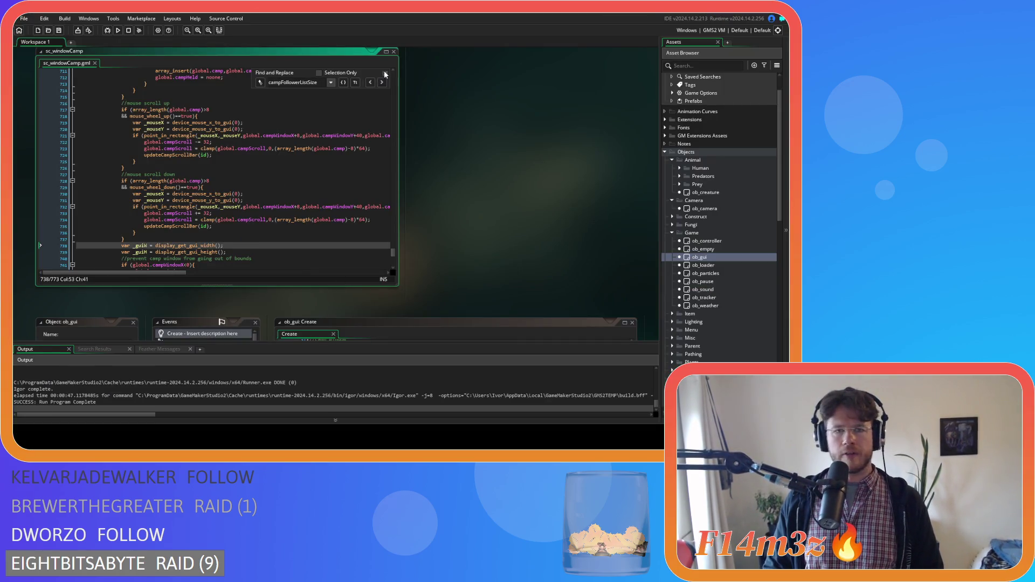
click(365, 113)
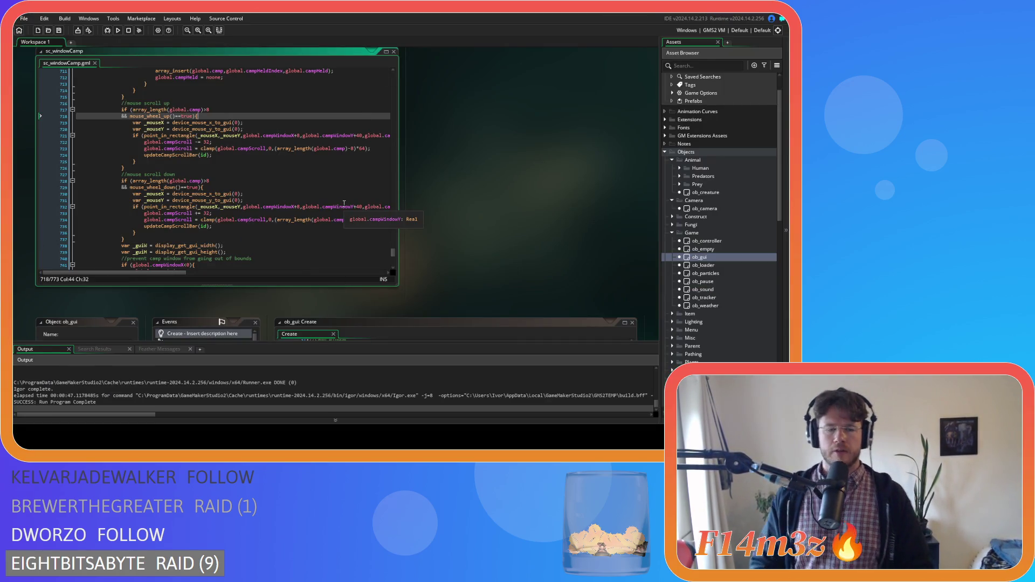
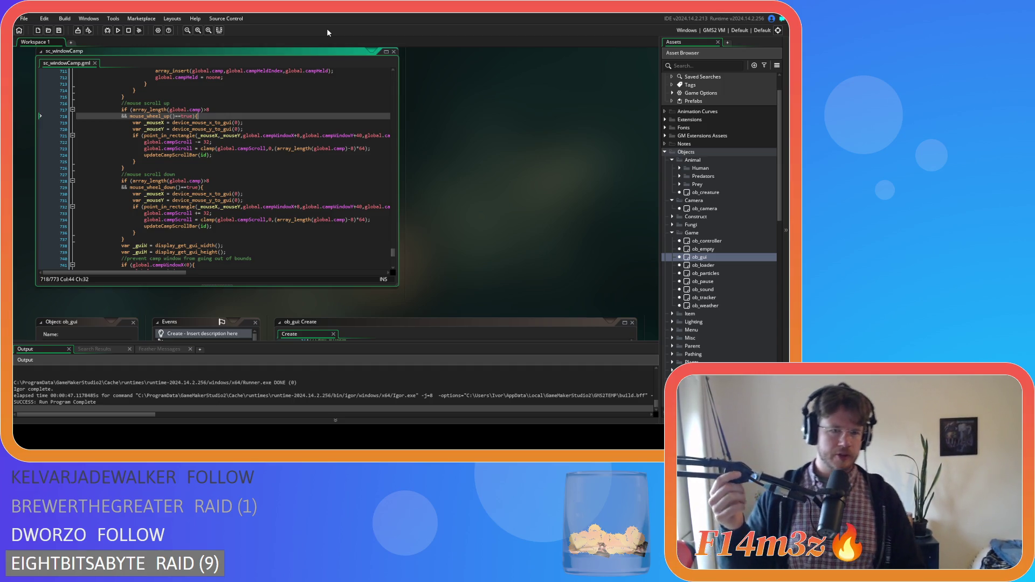
- Duplicate the scroll up and down button code block with Ctrl+D
click(276, 193)
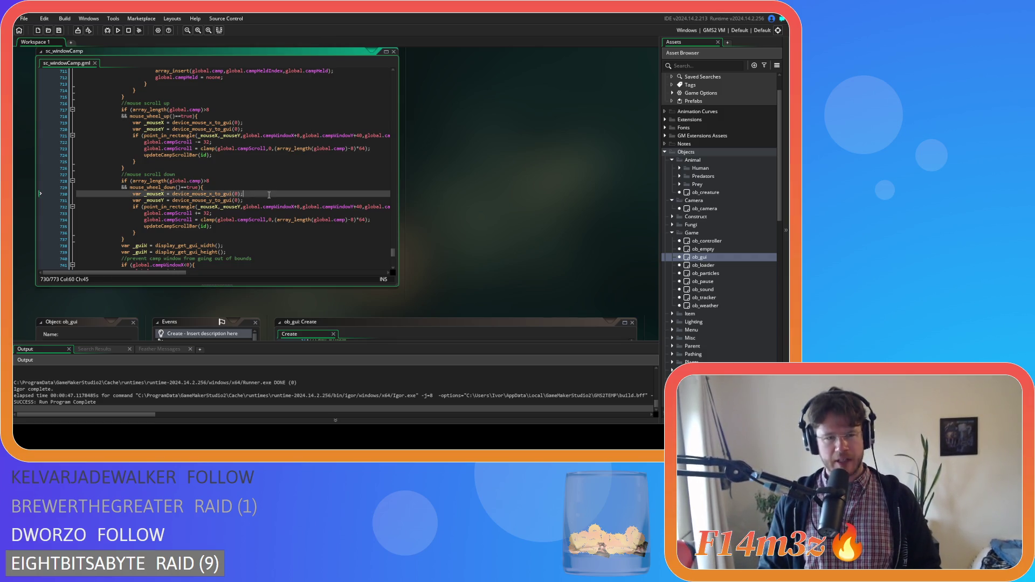
scroll(276, 191, up, 3)
scroll(276, 190, up, 20)
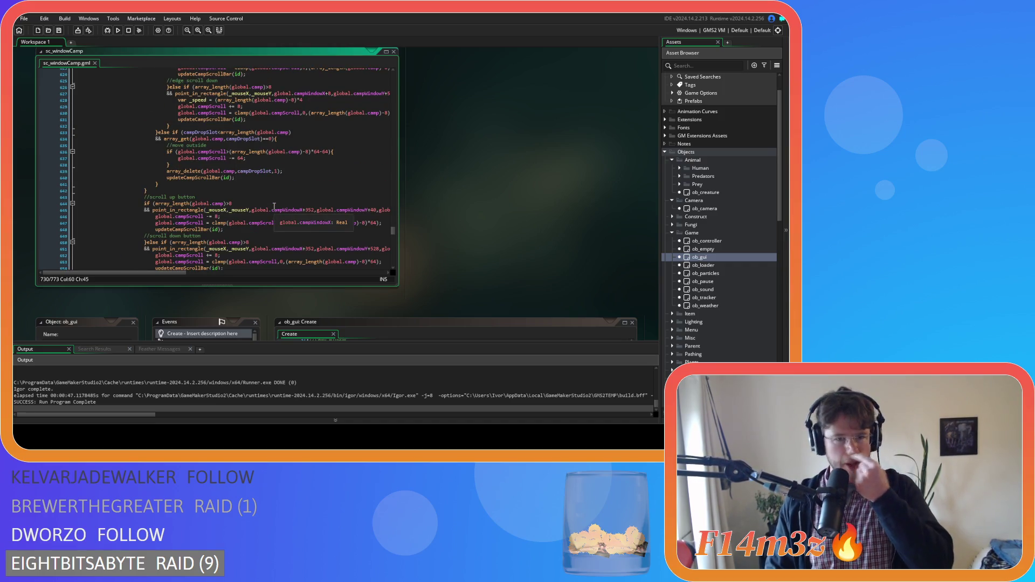
scroll(250, 219, up, 4)
scroll(250, 219, up, 6)
scroll(250, 220, up, 20)
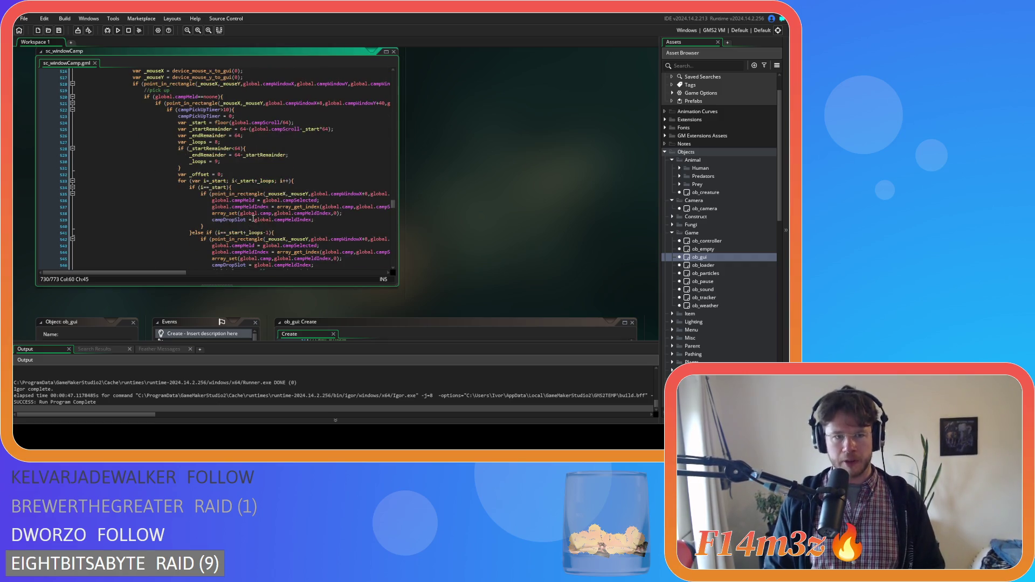
scroll(253, 218, down, 19)
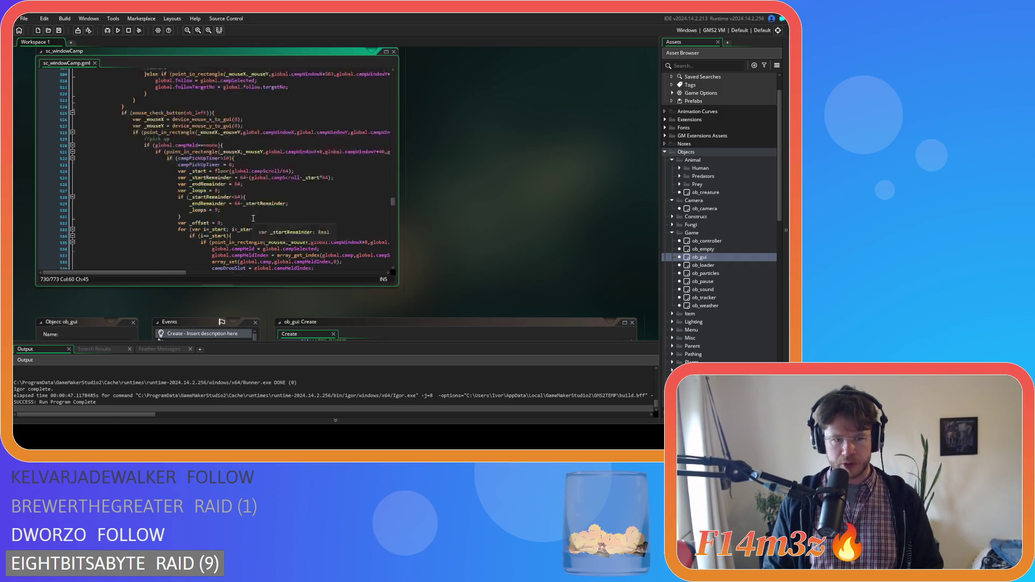
scroll(253, 218, down, 12)
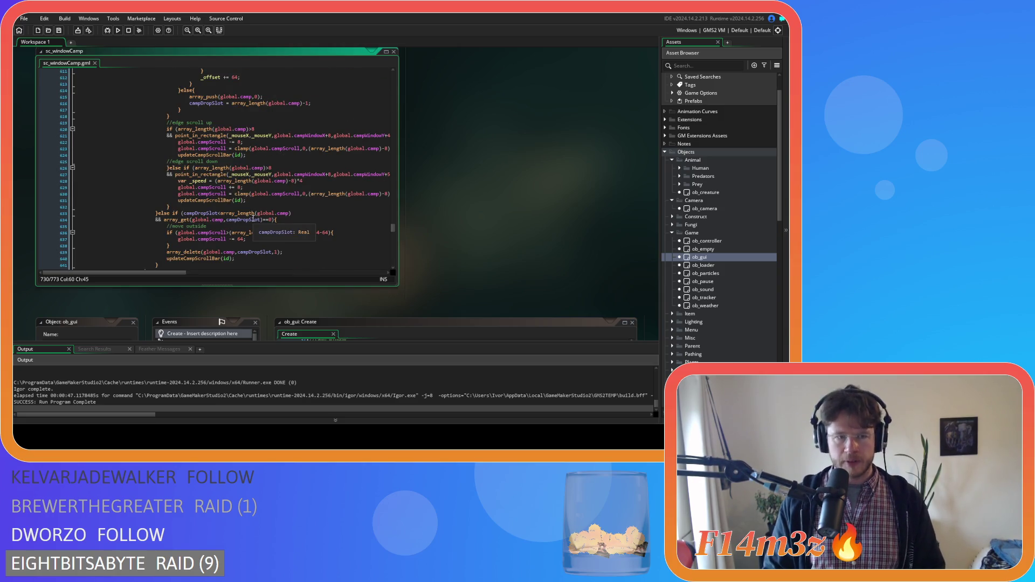
scroll(253, 219, down, 4)
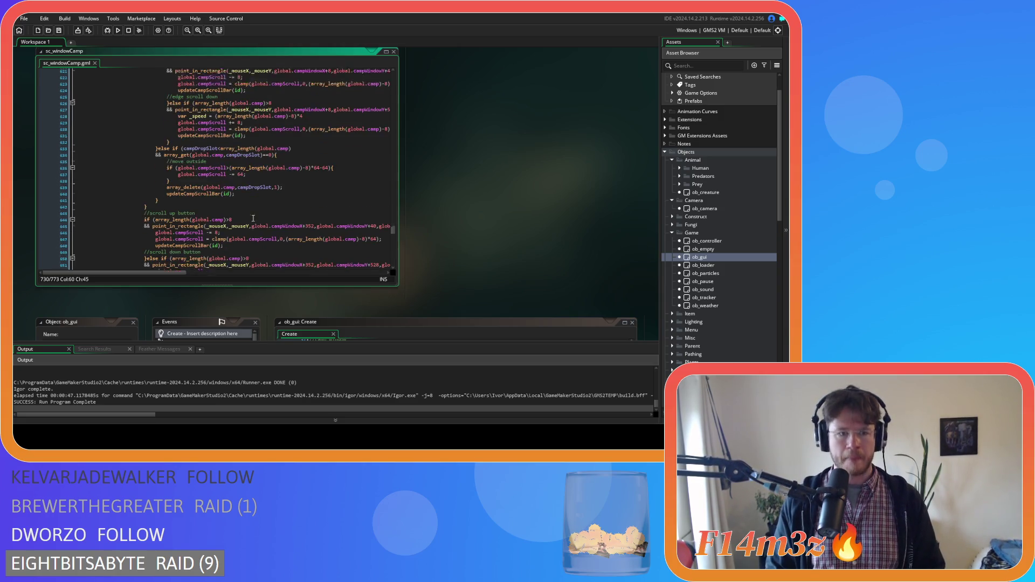
scroll(253, 219, down, 5)
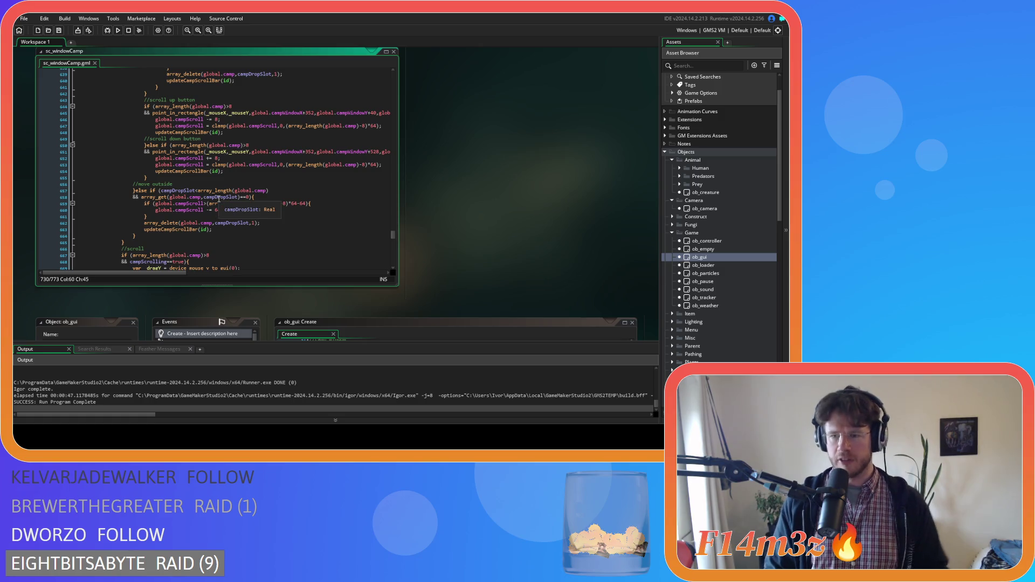
click(293, 181)
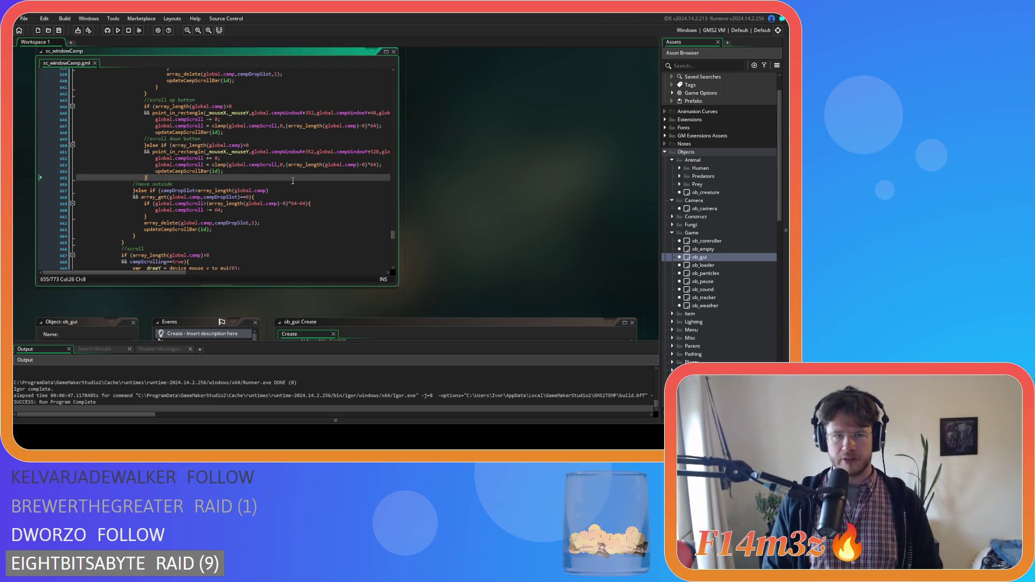
scroll(324, 217, up, 5)
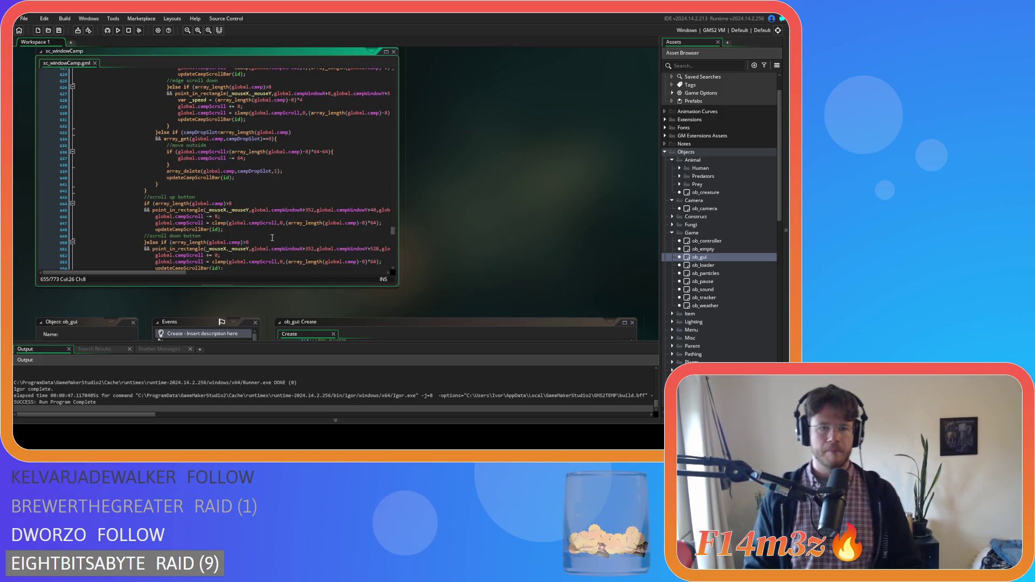
scroll(272, 238, up, 9)
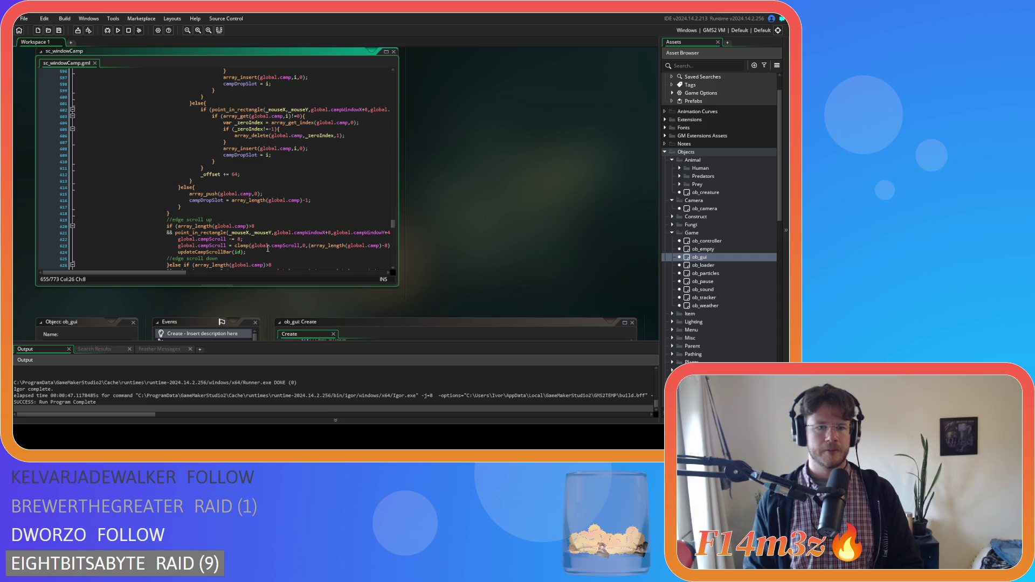
scroll(268, 248, down, 7)
scroll(264, 240, up, 2)
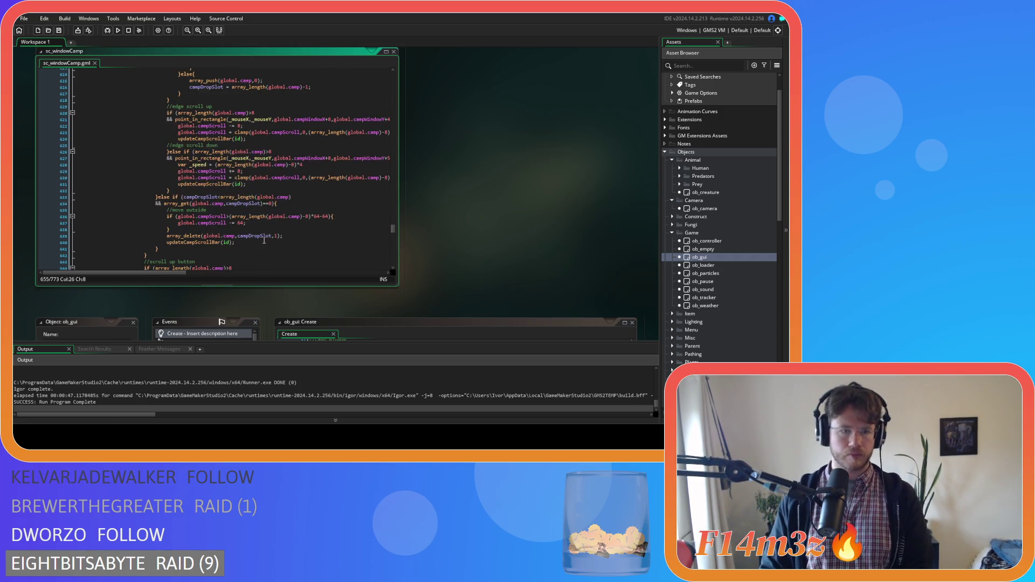
scroll(264, 241, up, 20)
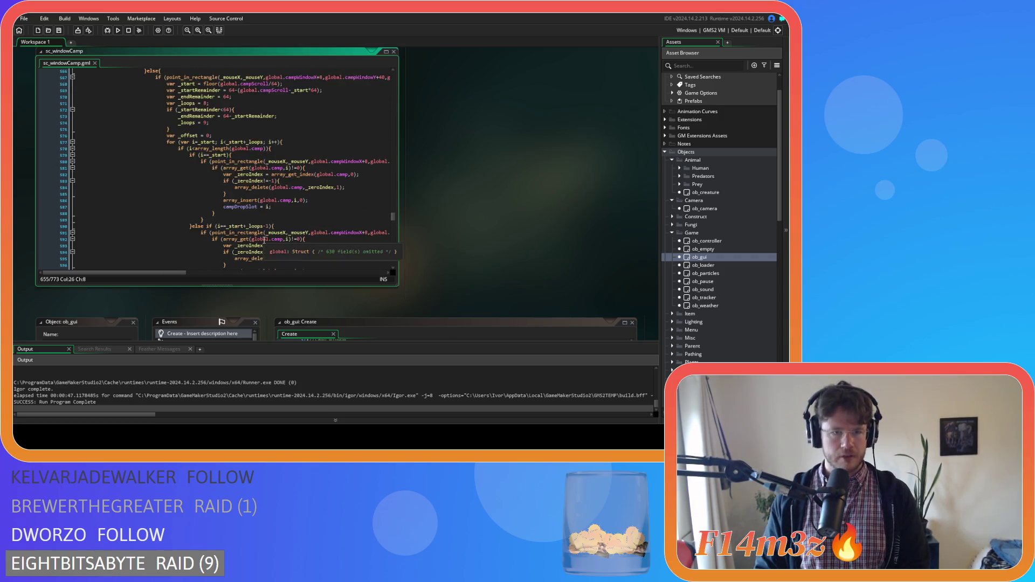
scroll(264, 241, up, 20)
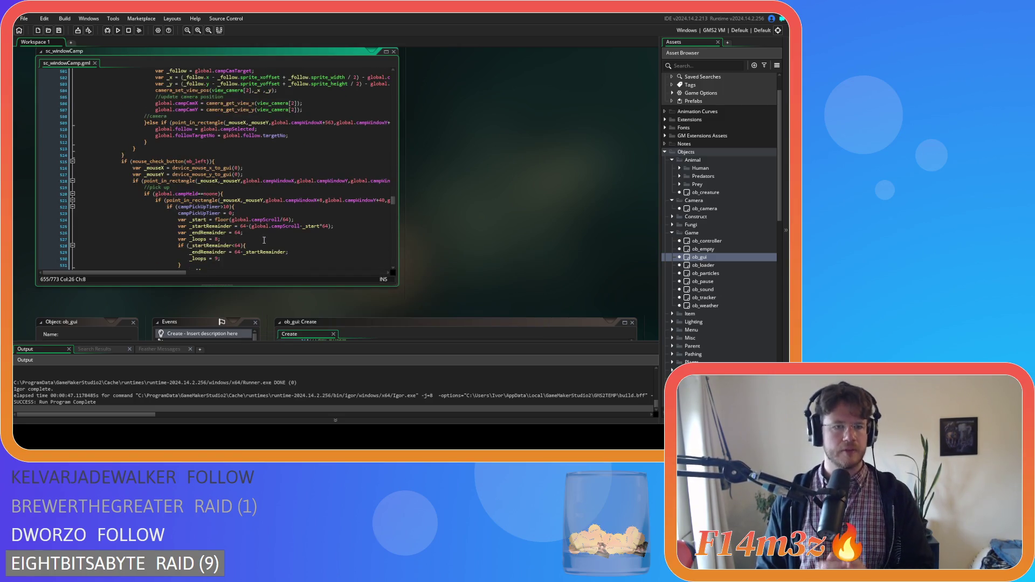
scroll(264, 240, up, 12)
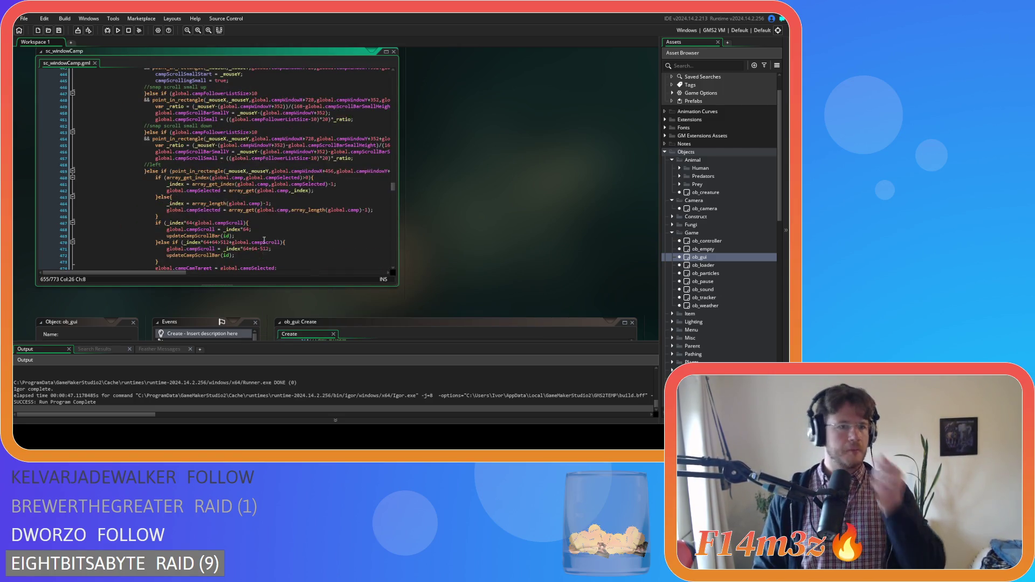
scroll(264, 241, up, 3)
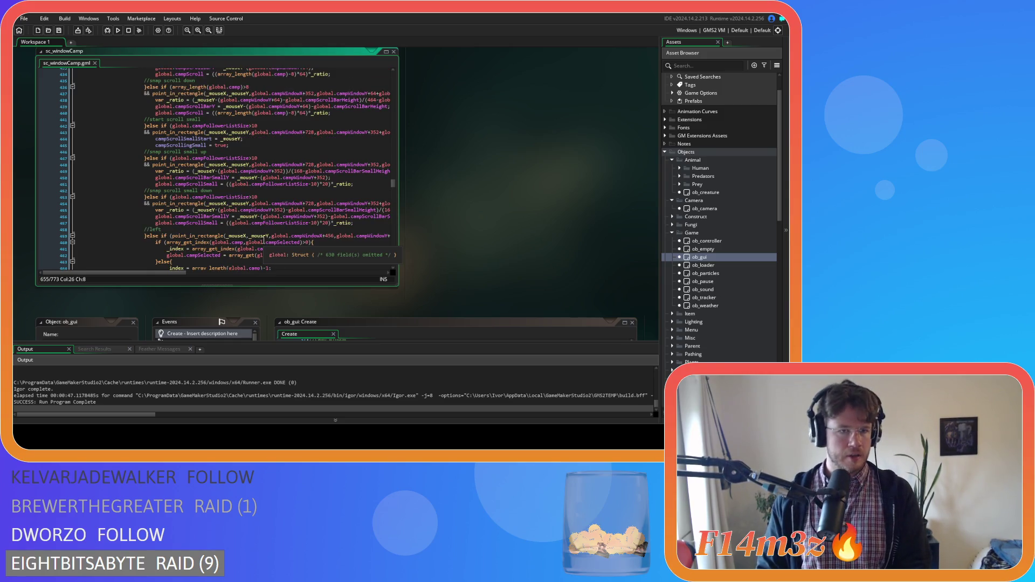
scroll(264, 237, up, 6)
scroll(264, 240, up, 1)
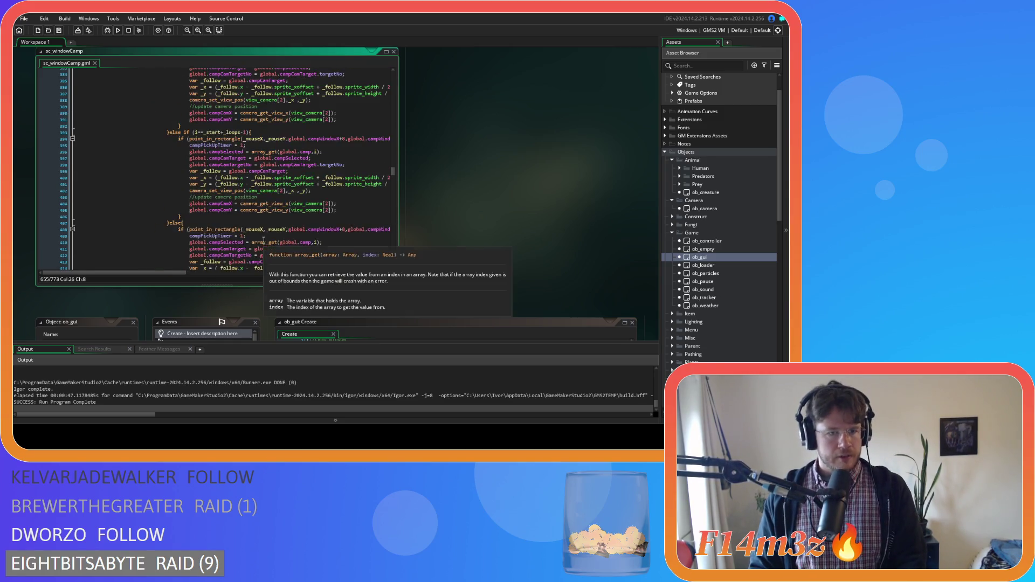
scroll(263, 238, down, 3)
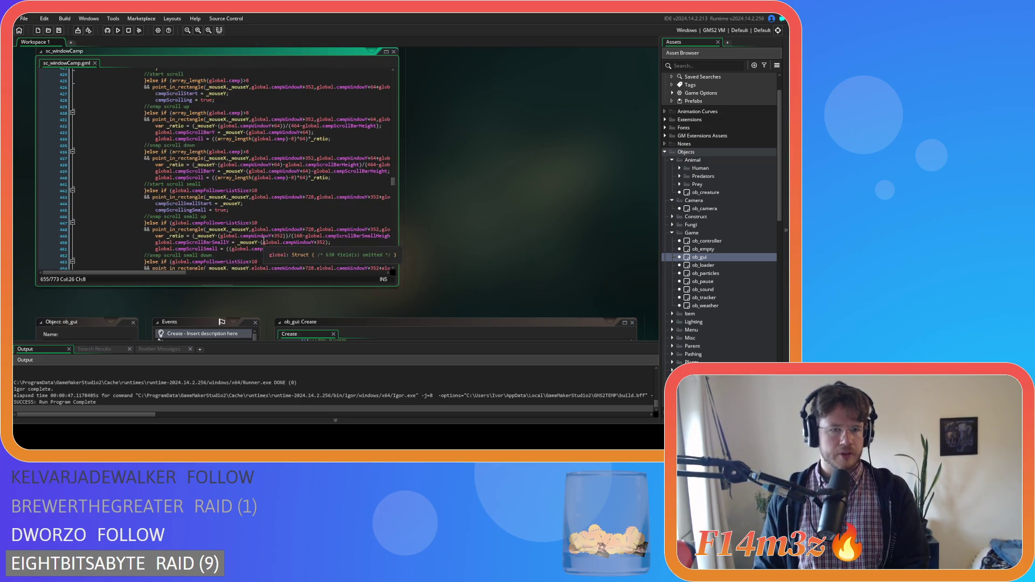
scroll(263, 237, down, 15)
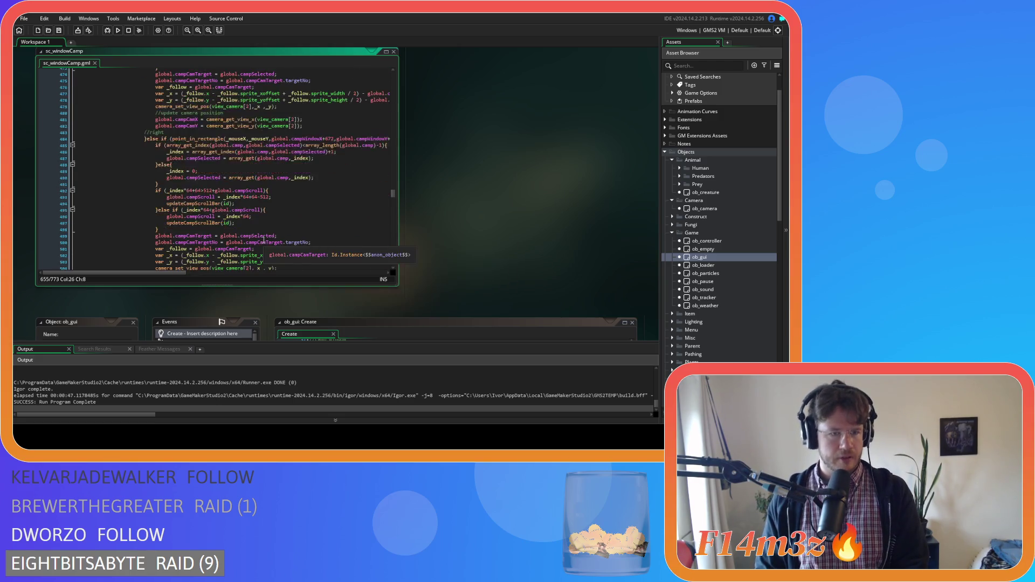
scroll(264, 237, down, 15)
scroll(263, 238, down, 20)
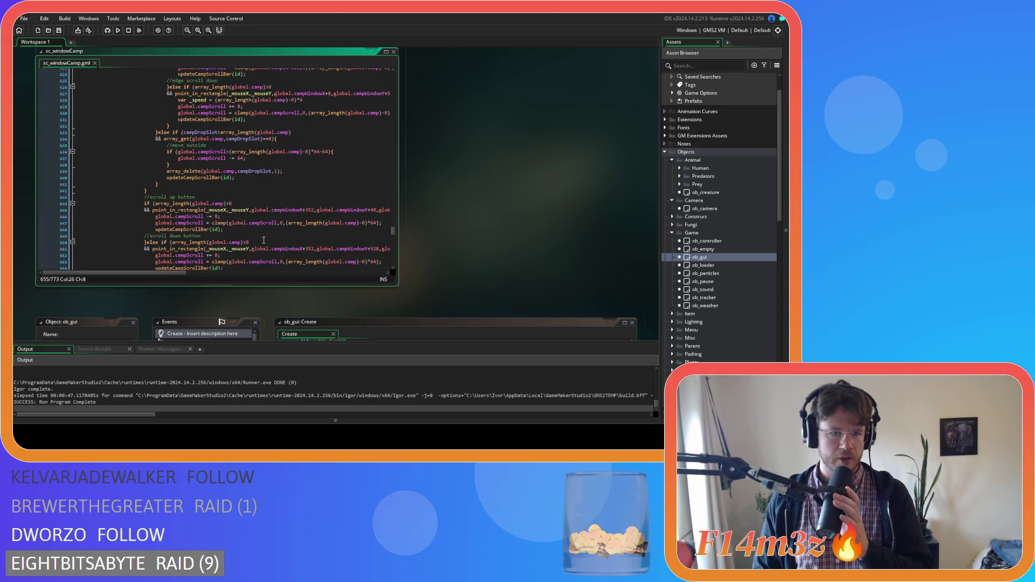
scroll(264, 240, down, 3)
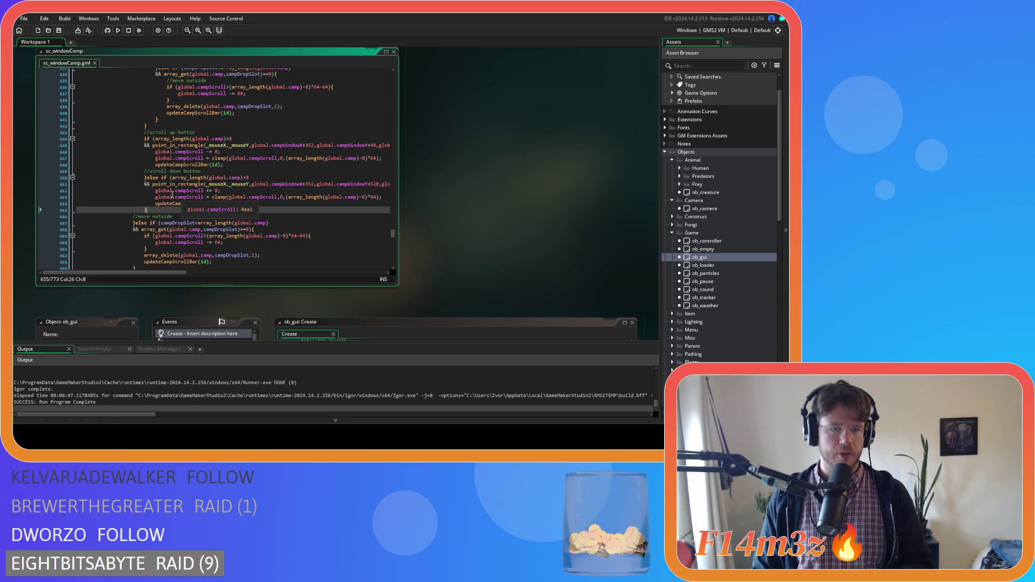
drag(149, 209, 143, 134)
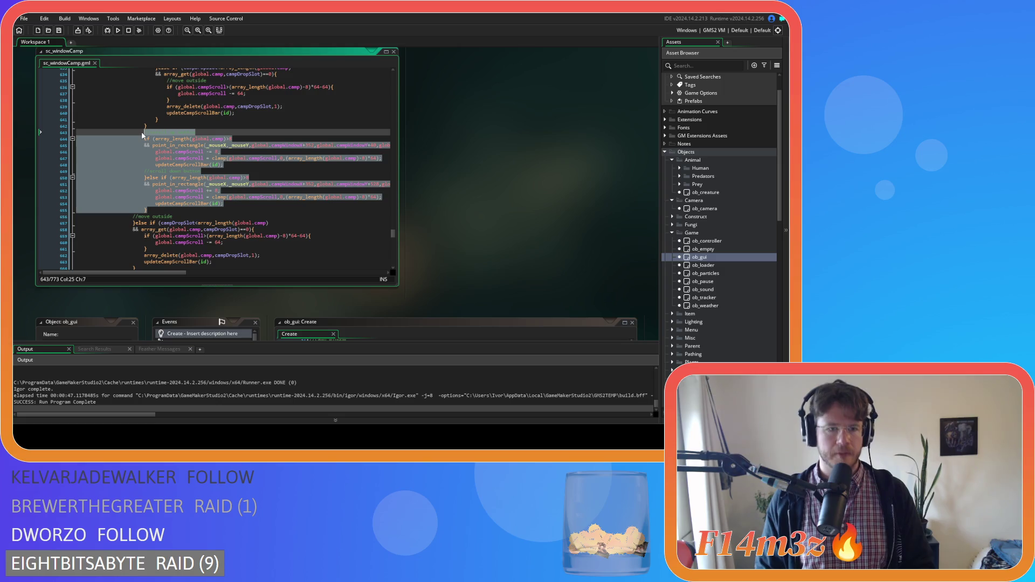
key(ctrl+d)
scroll(184, 162, up, 3)
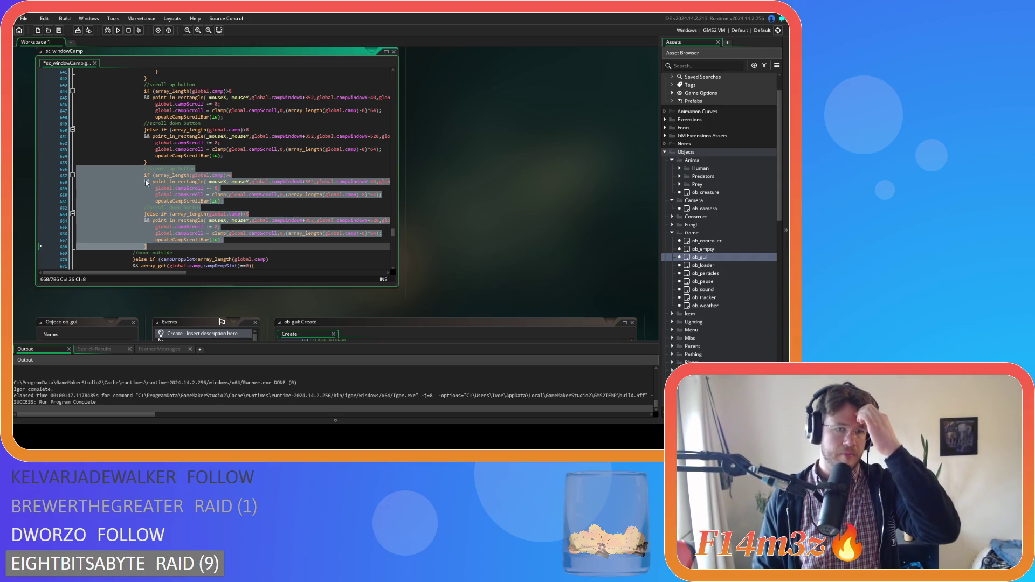
- Chain the copied block to the original with 'else' and cut its scroll up comment
click(197, 175)
text(else)
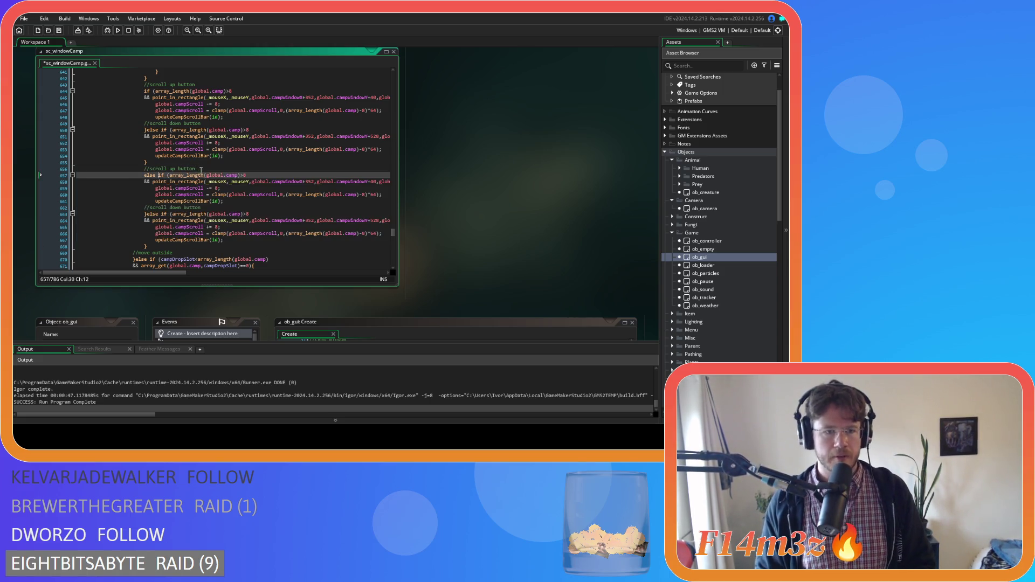
drag(197, 168, 146, 162)
key(BackSpace)
key(BackSpace)
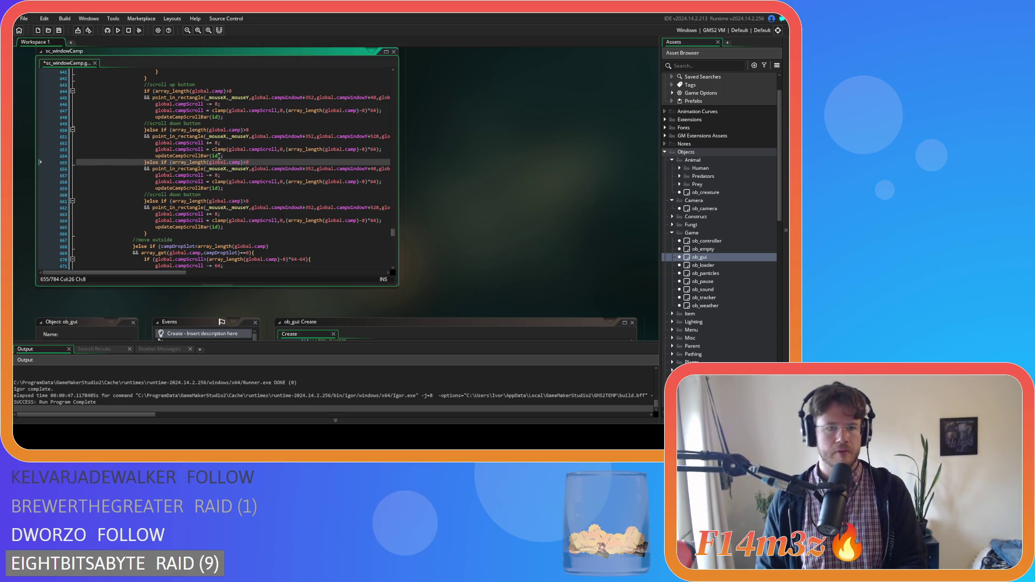
- Comment the copies as 'scroll up button Small' and 'scroll down button small', and save
click(233, 155)
key(Return)
key(ctrl+v)
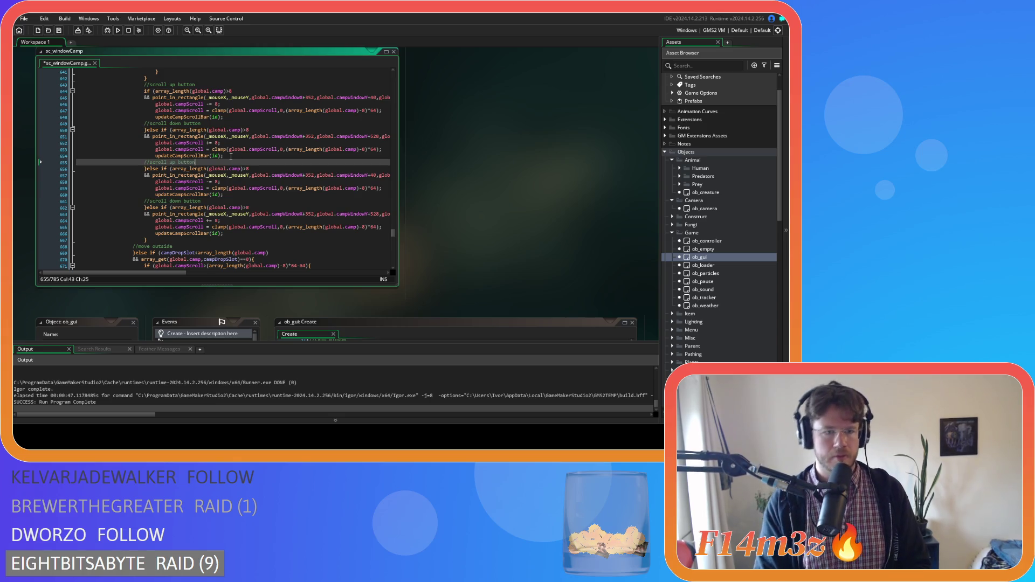
text(Small)
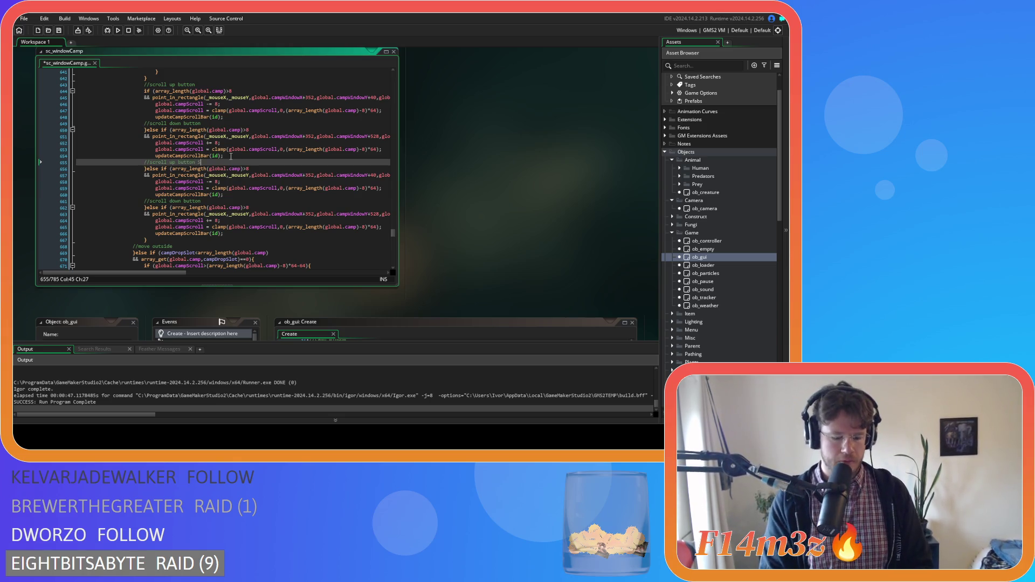
click(212, 203)
text(small)
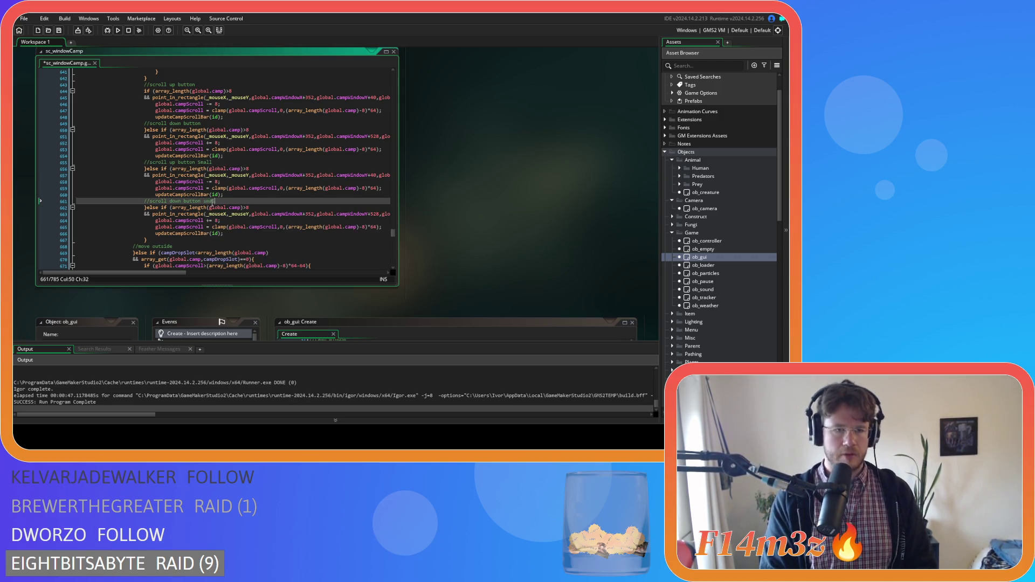
key(ctrl+s)
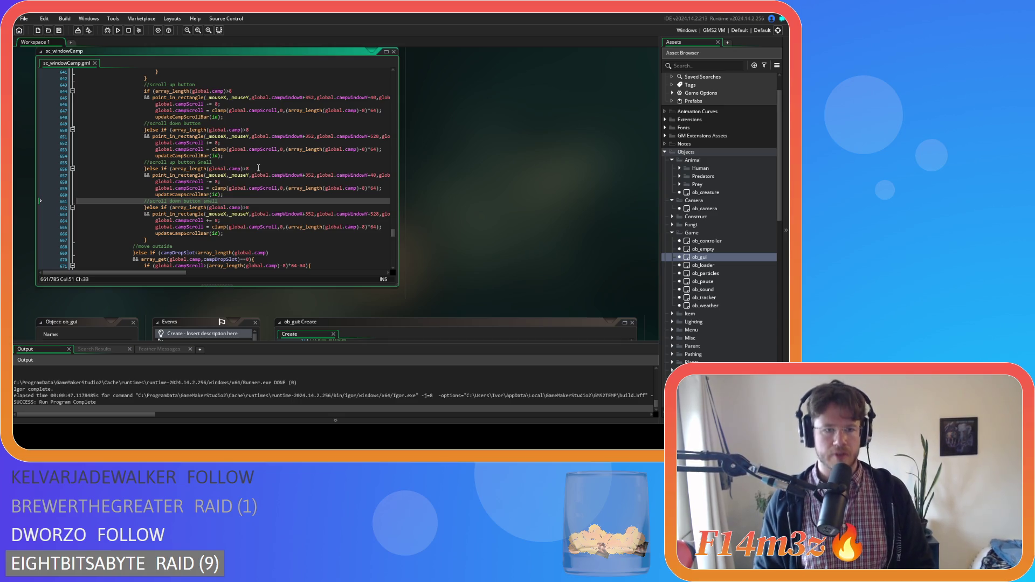
click(241, 169)
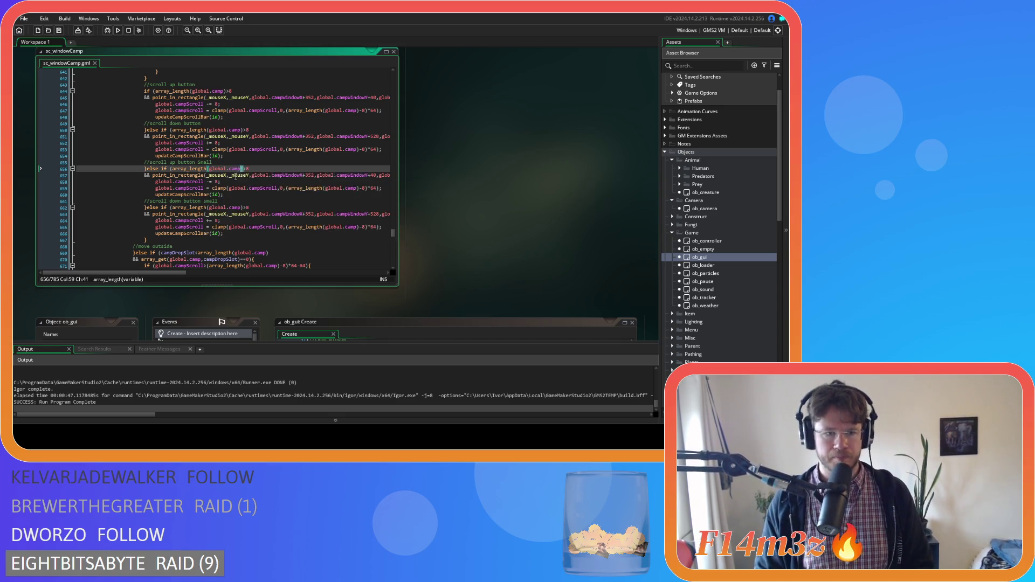
- Paste global.campFollowerListSize>10 over array_length(global.camp)>8 in both small scroll checks, and save
scroll(240, 216, down, 10)
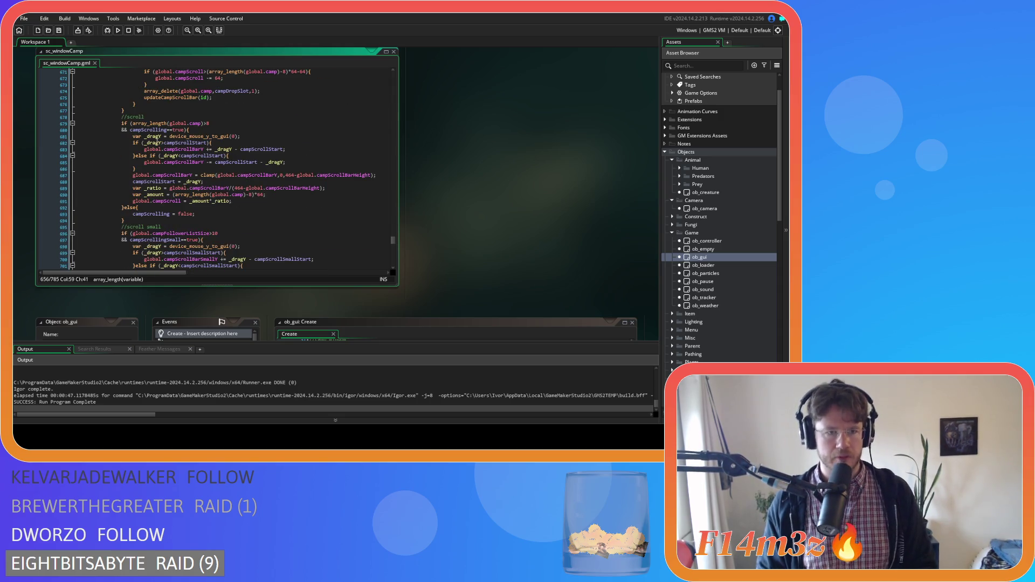
drag(218, 233, 134, 234)
scroll(251, 143, up, 8)
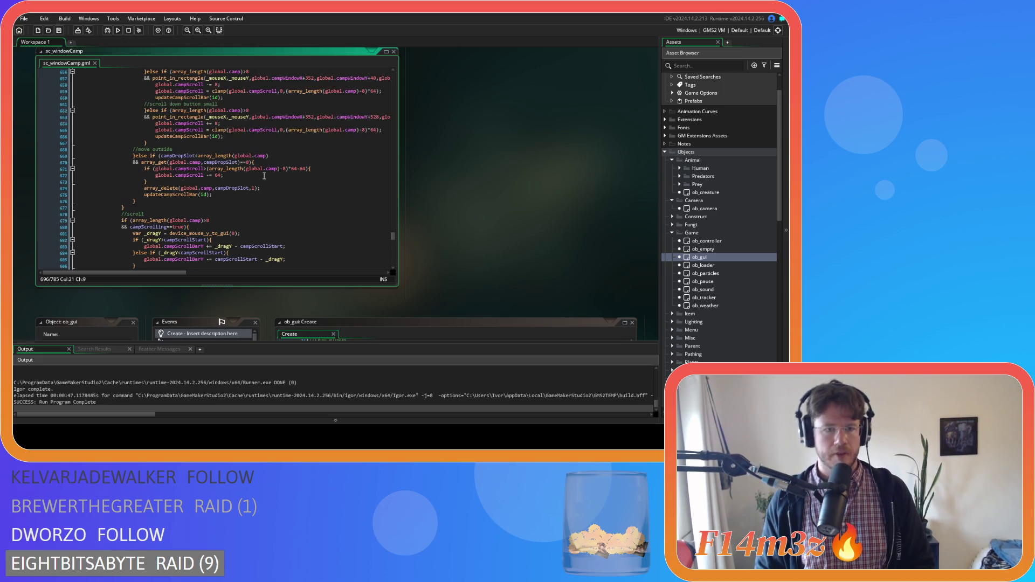
drag(249, 136, 172, 137)
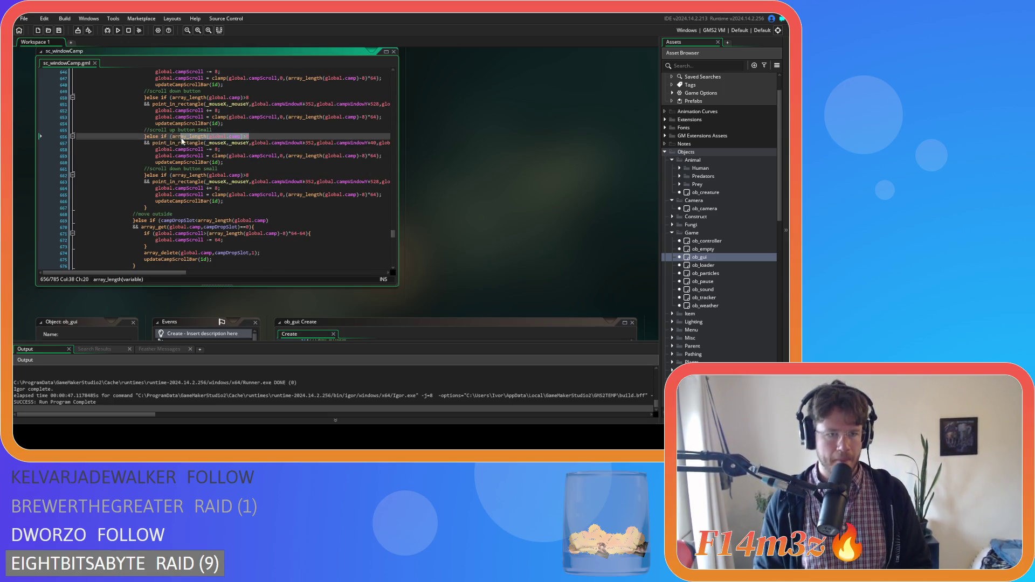
key(ctrl+v)
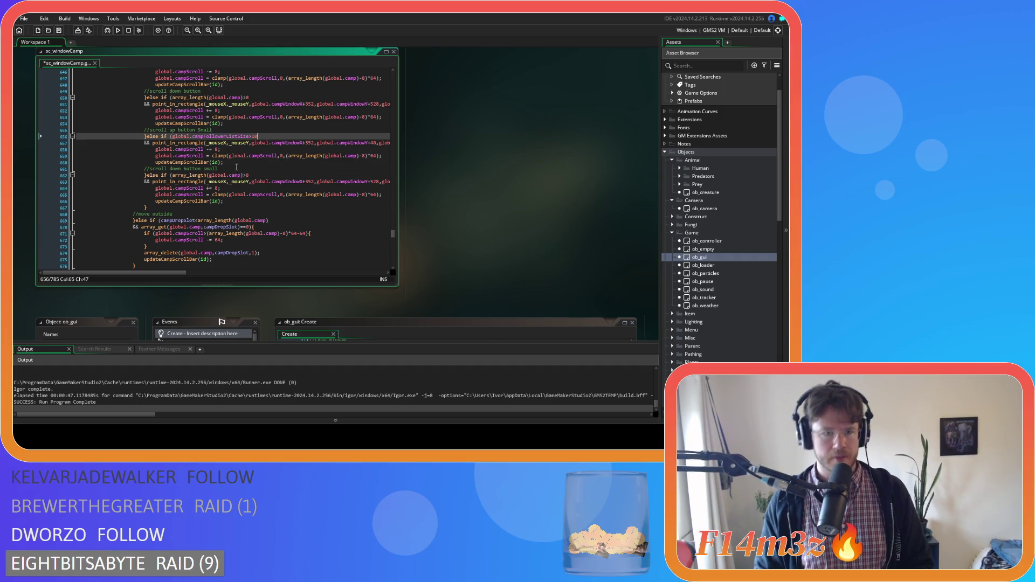
mouse_move(172, 175)
mouse_down()
mouse_move(257, 174)
mouse_move(171, 175)
mouse_up()
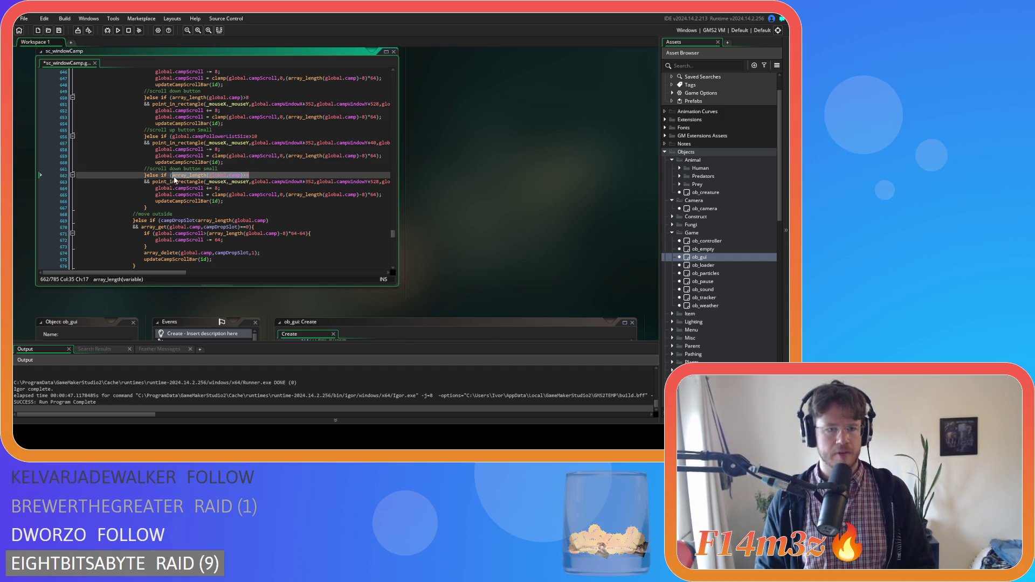
key(ctrl+v)
key(ctrl+s)
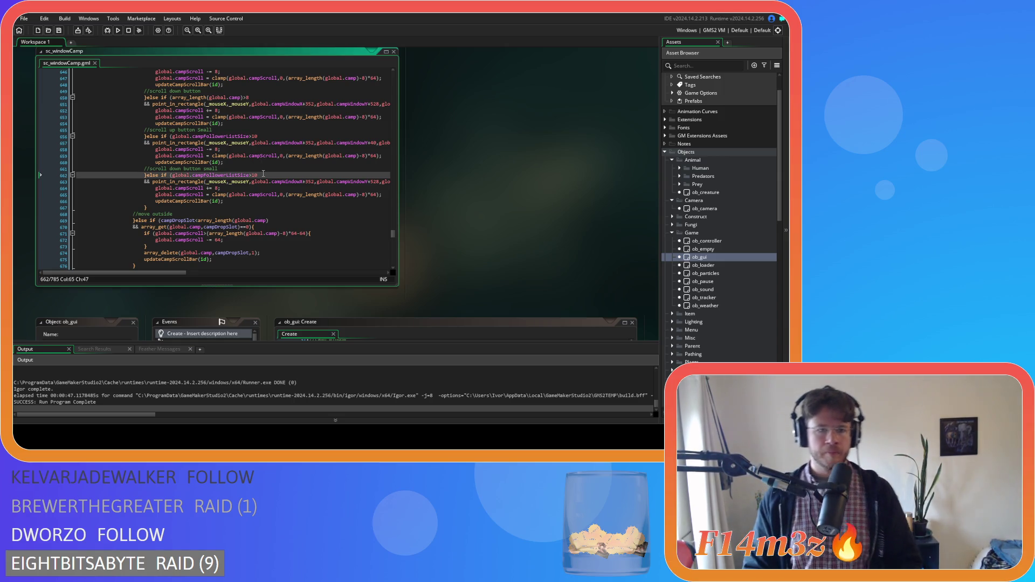
mouse_move(211, 202)
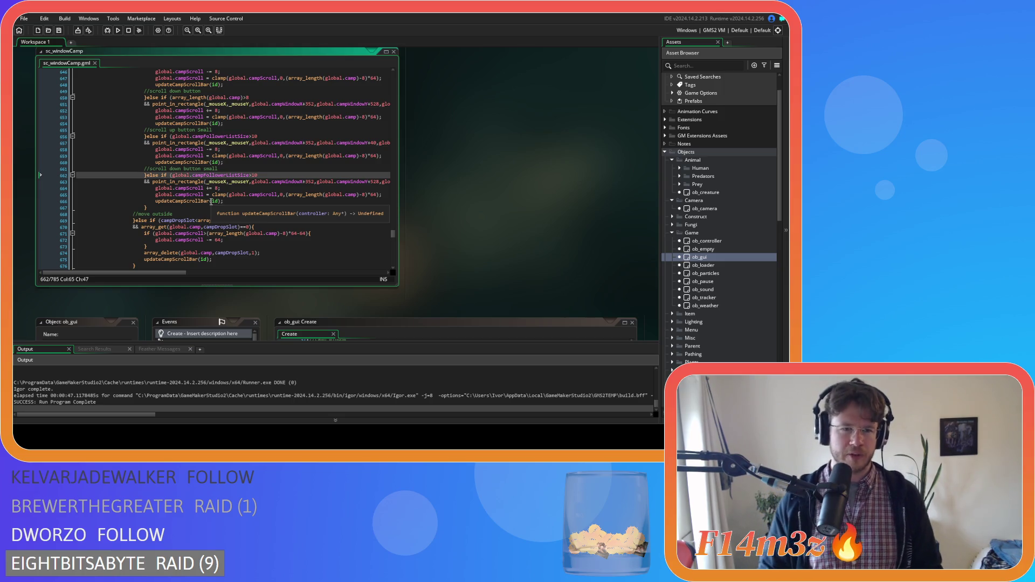
click(263, 200)
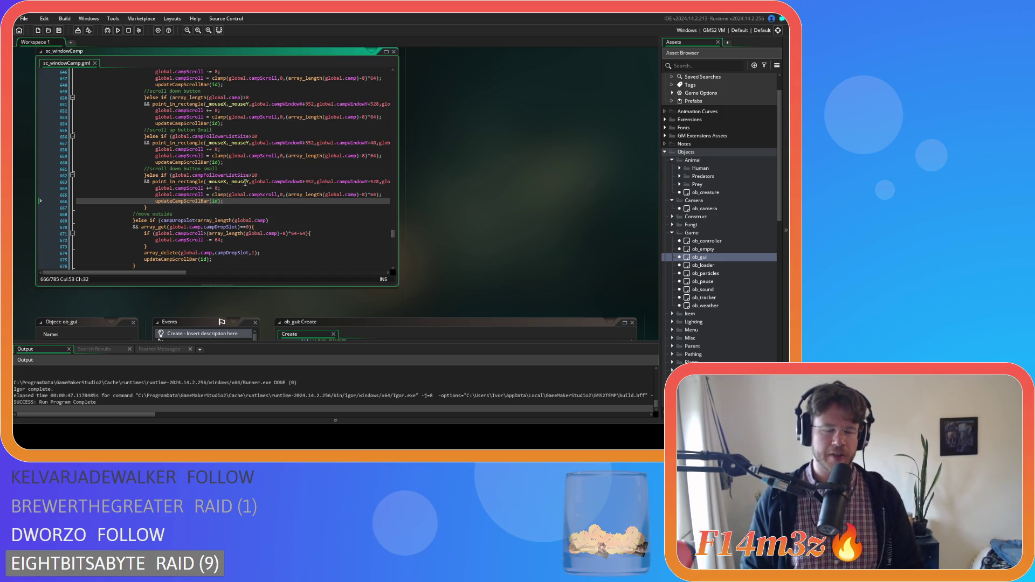
click(275, 205)
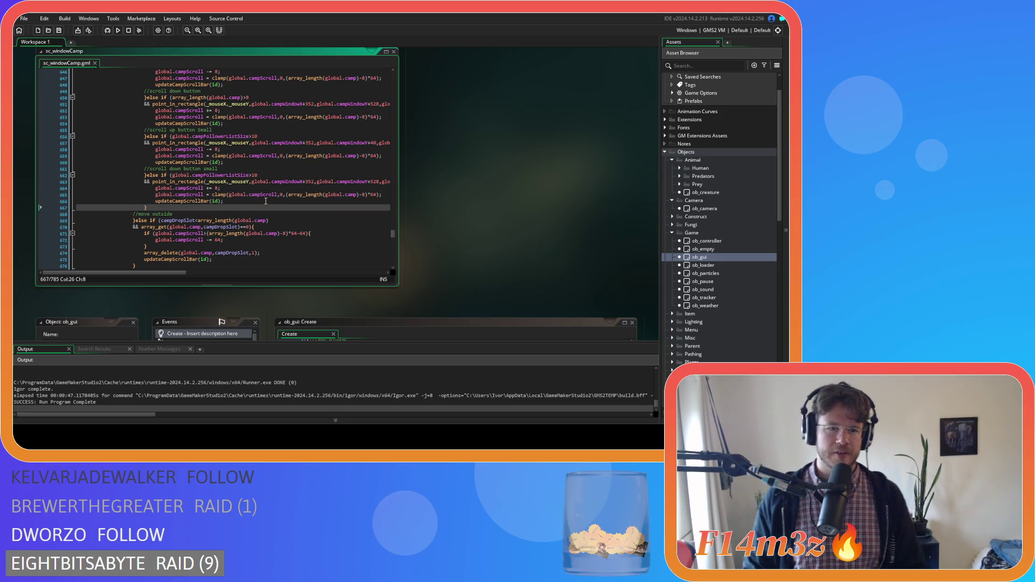
click(259, 199)
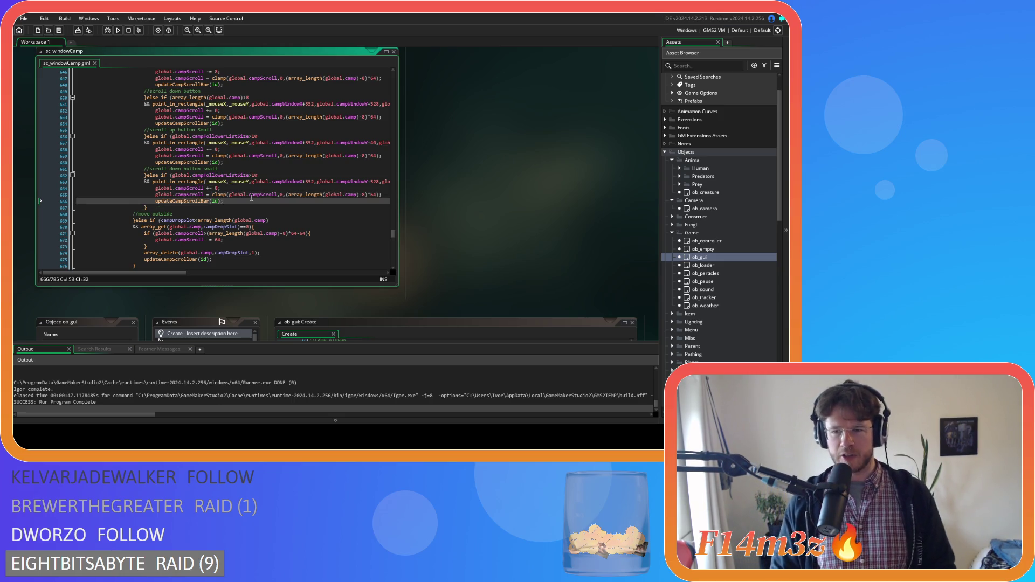
click(290, 175)
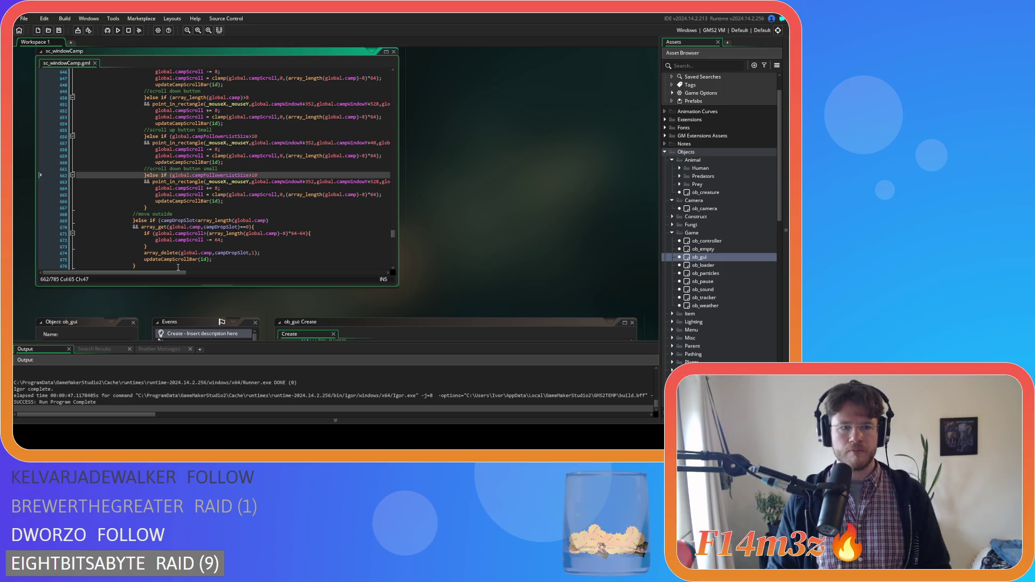
scroll(183, 275, right, 3)
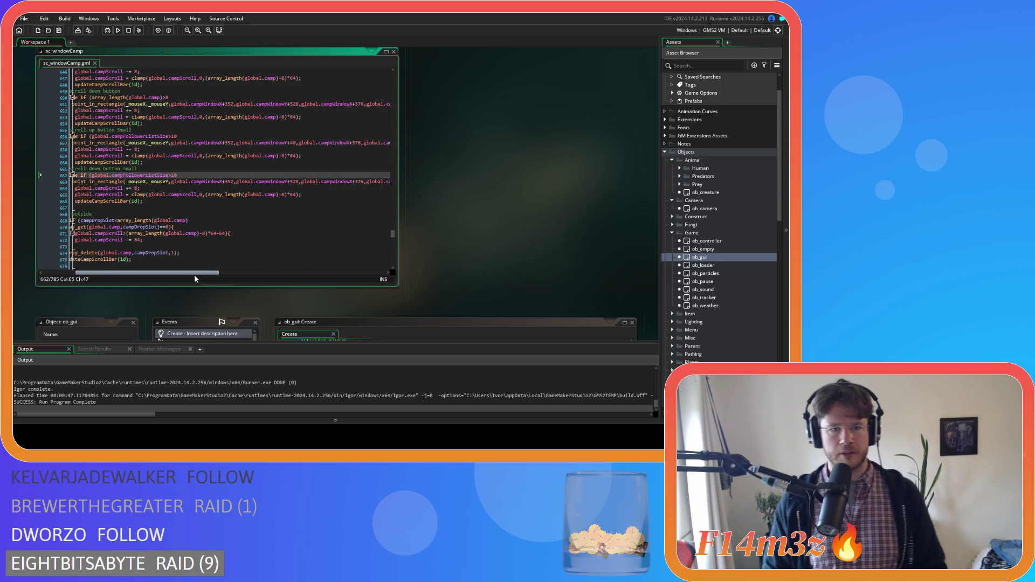
scroll(194, 274, left, 1)
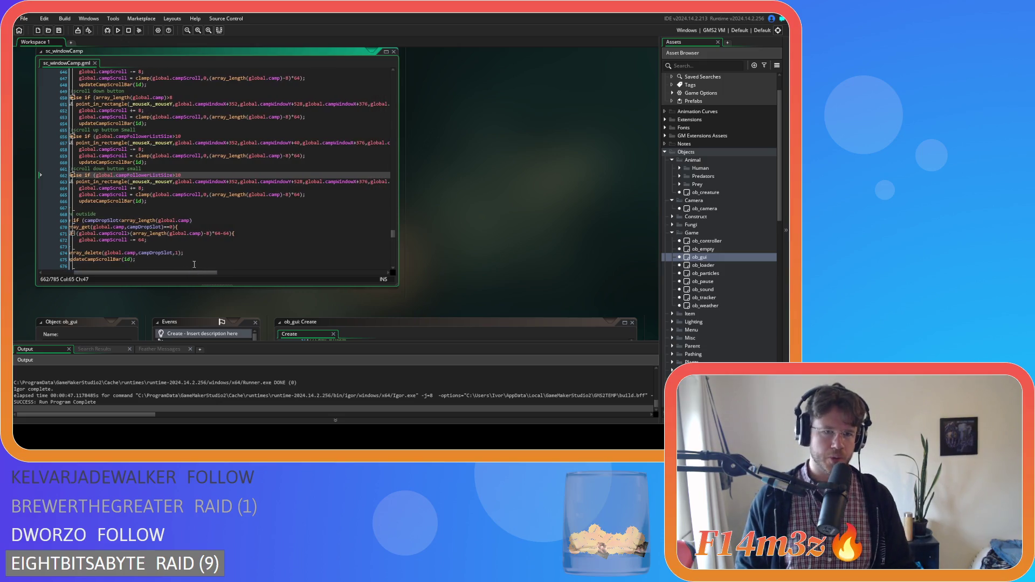
scroll(229, 213, up, 15)
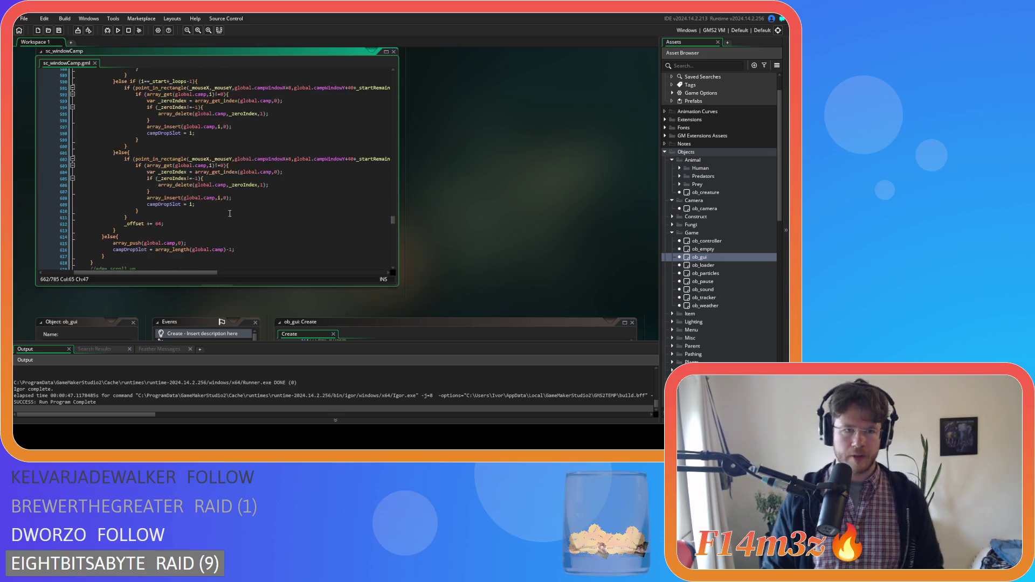
scroll(230, 214, up, 13)
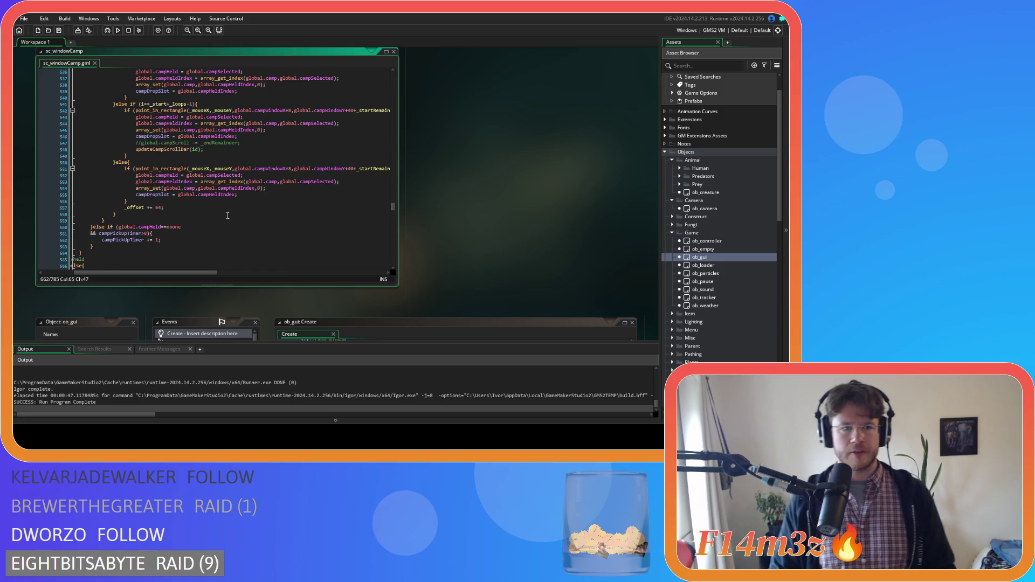
scroll(200, 241, up, 20)
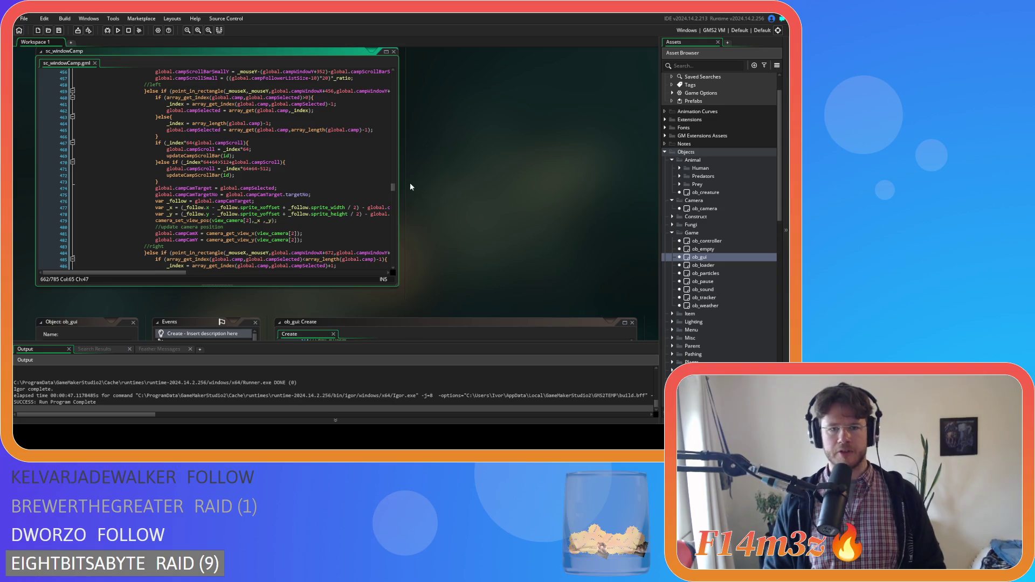
scroll(381, 138, up, 20)
scroll(381, 139, up, 20)
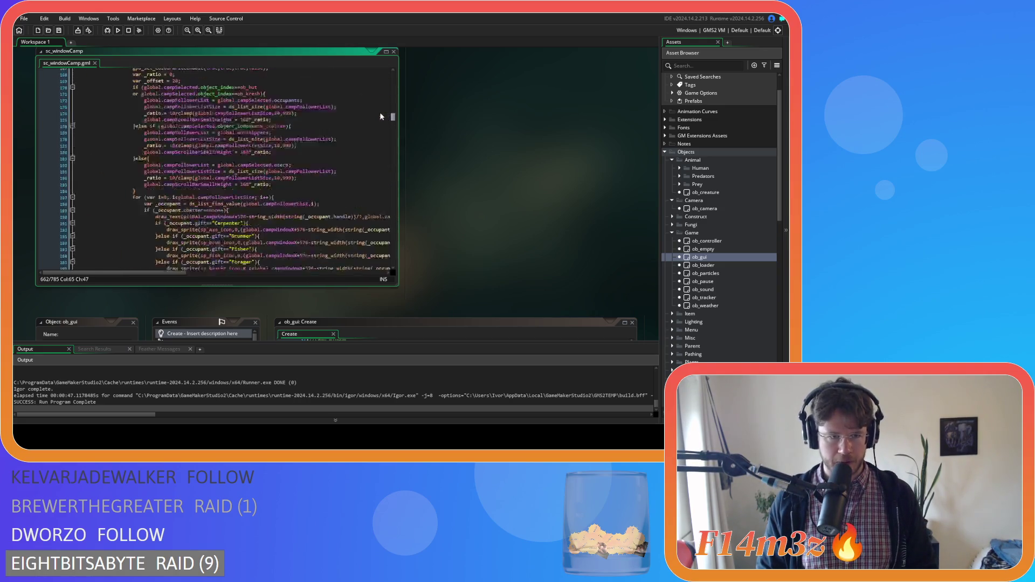
scroll(379, 80, up, 4)
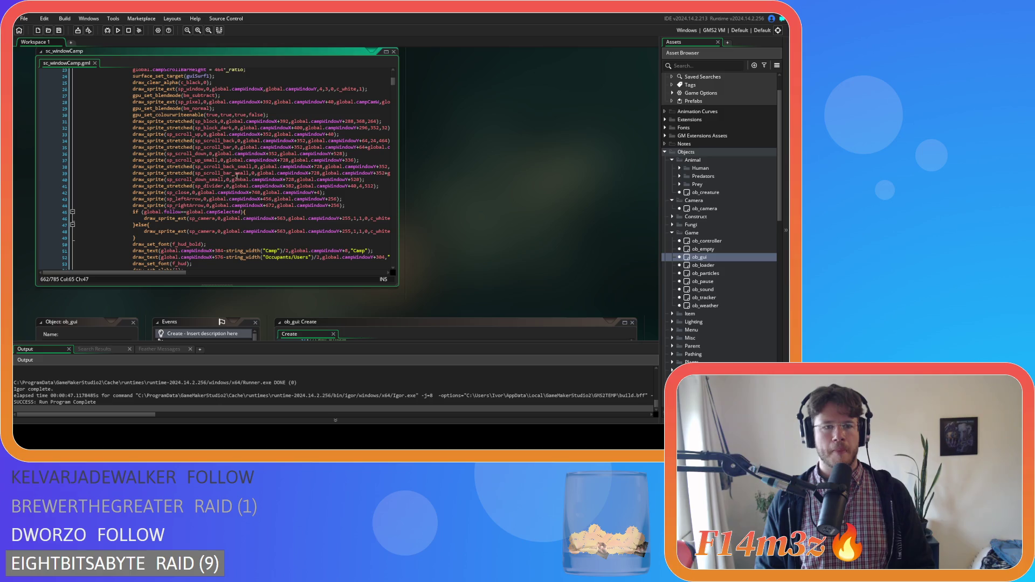
double_click(283, 160)
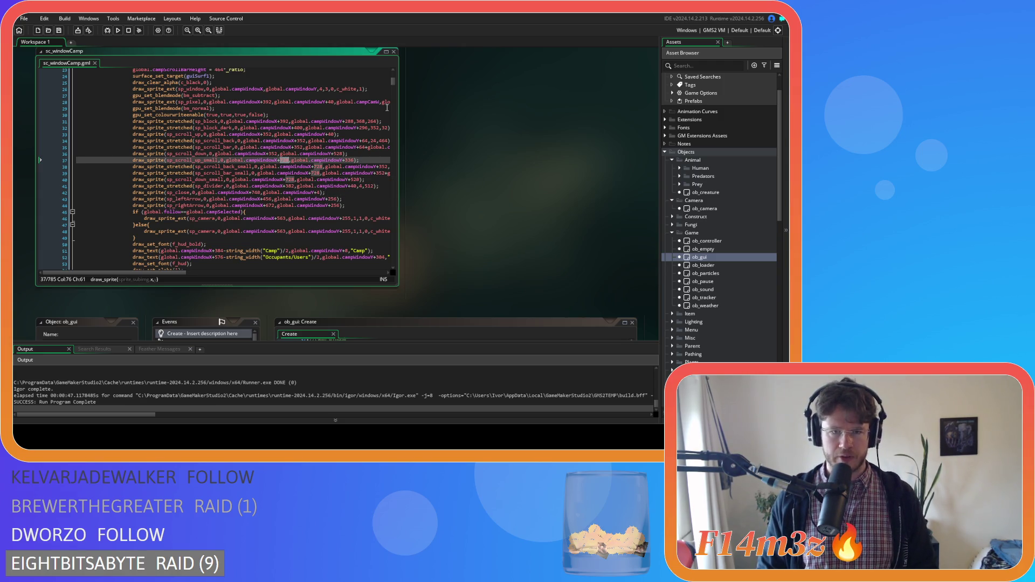
drag(395, 85, 410, 236)
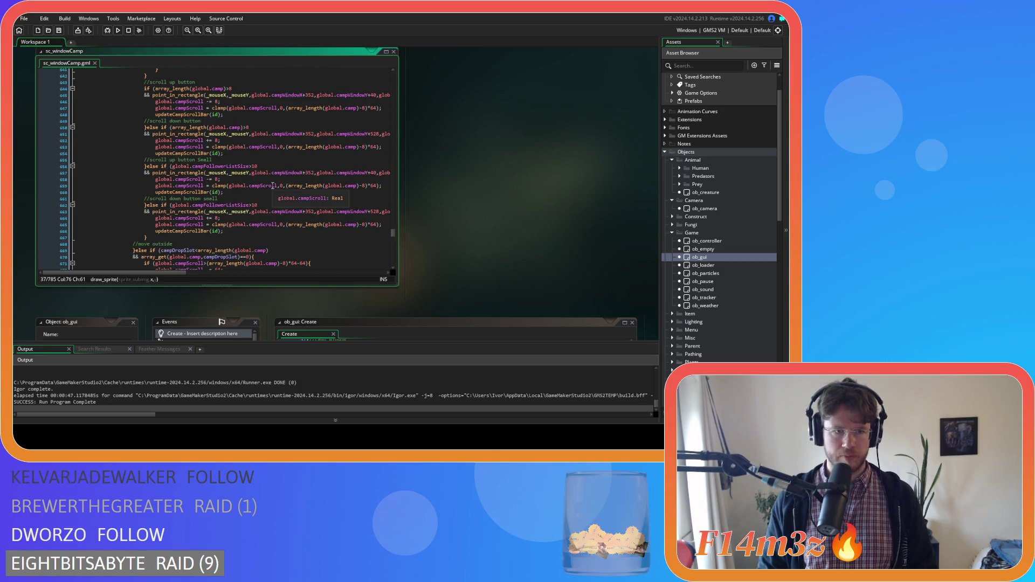
- Retype the small scroll-up click rectangle offsets on line 657 as 728, 360, 728, 336
double_click(310, 172)
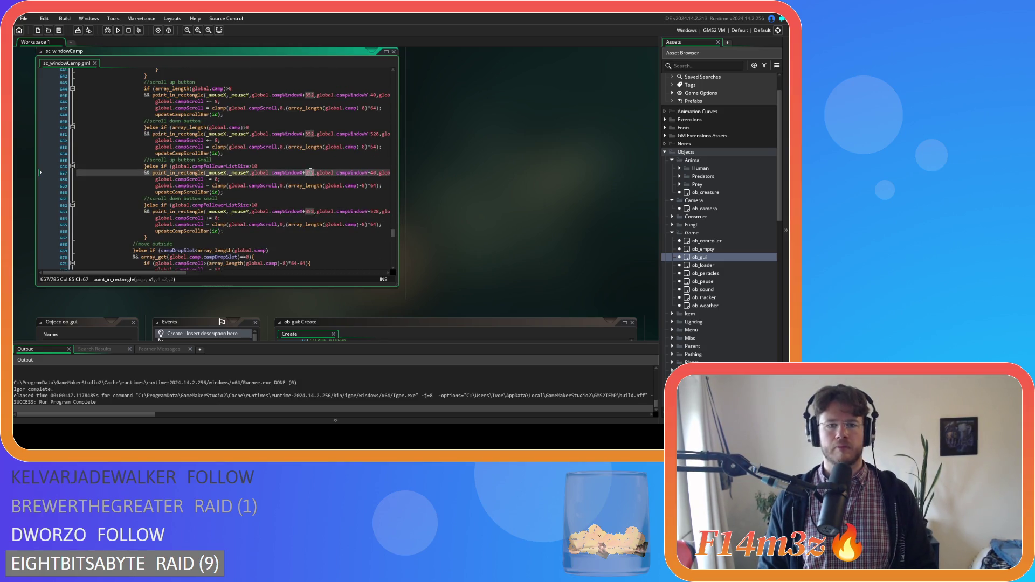
text(728)
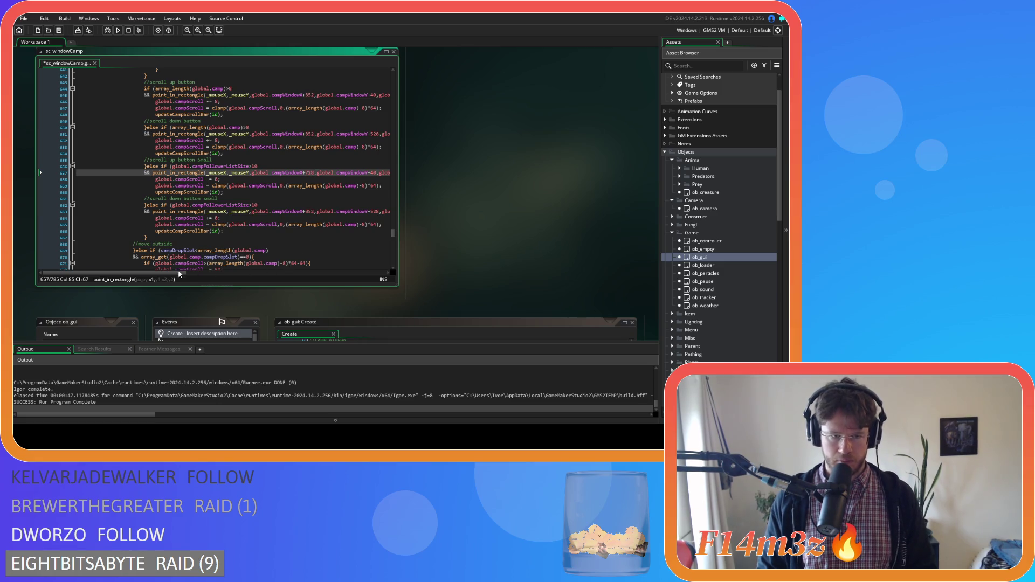
drag(179, 273, 235, 282)
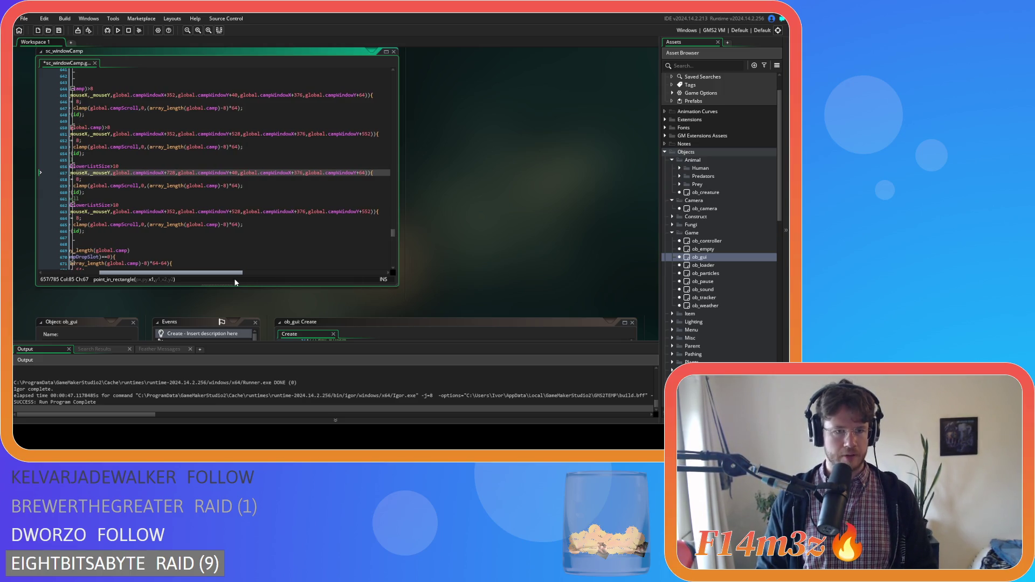
double_click(234, 173)
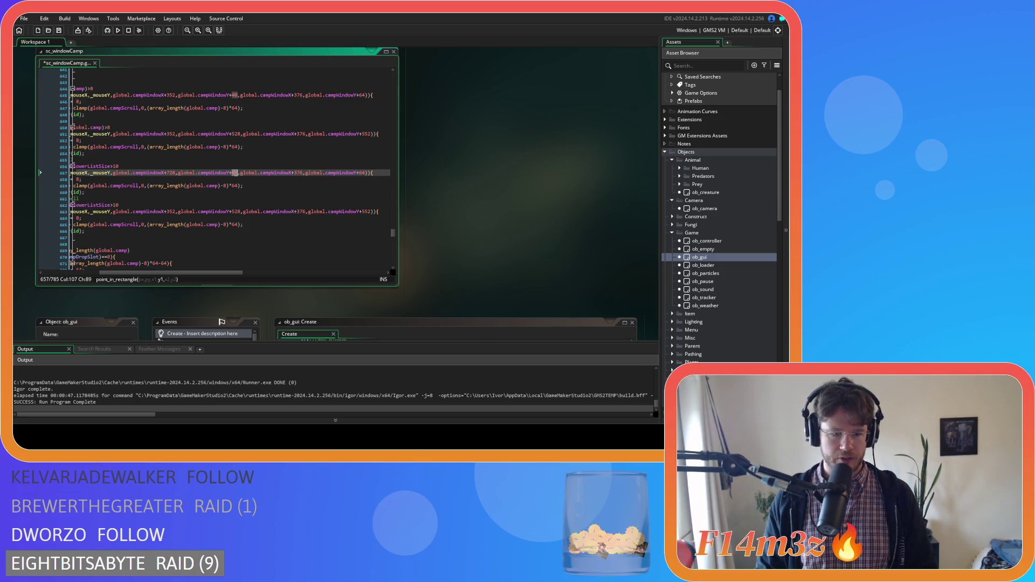
text(360)
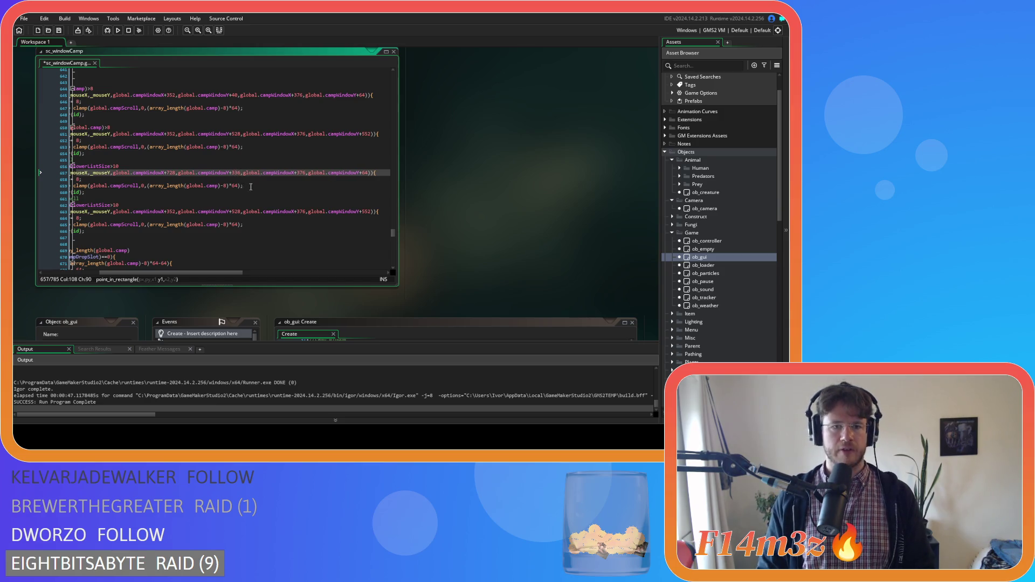
double_click(300, 173)
text(728)
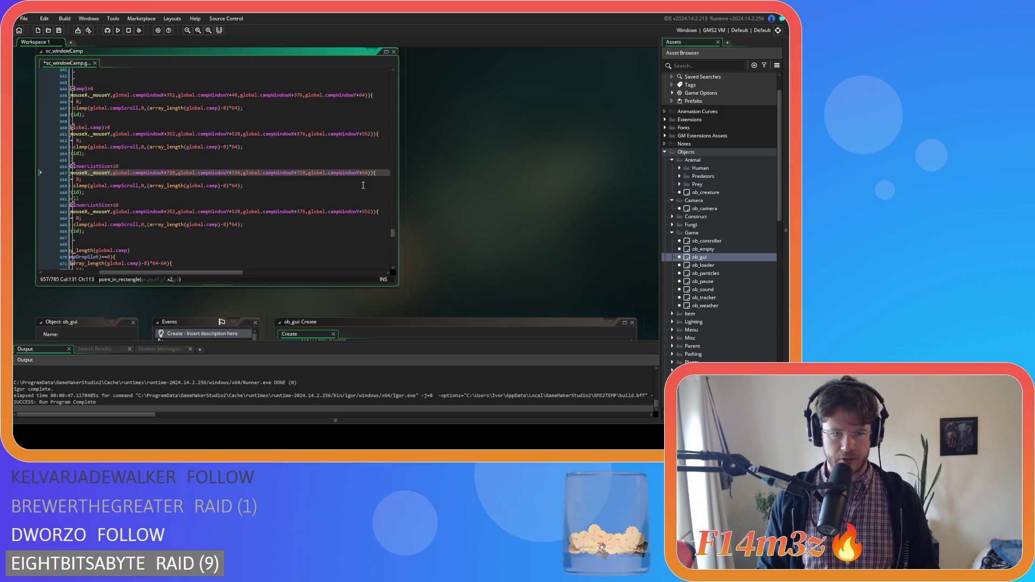
double_click(366, 173)
text(336)
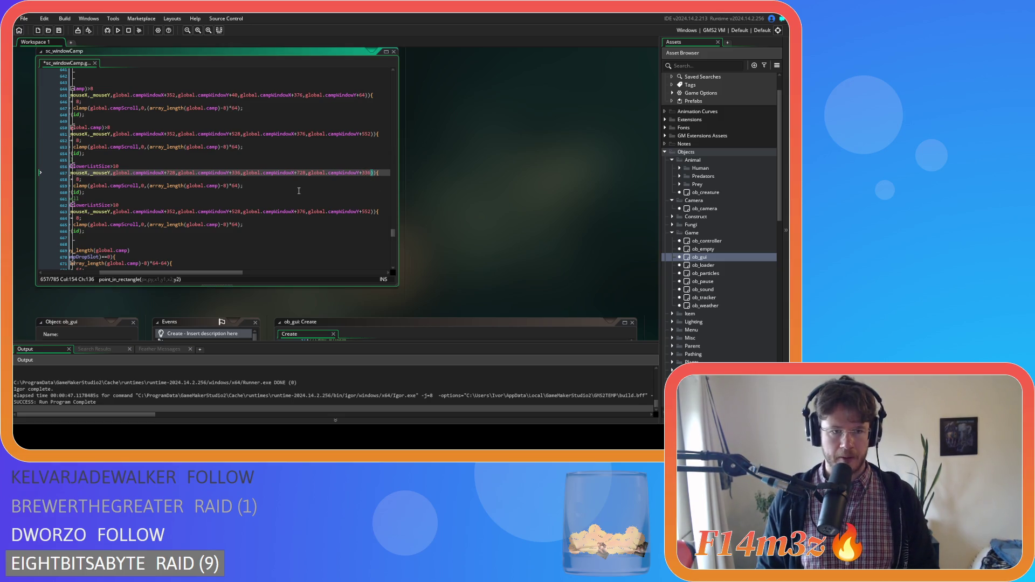
scroll(214, 270, left, 3)
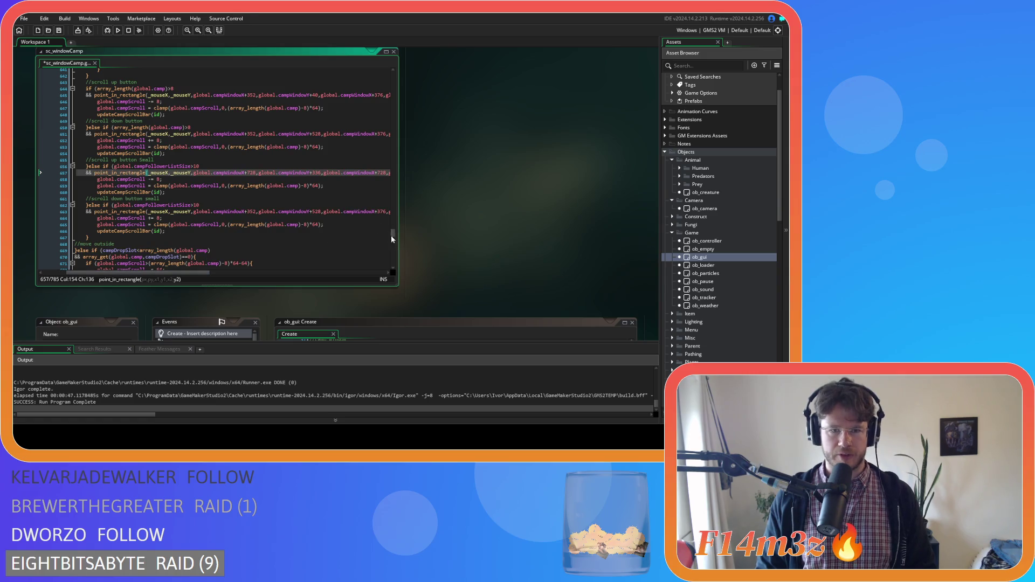
drag(393, 232, 379, 79)
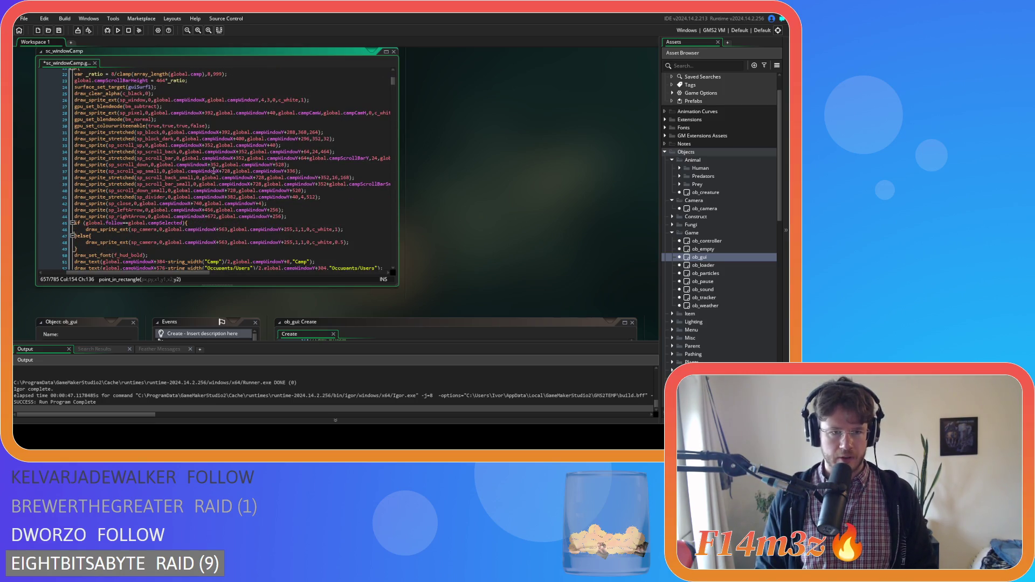
- Check the small scroll sprites' draw coordinates and change line 663's 352 x-offset to 728
click(225, 171)
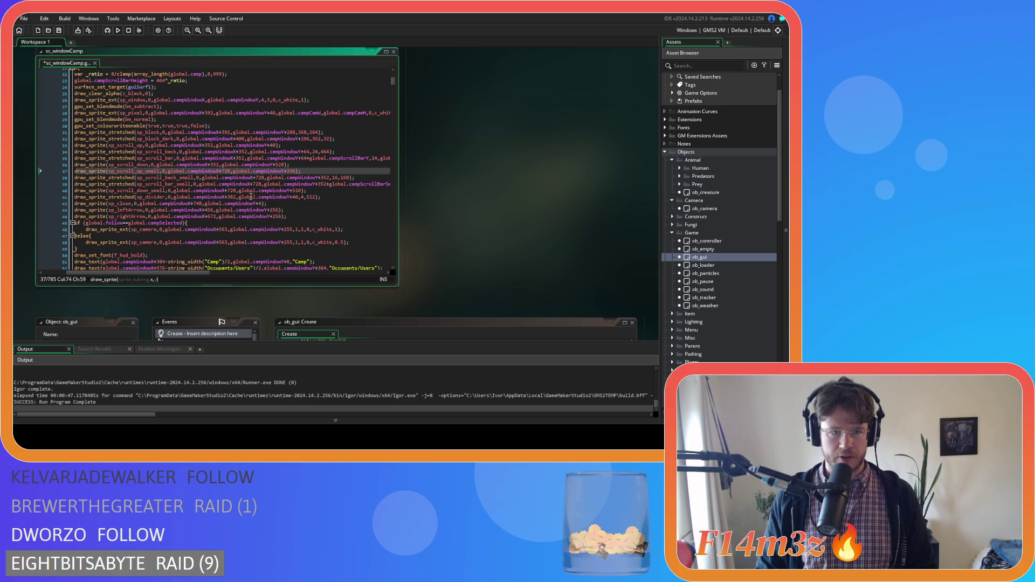
click(228, 191)
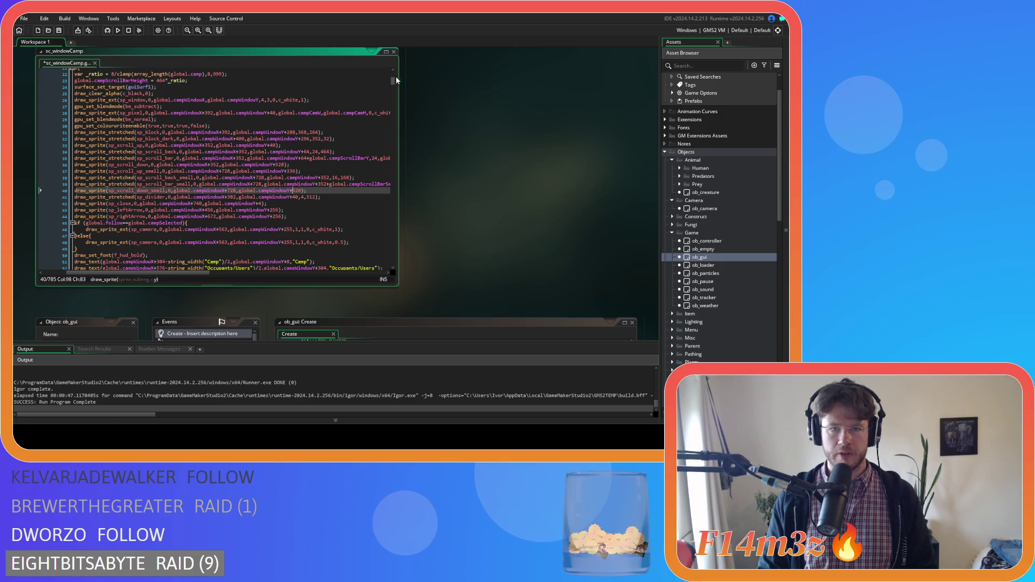
drag(396, 80, 393, 233)
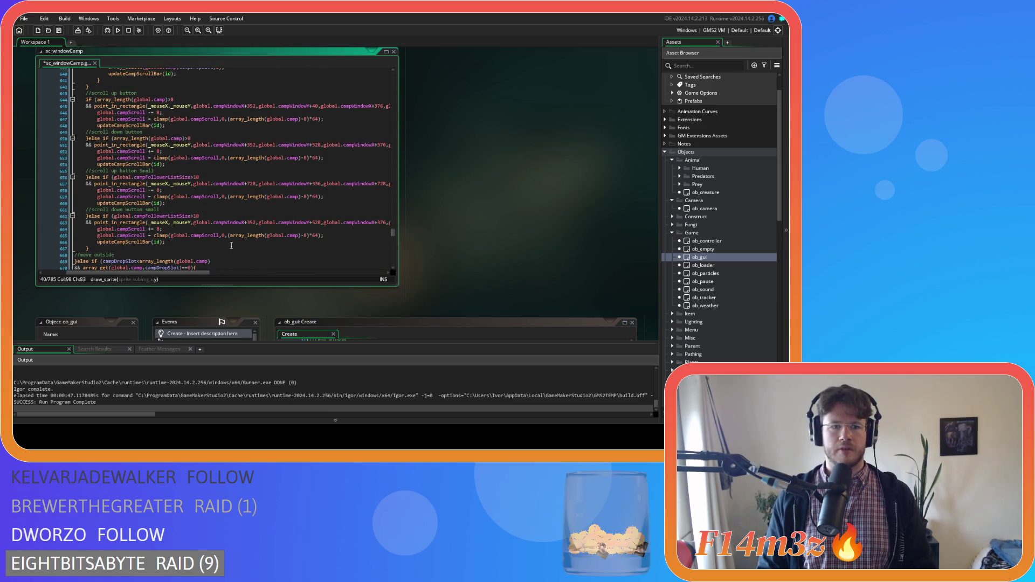
double_click(251, 223)
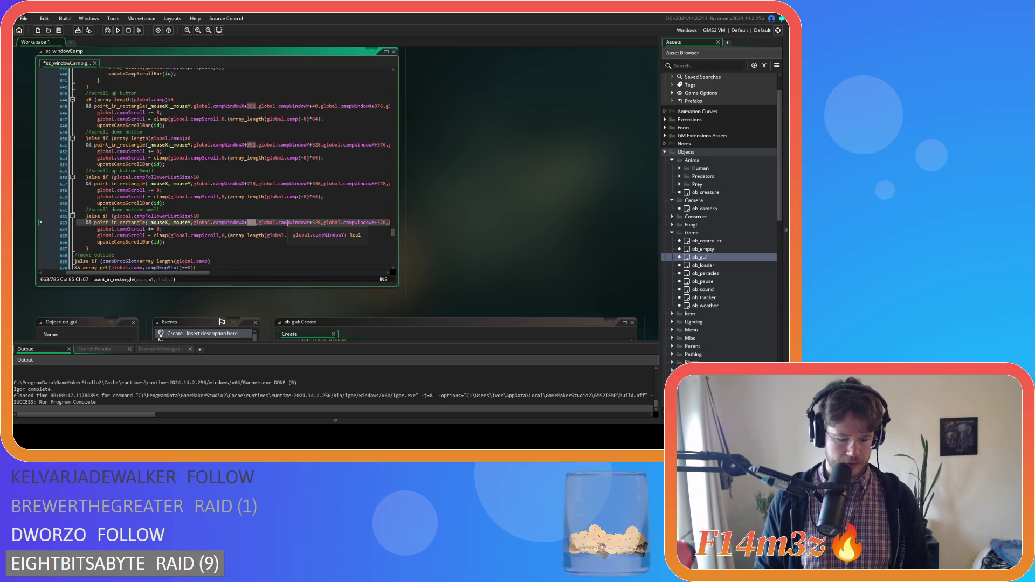
text(728)
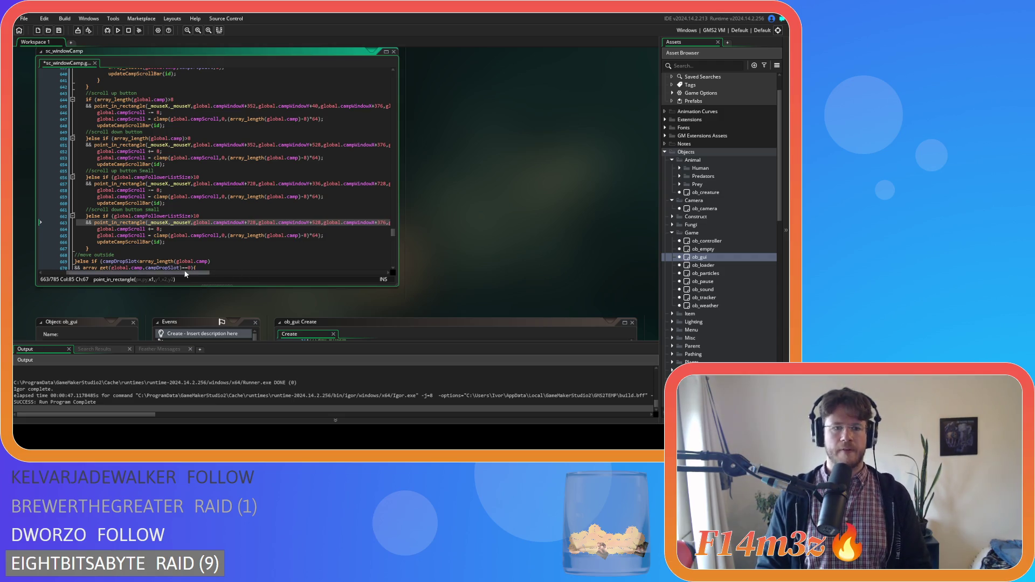
drag(189, 272, 242, 272)
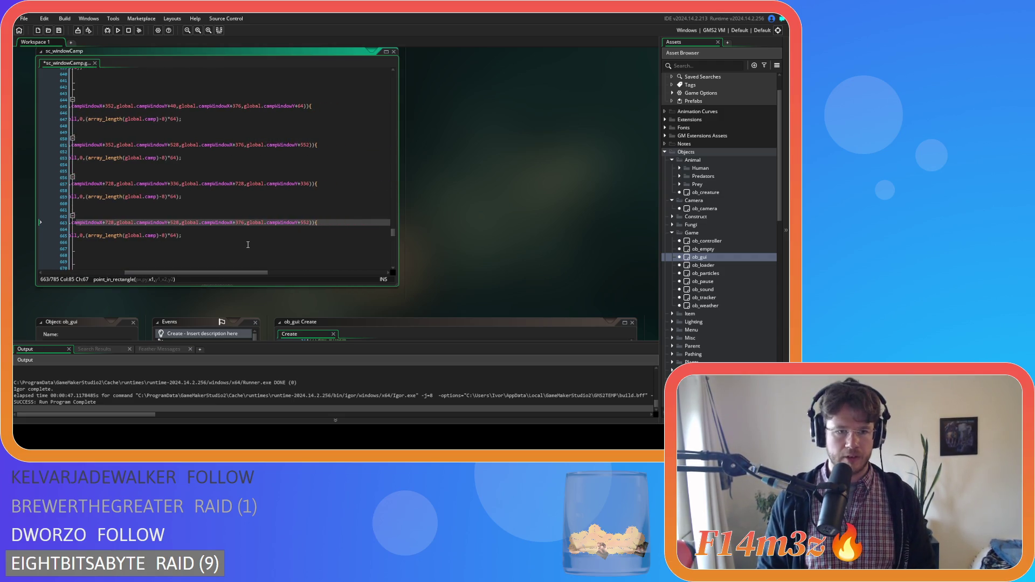
- Change line 663's remaining offsets: 528 to 520, 376 to 728, 552 to 520
click(175, 222)
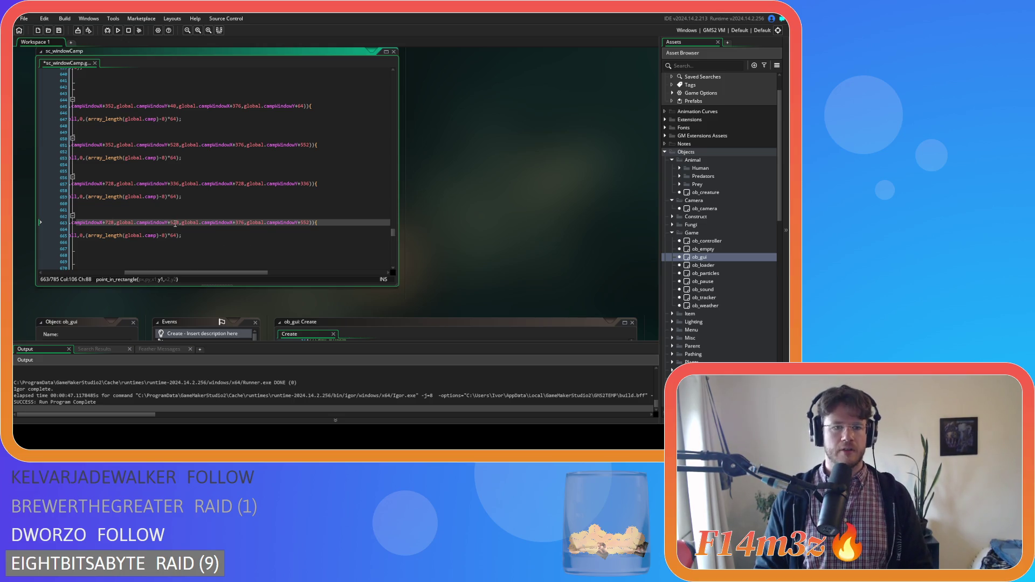
click(178, 223)
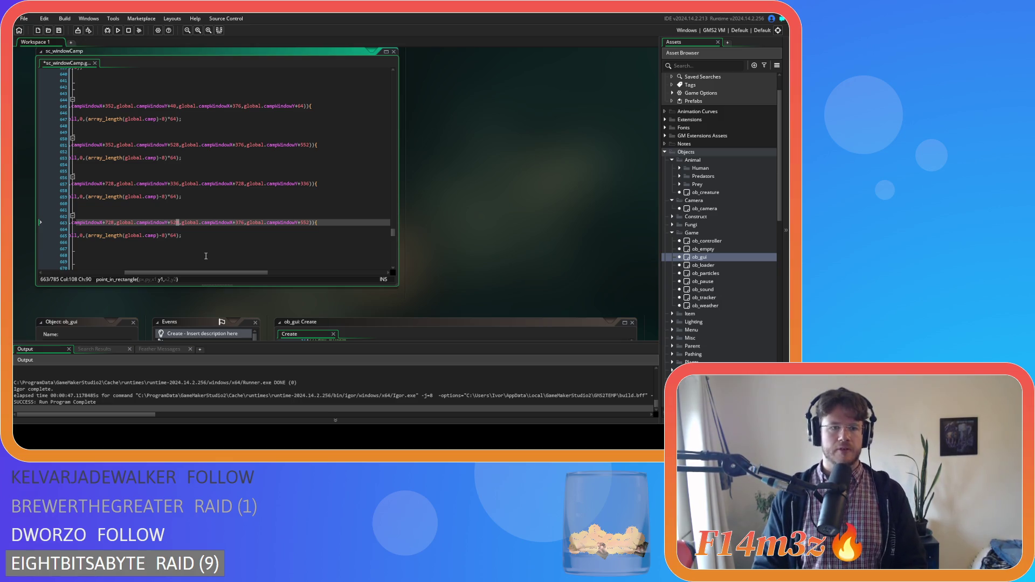
text(0)
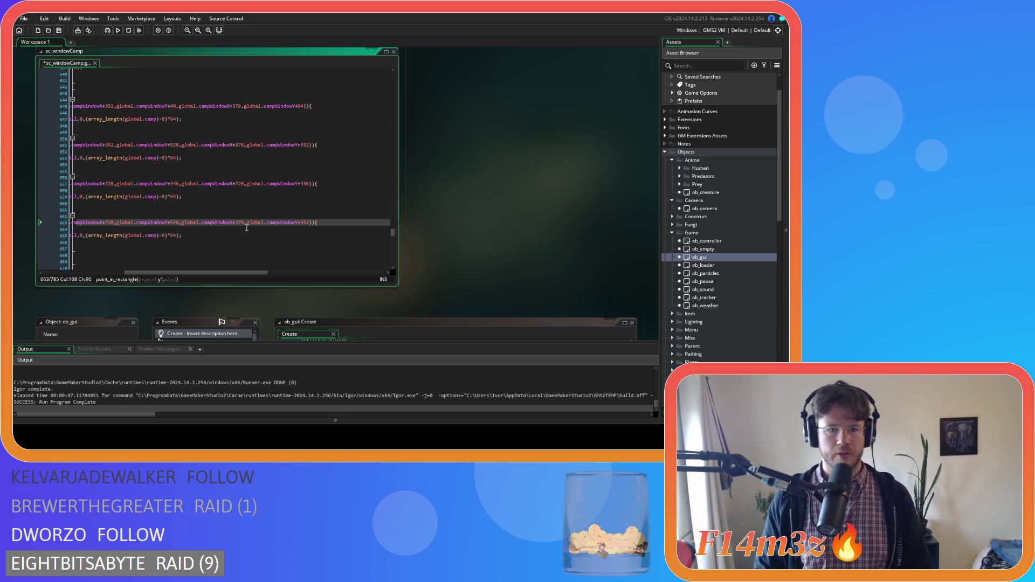
double_click(240, 223)
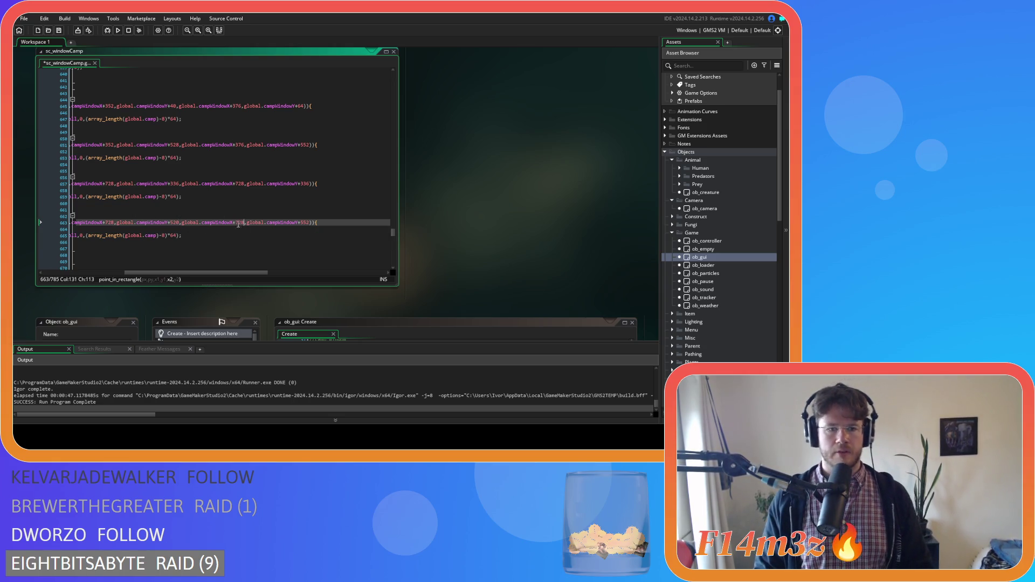
text(728)
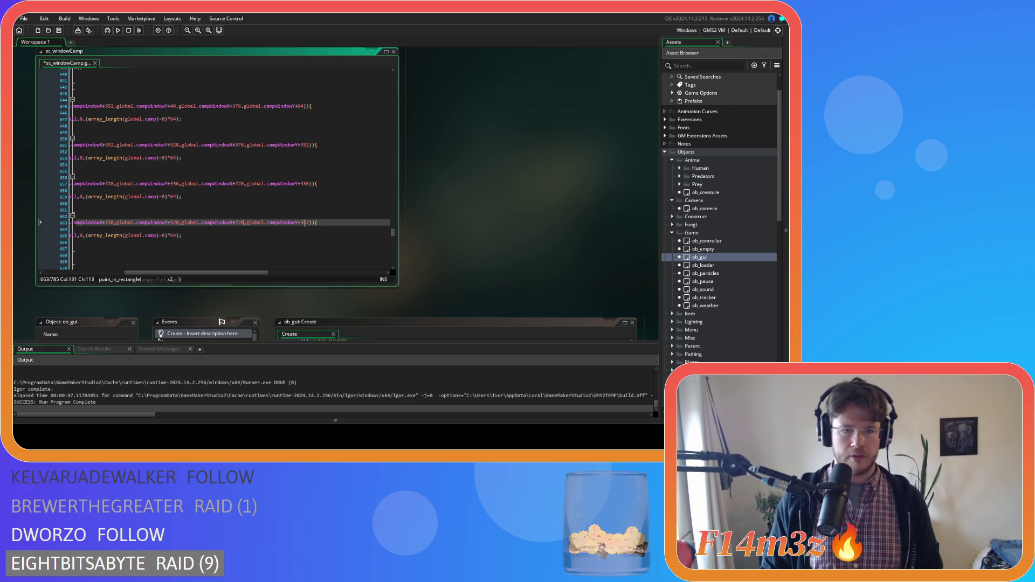
double_click(307, 222)
text(520)
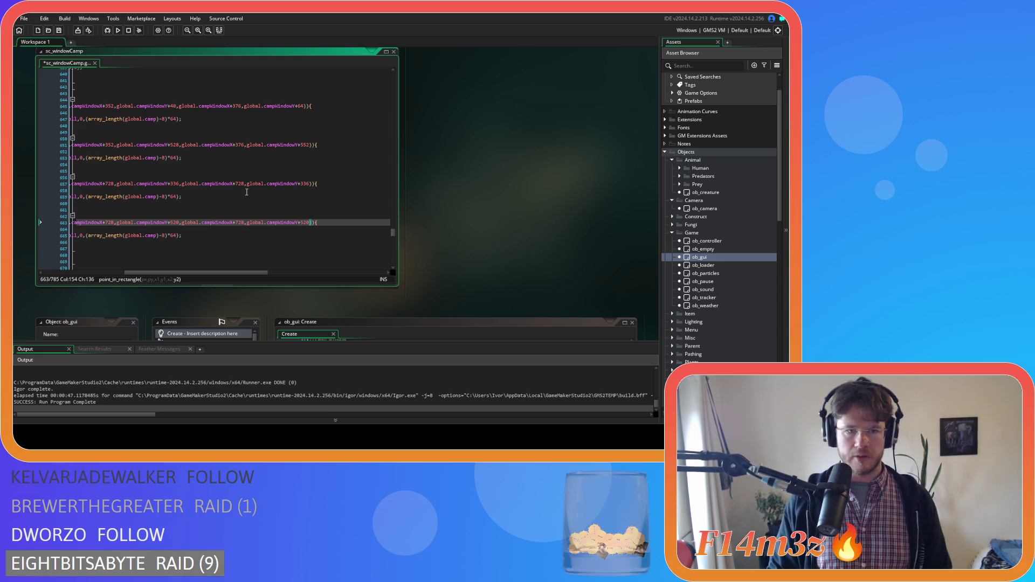
drag(217, 272, 204, 272)
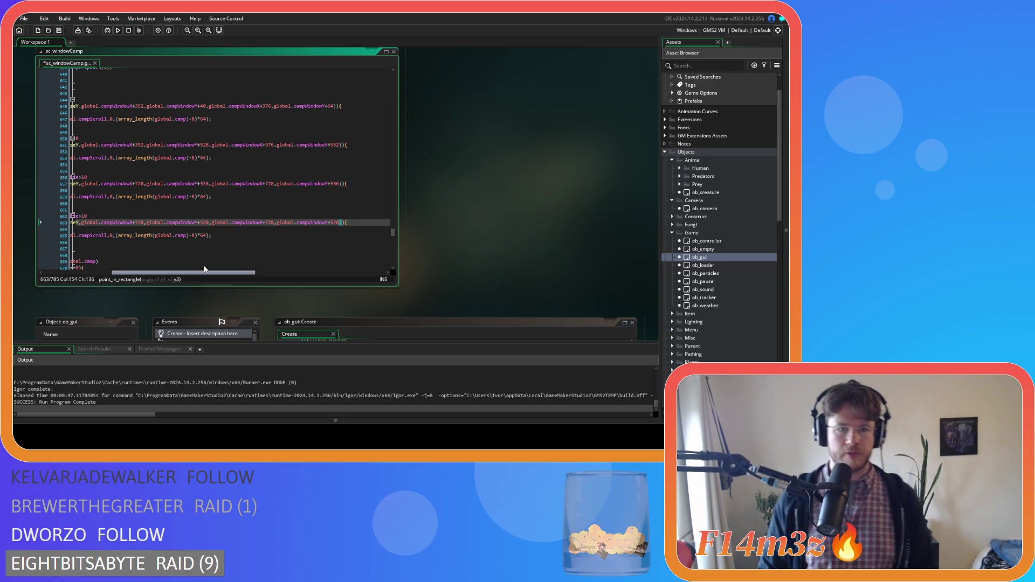
- Set line 657's right-edge x-offset to 744 and final y-offset to 352, and save
double_click(270, 184)
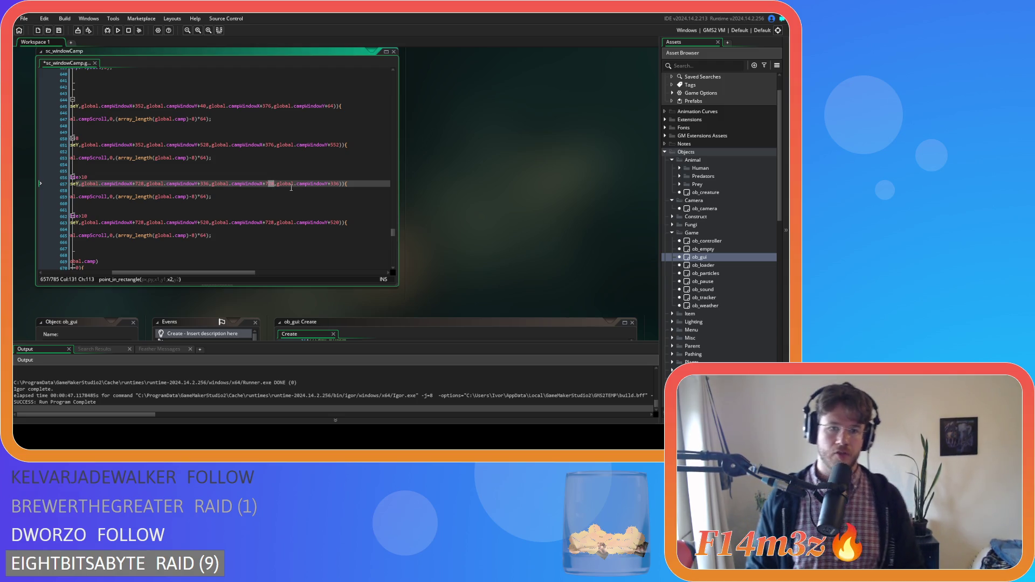
text(44)
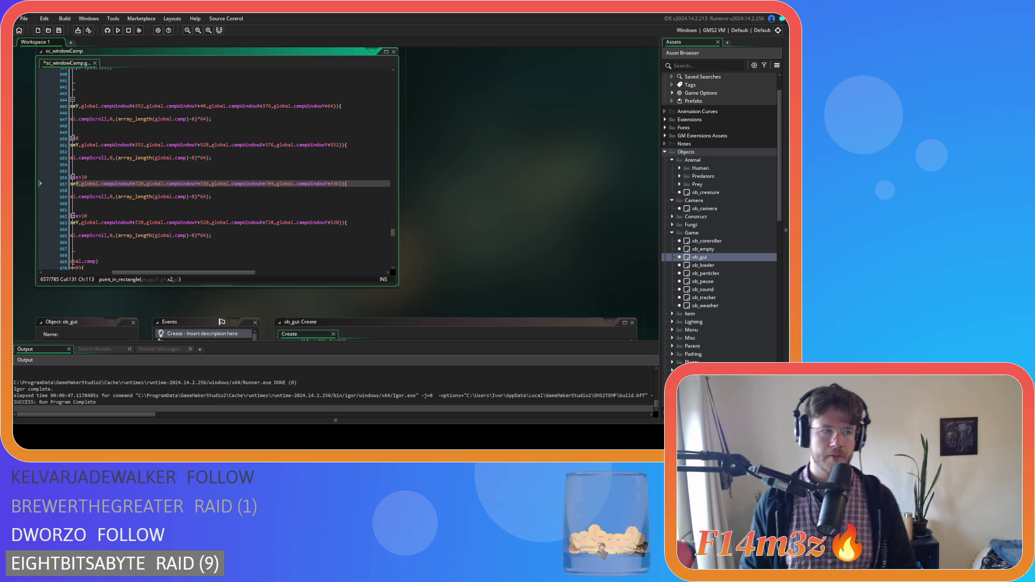
scroll(298, 214, left, 3)
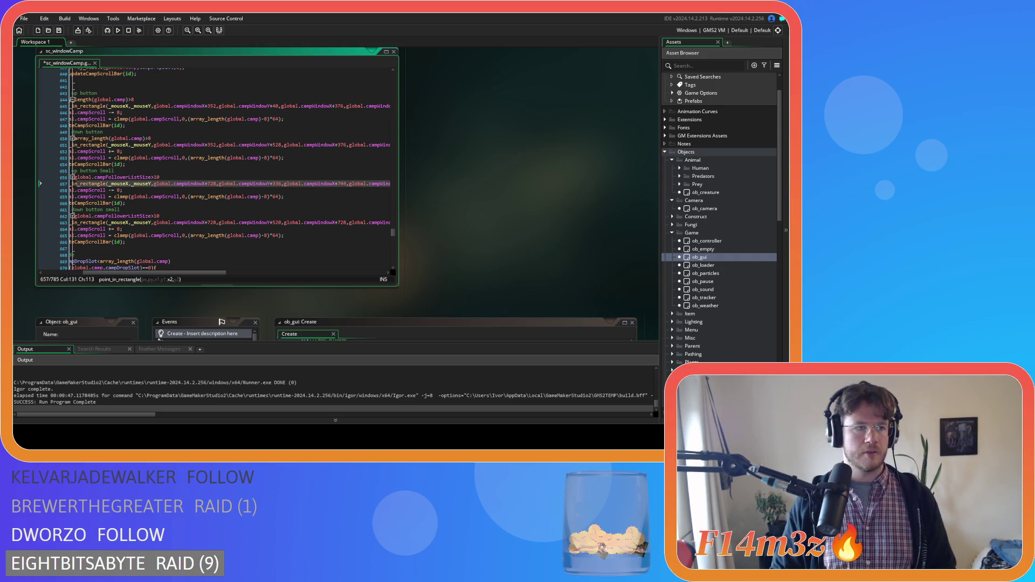
scroll(247, 254, right, 5)
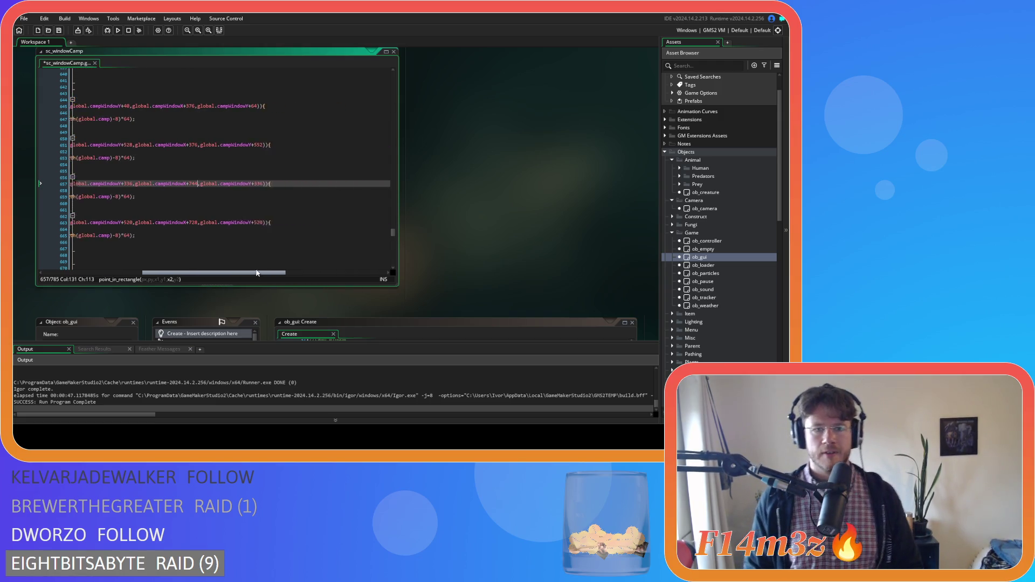
double_click(253, 184)
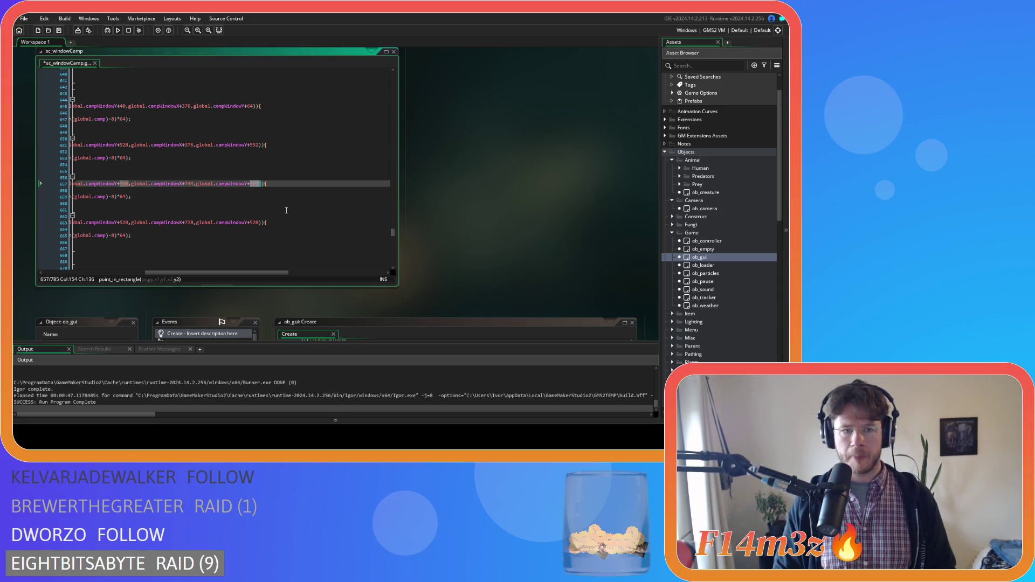
text(3)
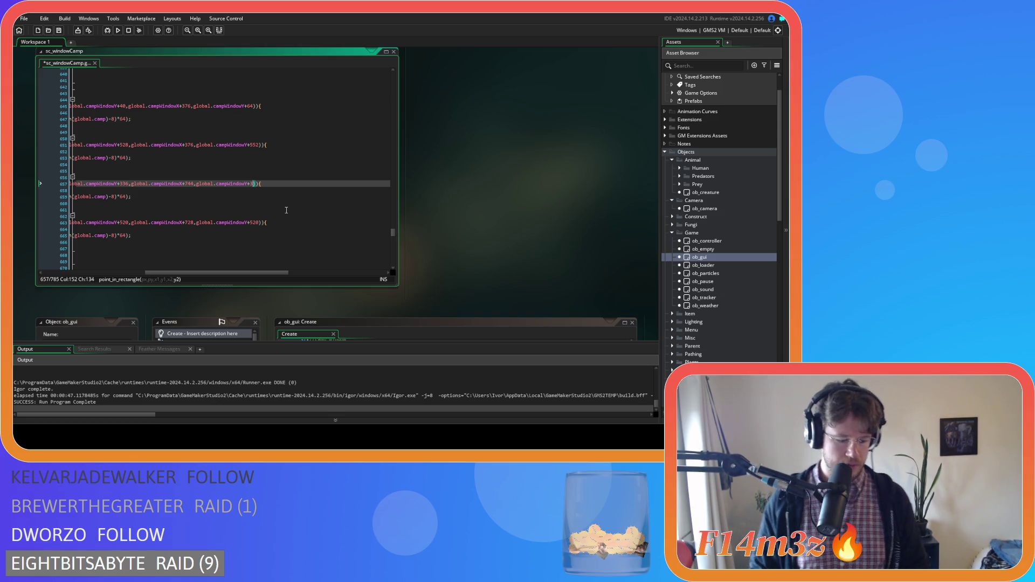
text(52)
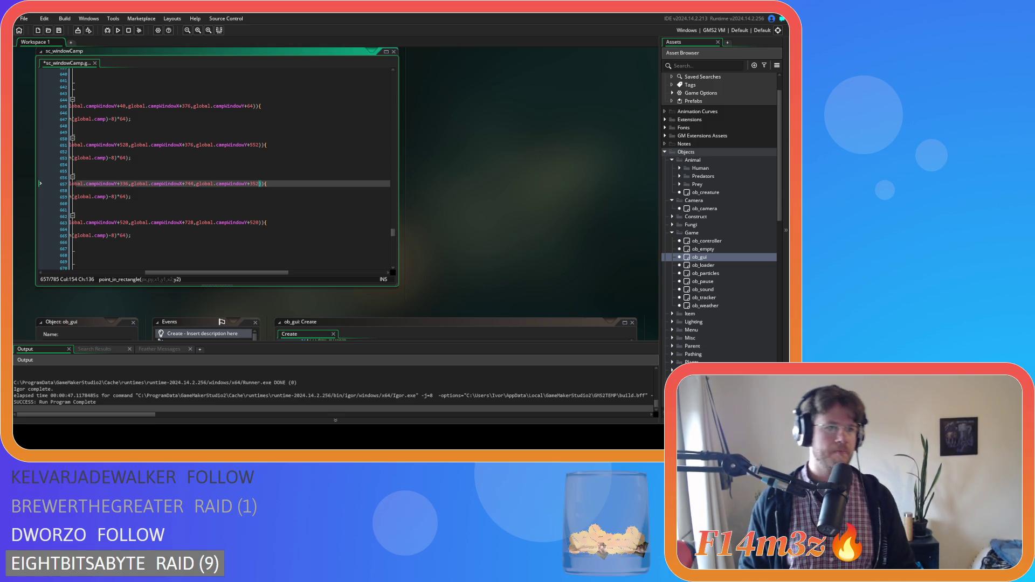
key(Down)
key(Down)
key(ctrl+s)
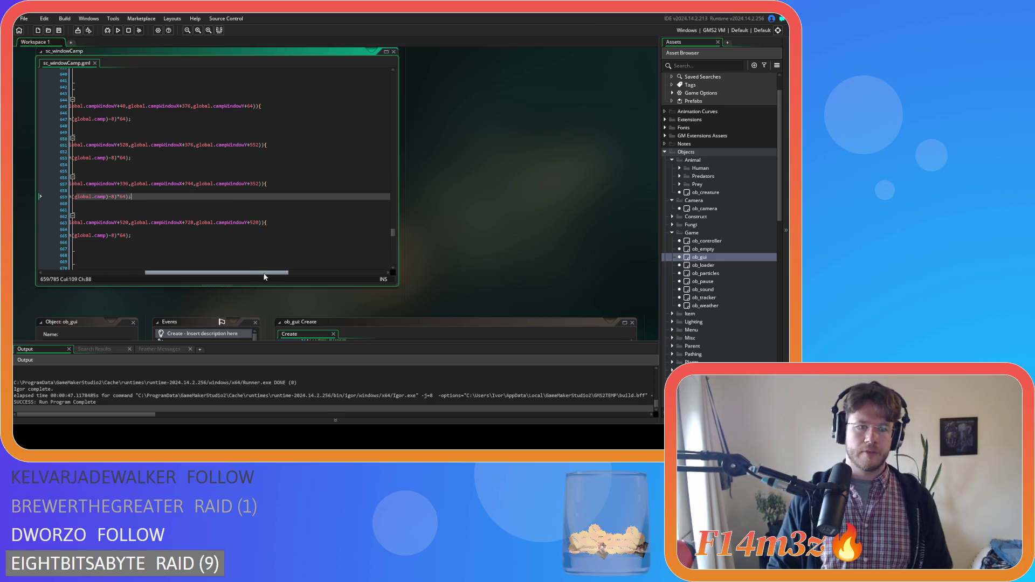
drag(266, 273, 251, 274)
- Edit line 663's final y-offset and paste 744 from line 657 over its 728, then save
click(287, 223)
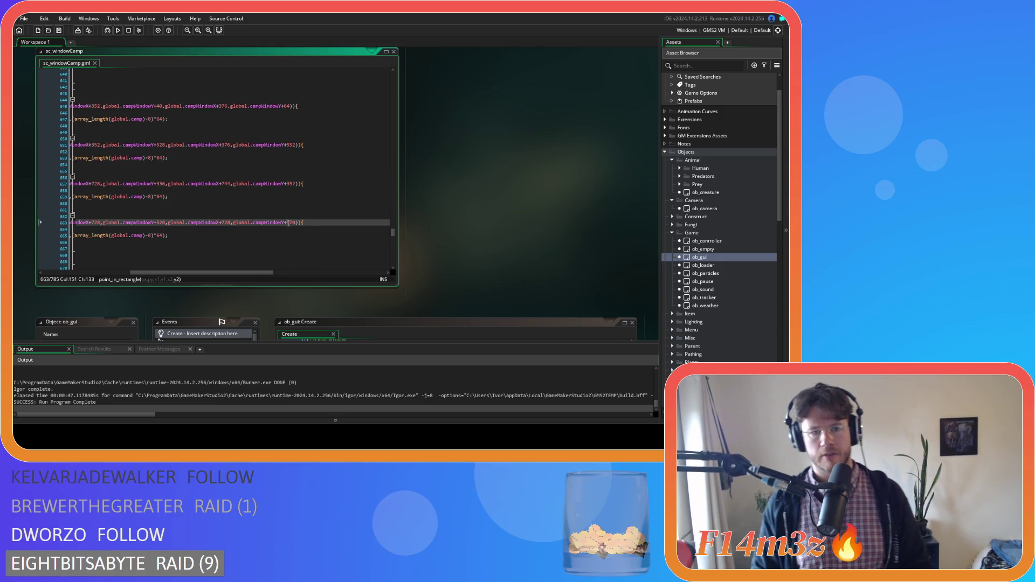
double_click(291, 223)
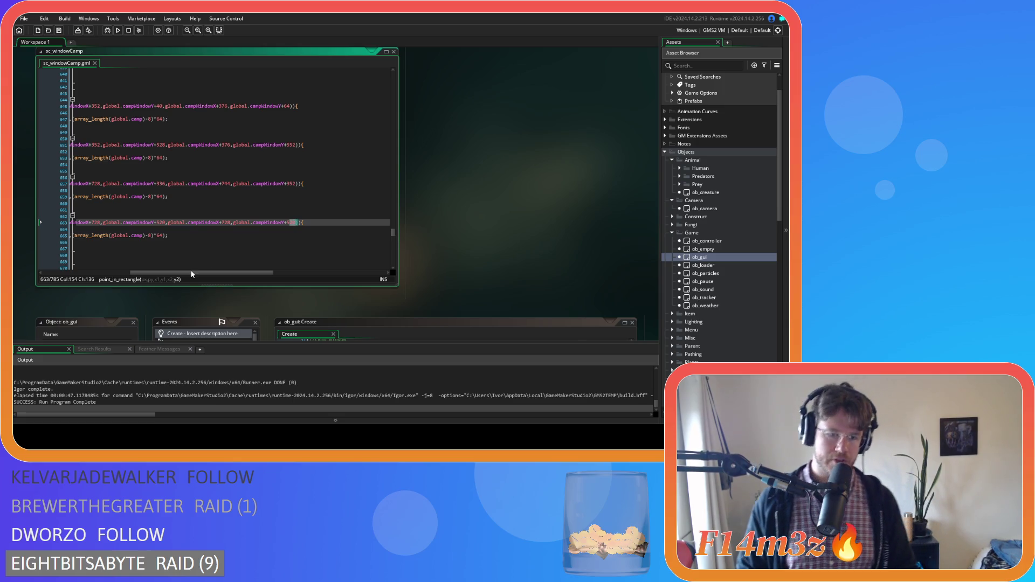
text(36)
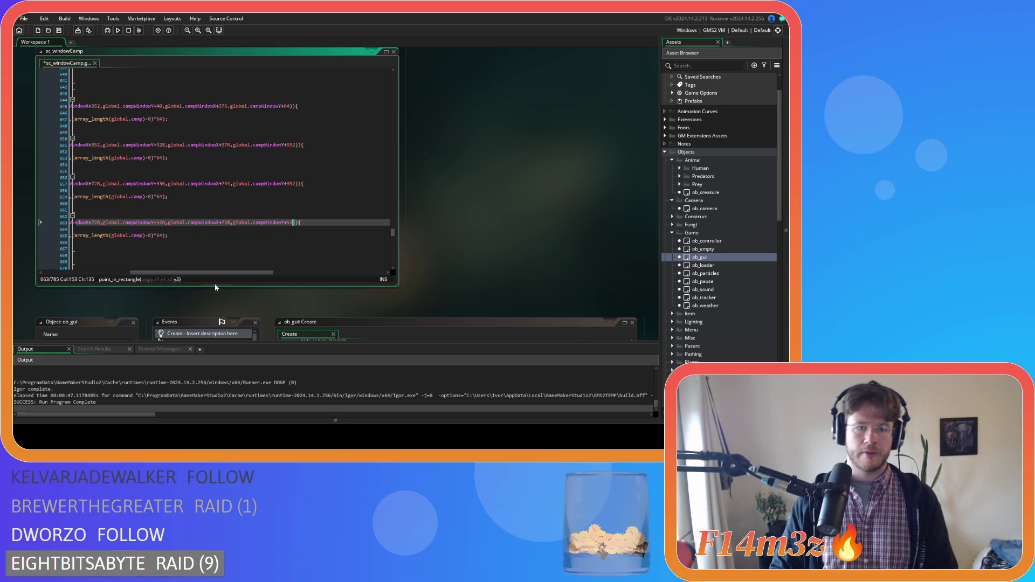
double_click(226, 223)
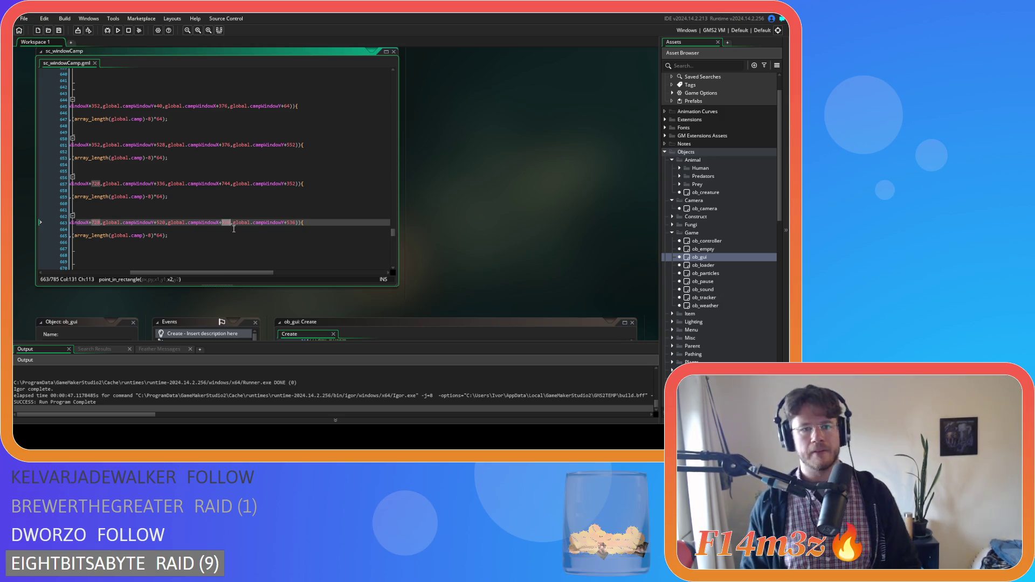
double_click(226, 184)
key(ctrl+c)
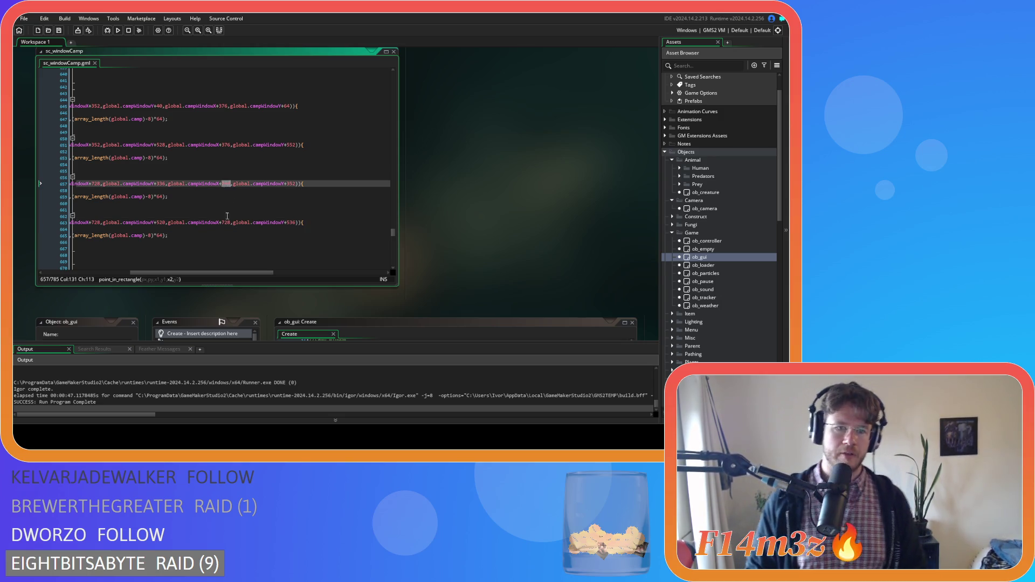
double_click(227, 222)
key(ctrl+v)
key(ctrl+s)
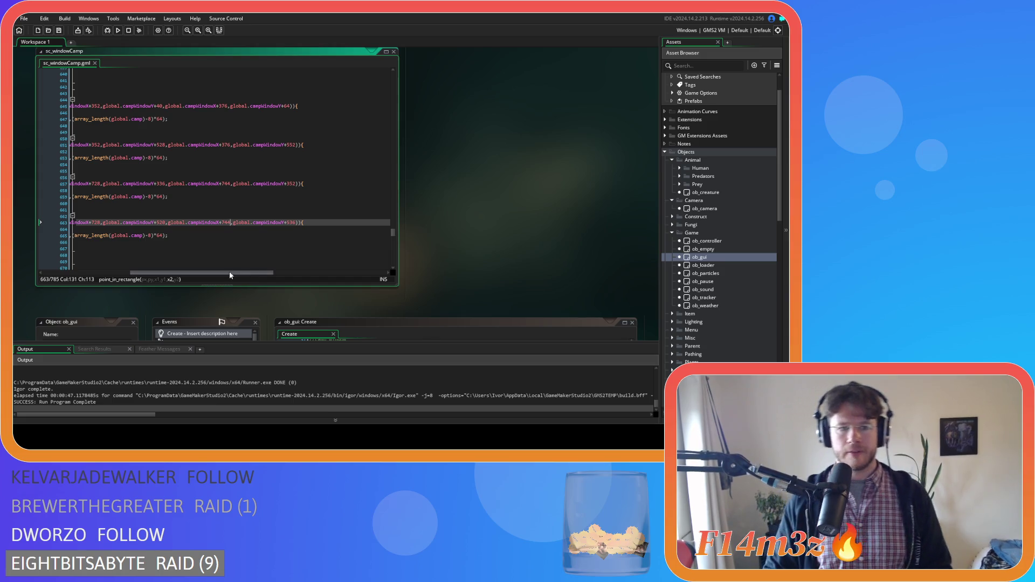
drag(228, 272, 161, 273)
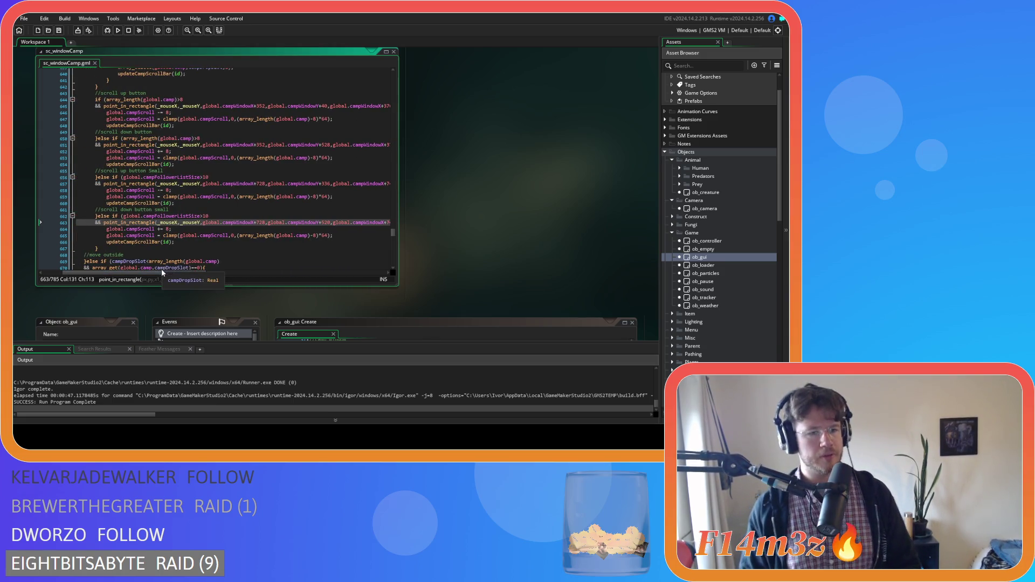
mouse_move(205, 198)
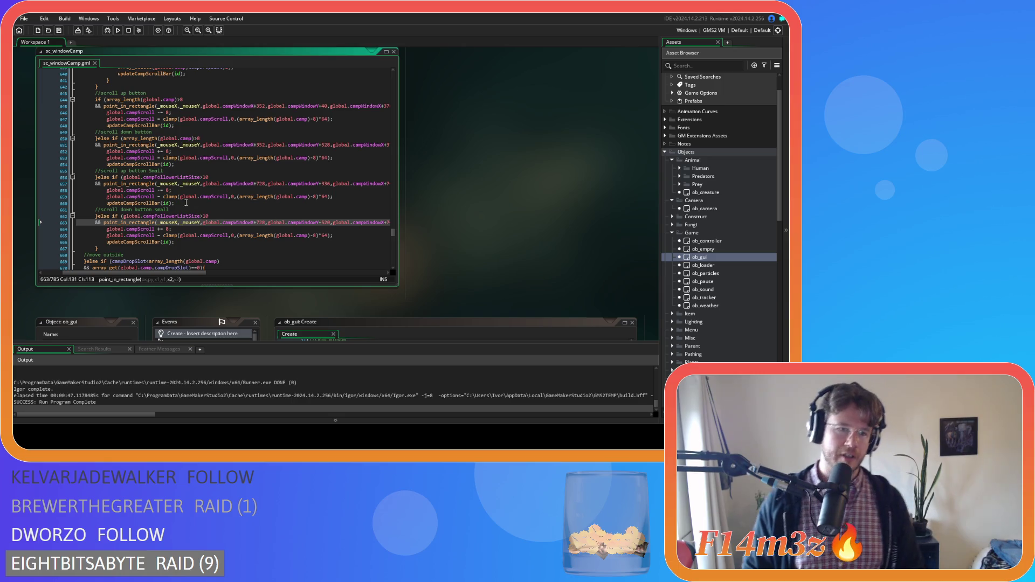
- Change the scroll step from 8 to 4 in both small scroll blocks and save
double_click(168, 190)
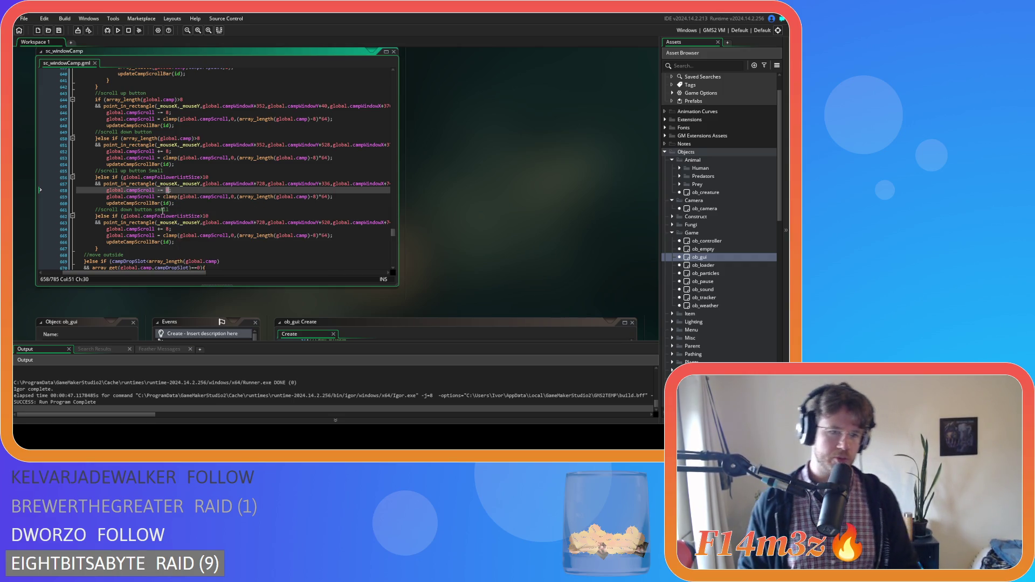
text(4)
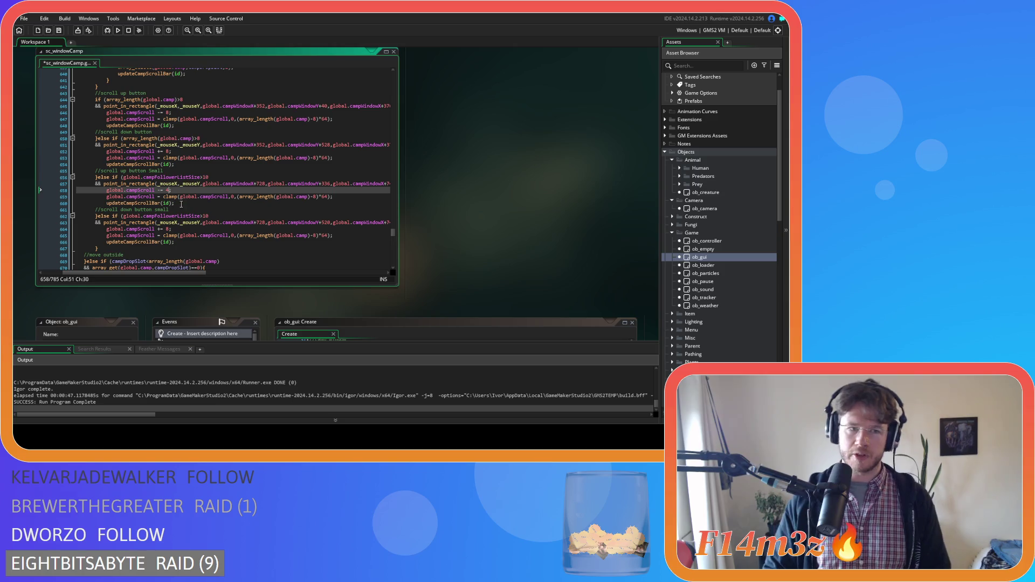
double_click(167, 228)
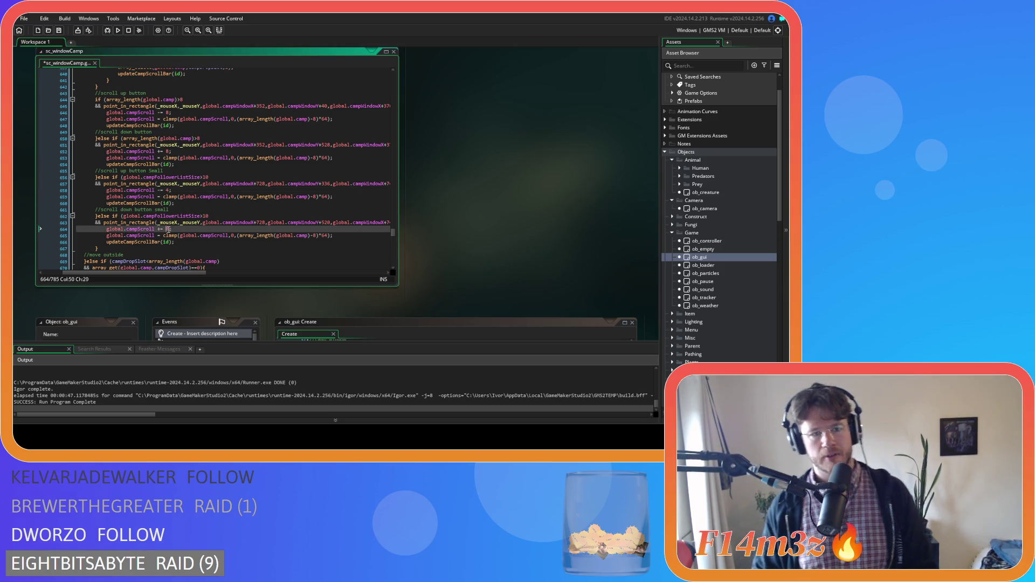
text(4)
key(ctrl+s)
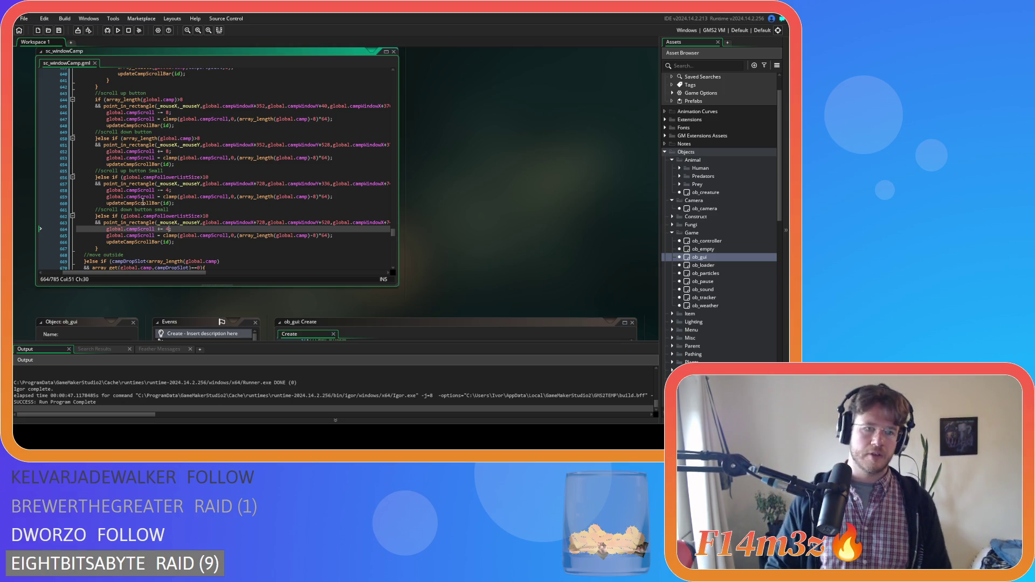
click(144, 203)
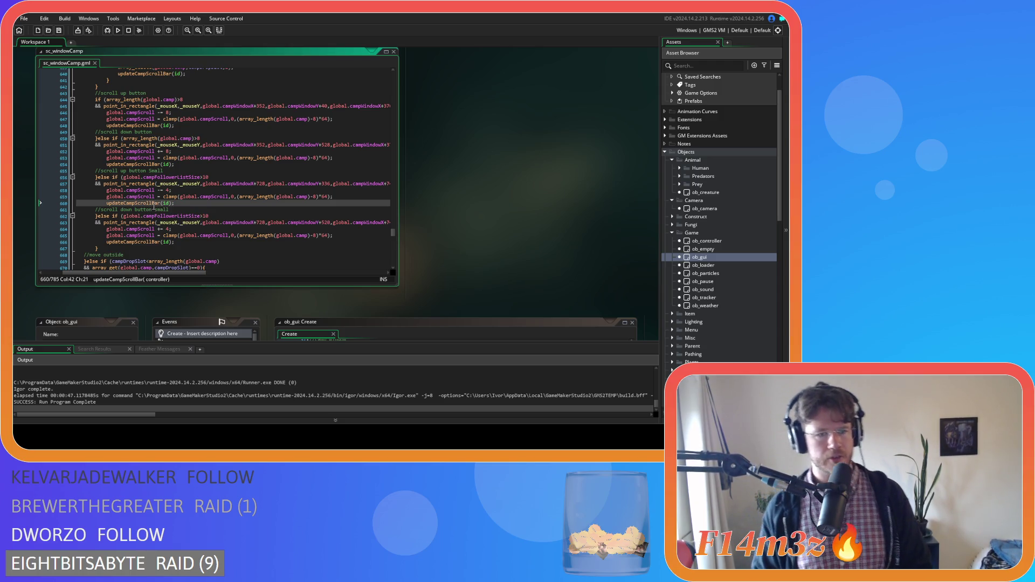
- Rename the calls on lines 660 and 666 to updateCampScrollBarSmall and save
click(159, 204)
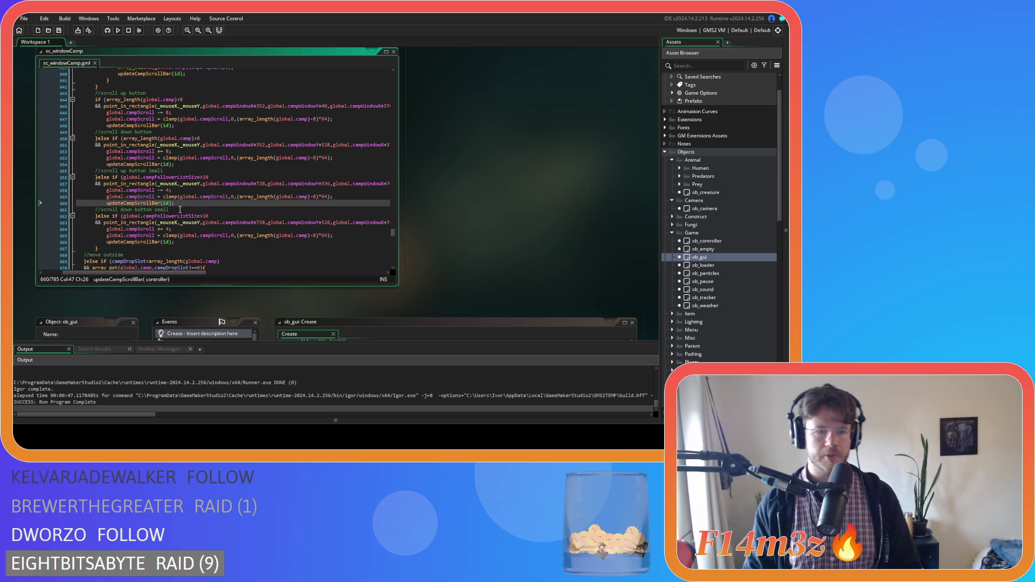
text(Sm)
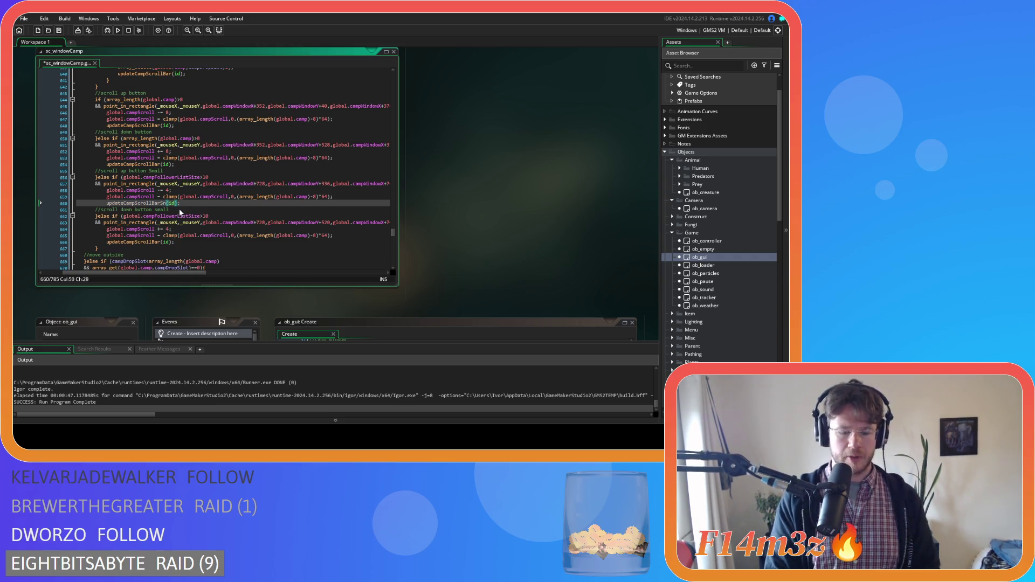
text(all)
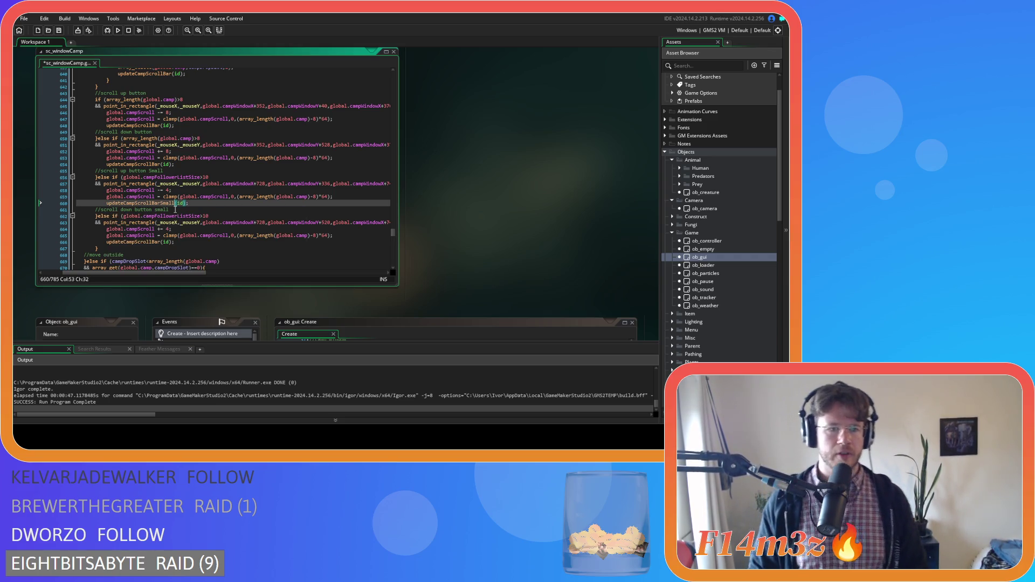
key(shift+Left)
key(shift+Left)
key(shift+Left)
key(ctrl+c)
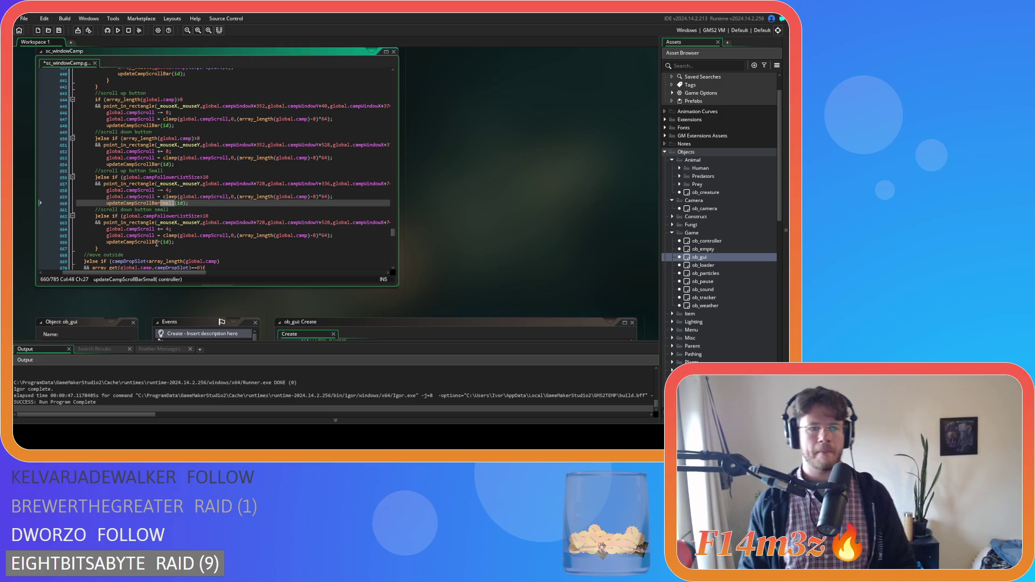
click(160, 242)
key(ctrl+v)
key(ctrl+s)
click(204, 241)
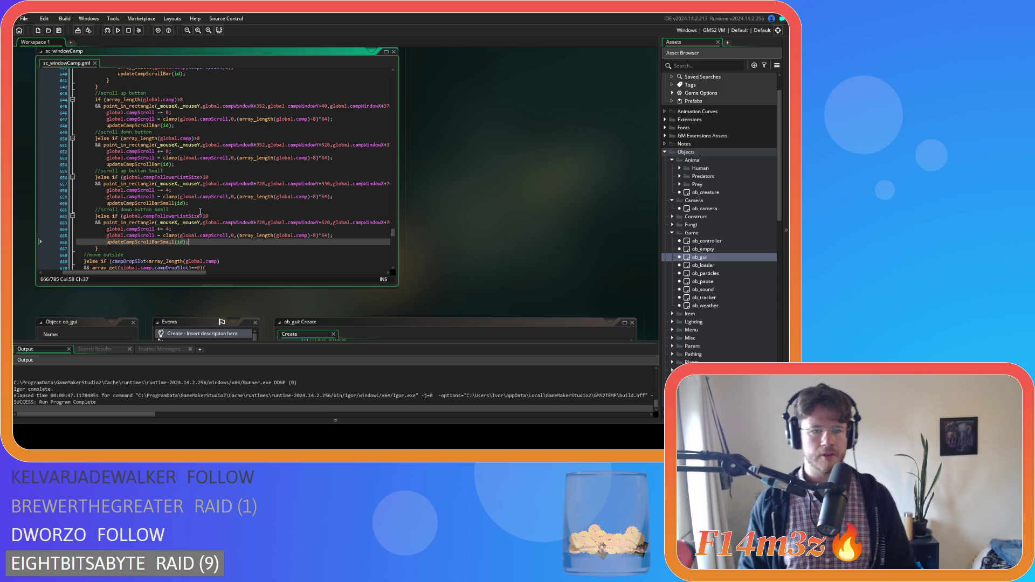
click(230, 197)
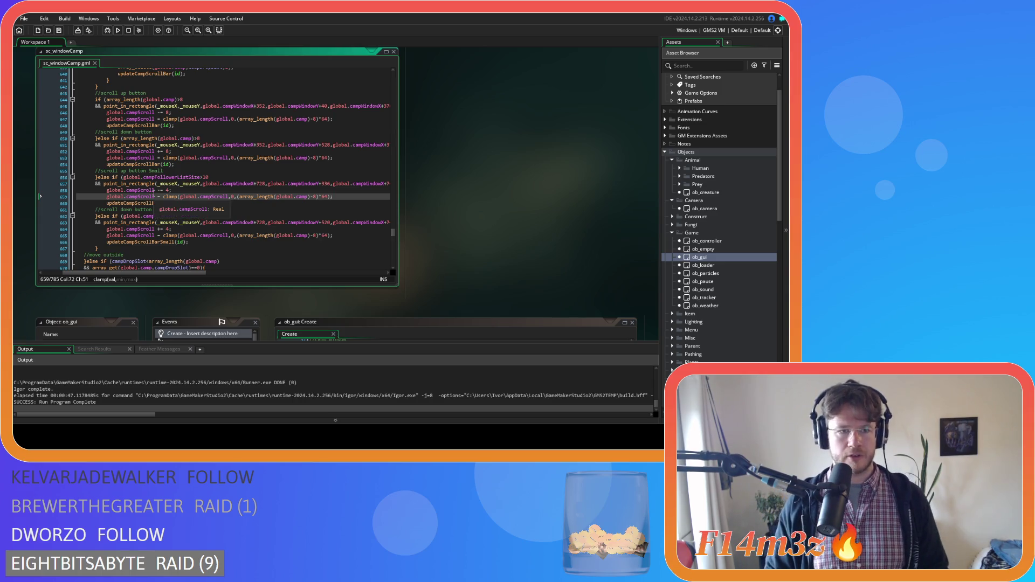
- Rename global.campScroll to global.campScrollSmall on lines 658, 659, 664 and 665, and save
click(155, 189)
text(Small)
click(155, 196)
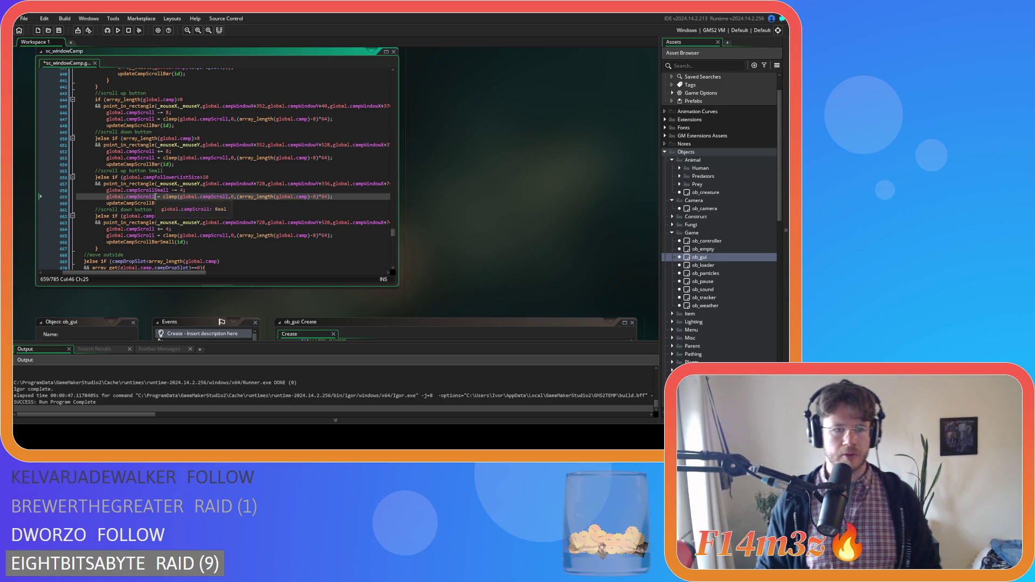
text(Small)
click(156, 228)
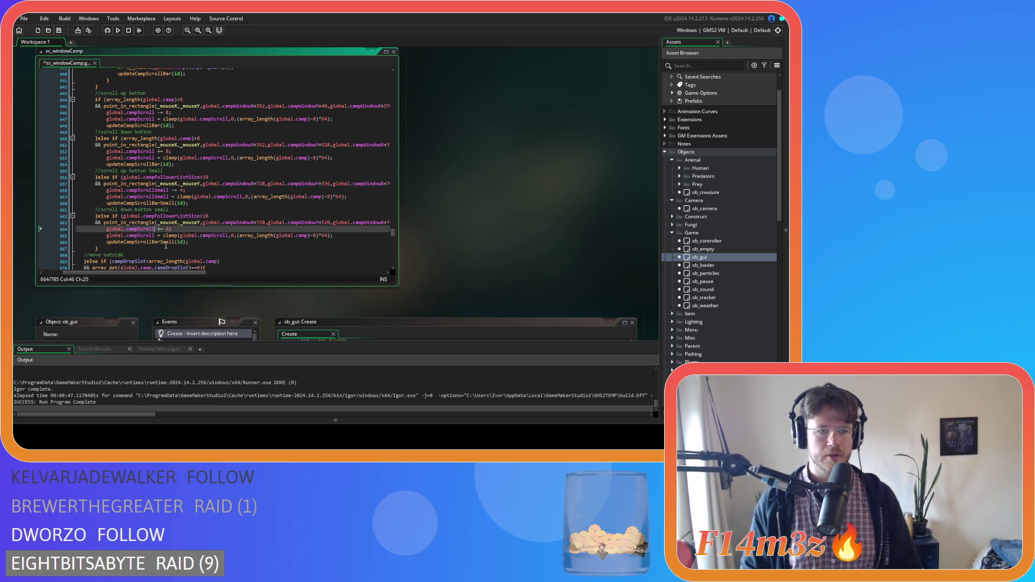
text(Small)
click(154, 235)
text(Small)
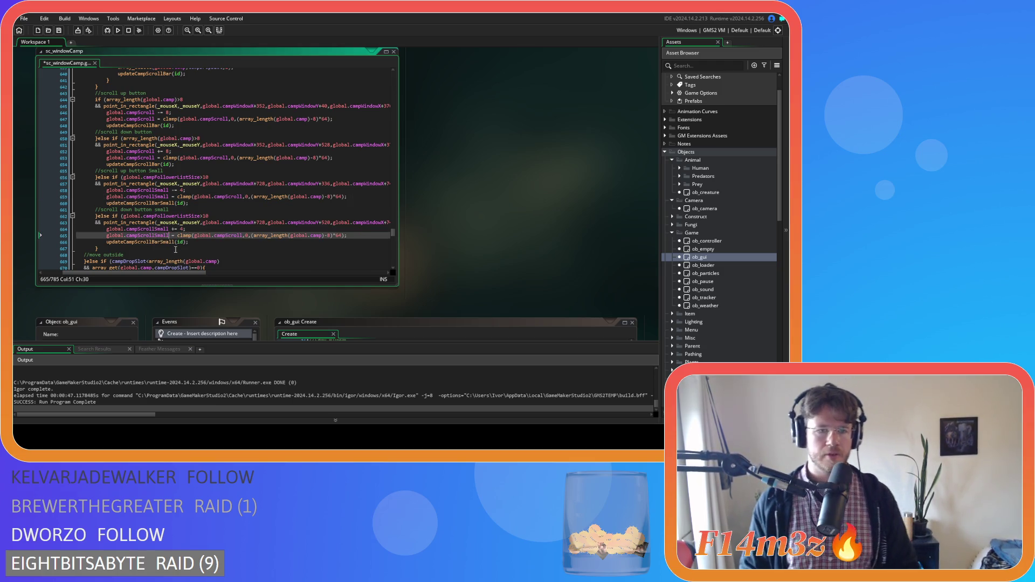
key(ctrl+s)
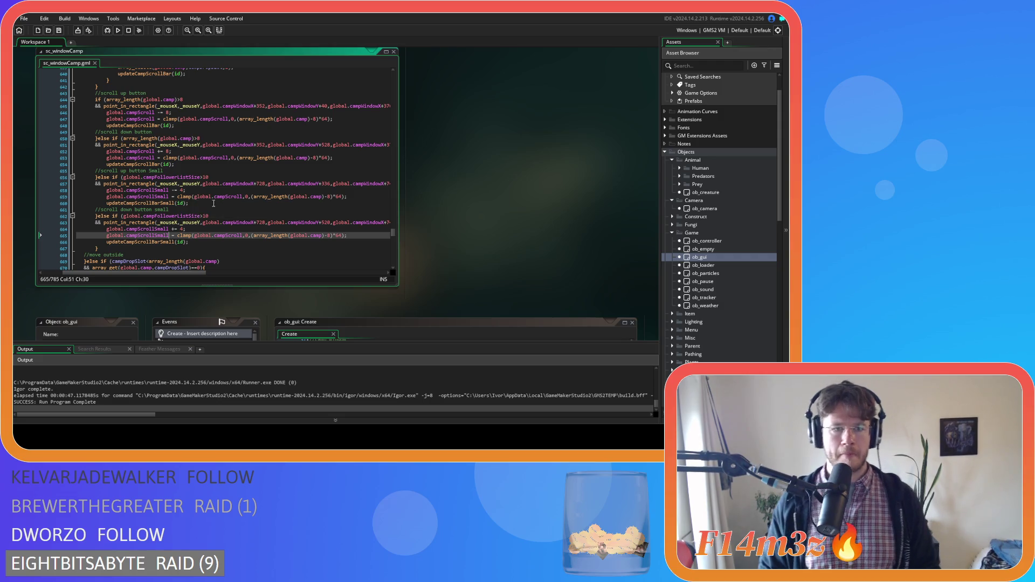
- Rework line 659's clamp to use campScrollSmall, an array length minus 10, and a new multiplier
click(244, 196)
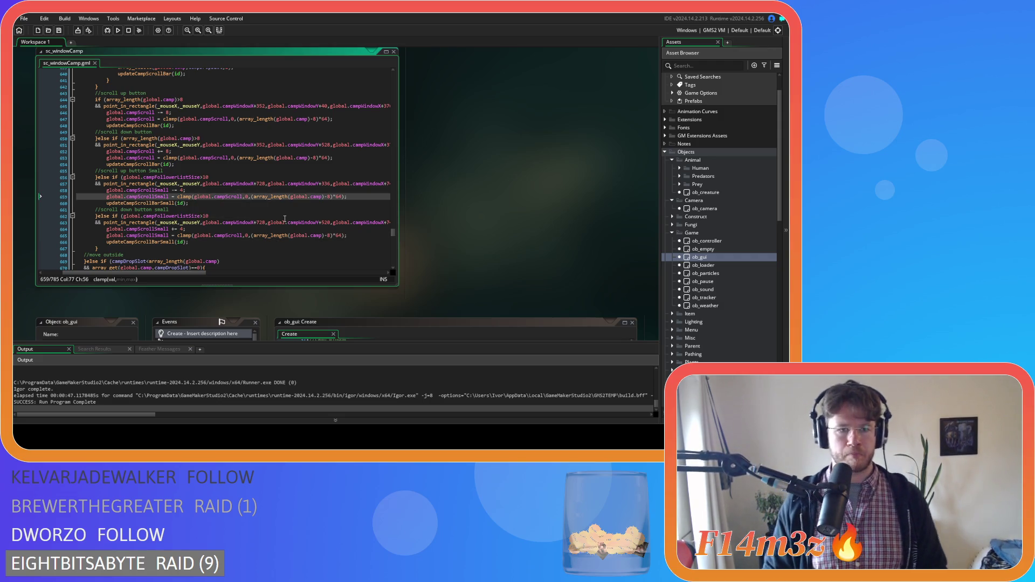
text(Small)
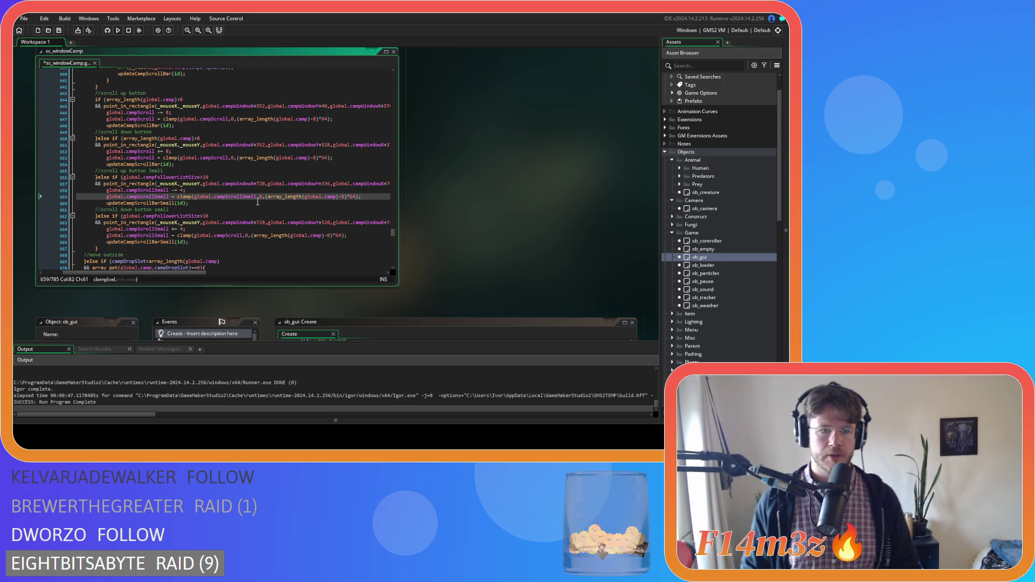
key(Right)
click(344, 196)
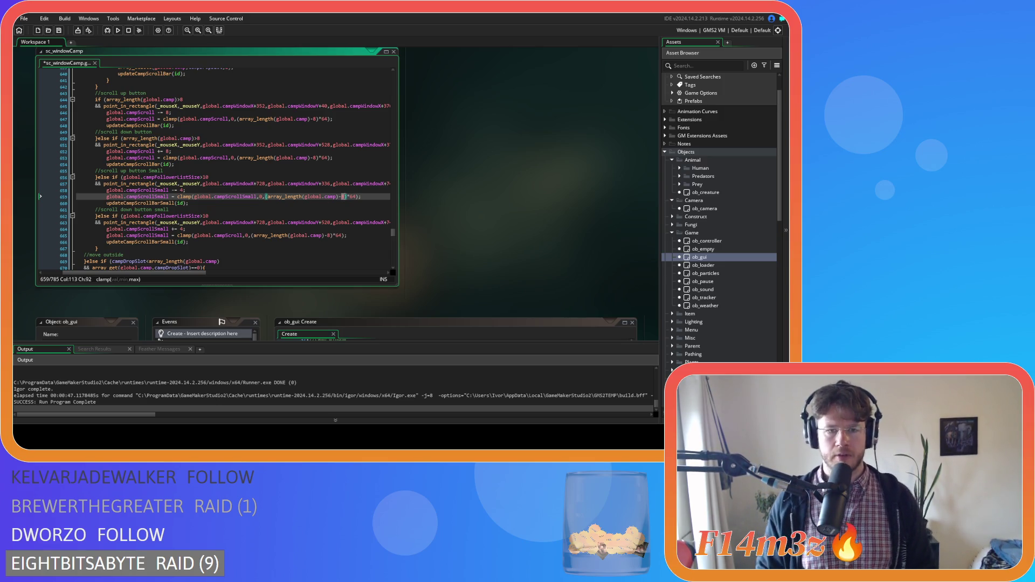
text(0)
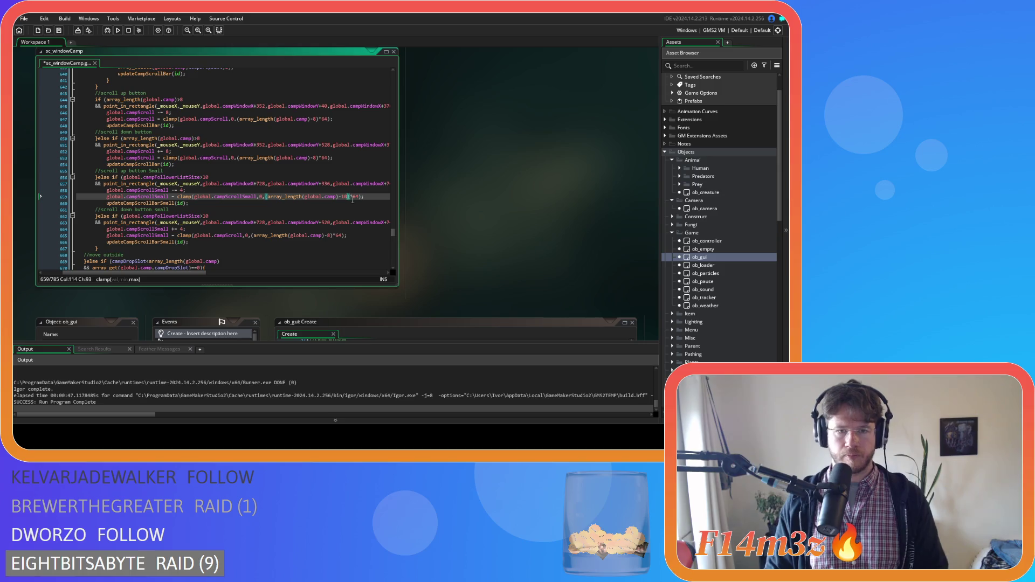
double_click(355, 196)
text(10)
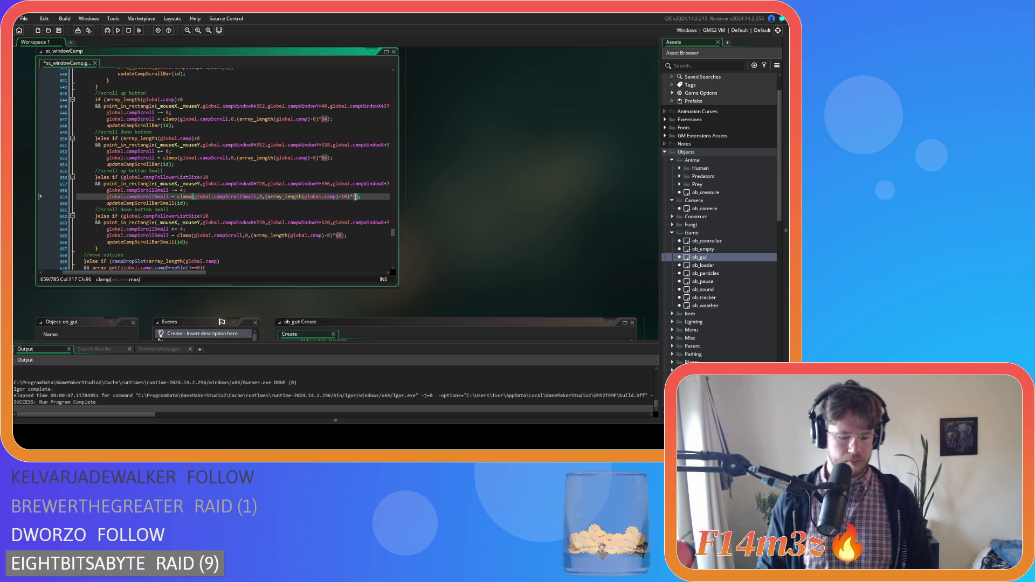
key(ctrl+s)
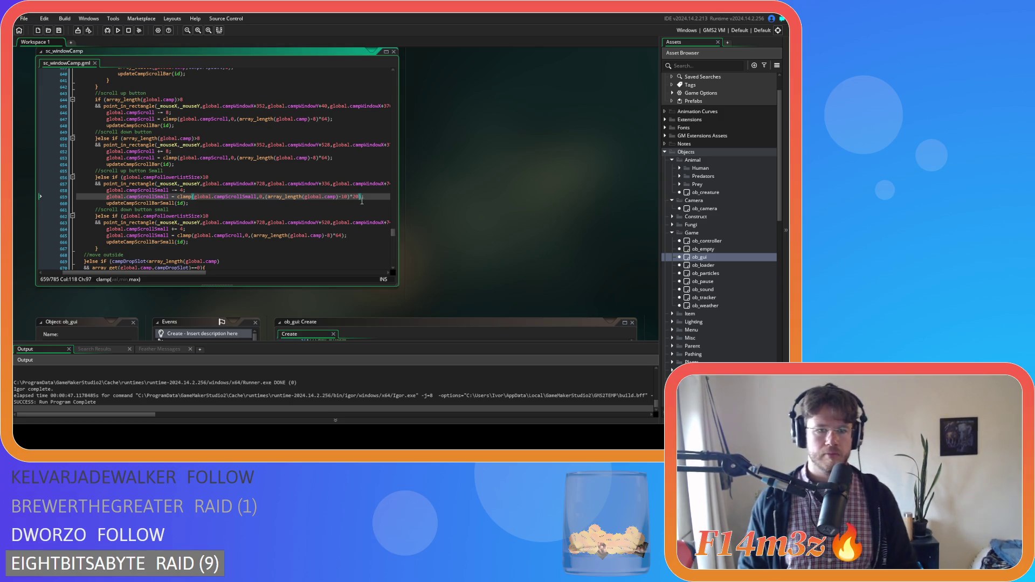
- Replace line 665's old clamp statement with the version from line 659
drag(366, 199, 107, 198)
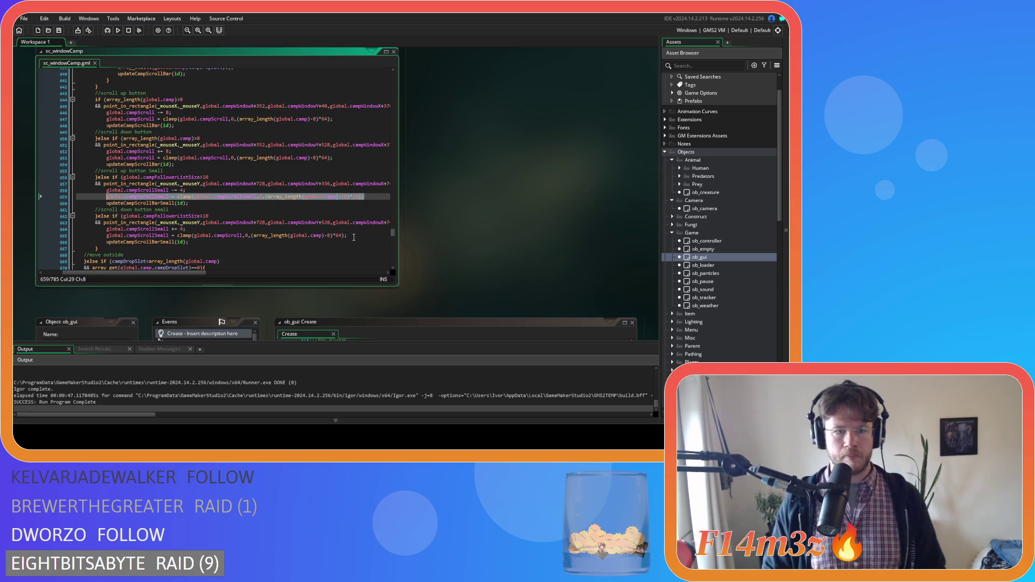
drag(359, 236, 101, 235)
key(ctrl+v)
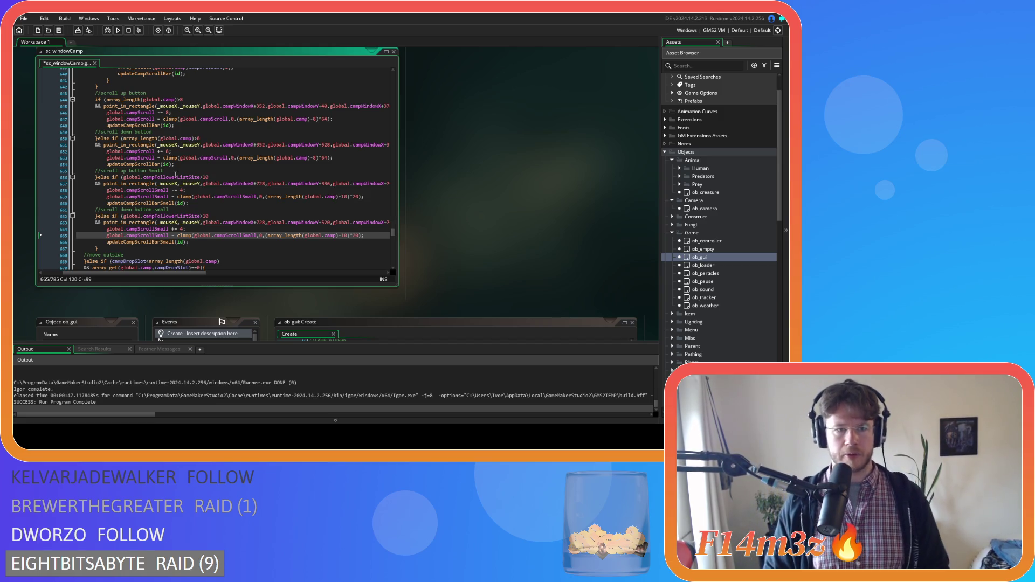
- Swap array_length(global.camp) for global.campFollowerListSize in both clamps, save, and run the game
drag(175, 176, 123, 181)
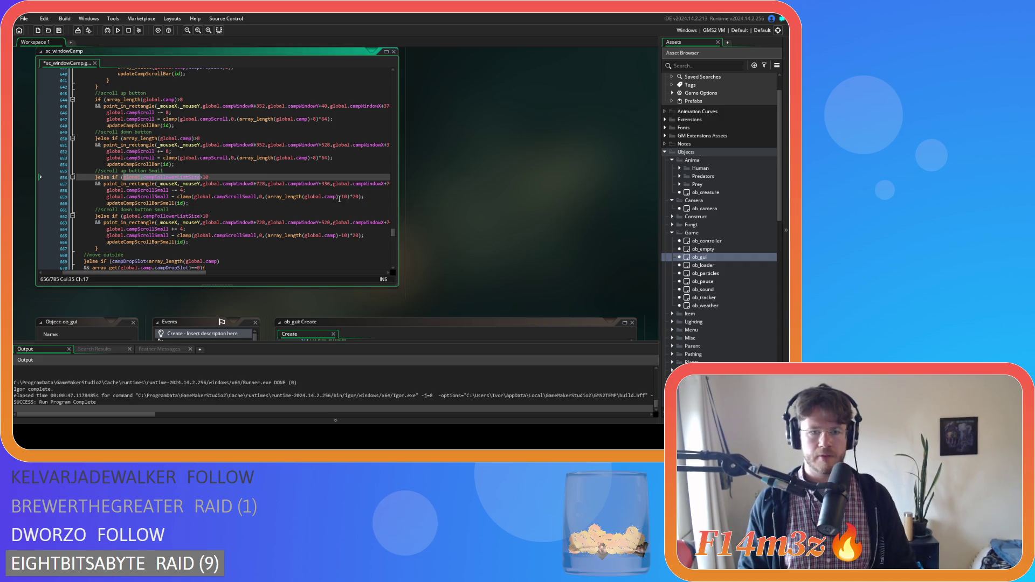
drag(340, 197, 270, 200)
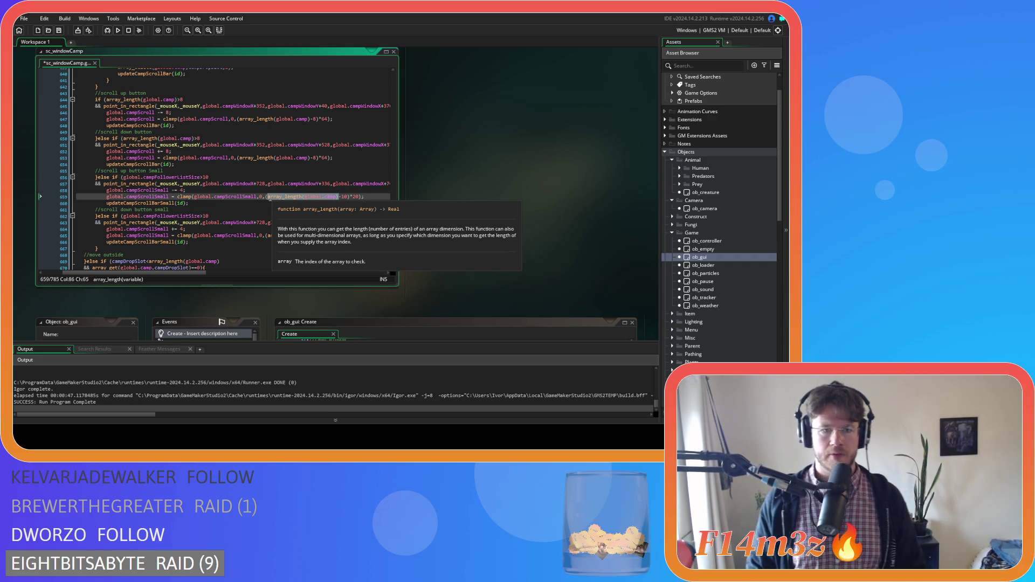
key(ctrl+v)
drag(339, 235, 284, 238)
key(ctrl+v)
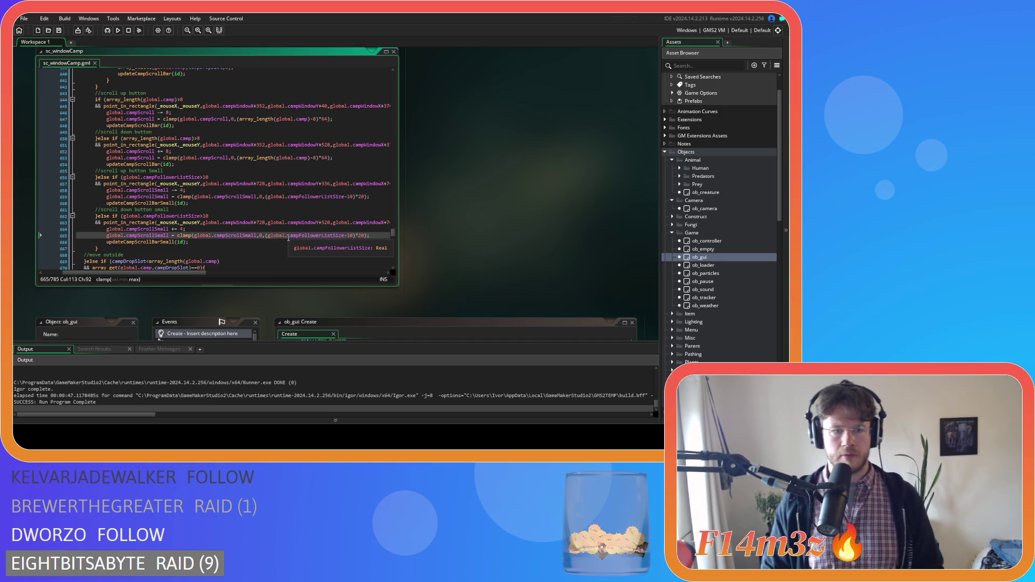
key(ctrl+s)
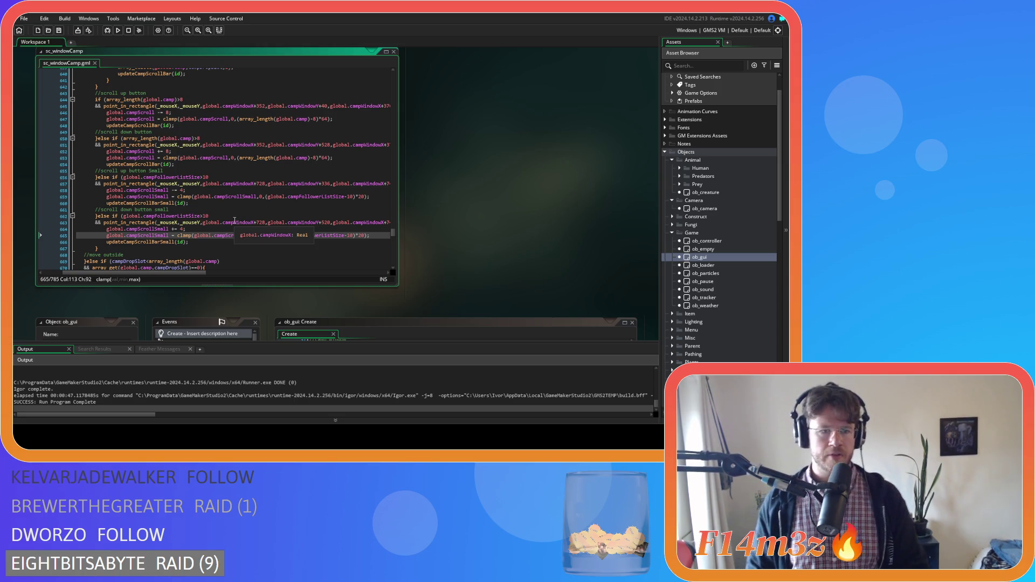
key(F5)
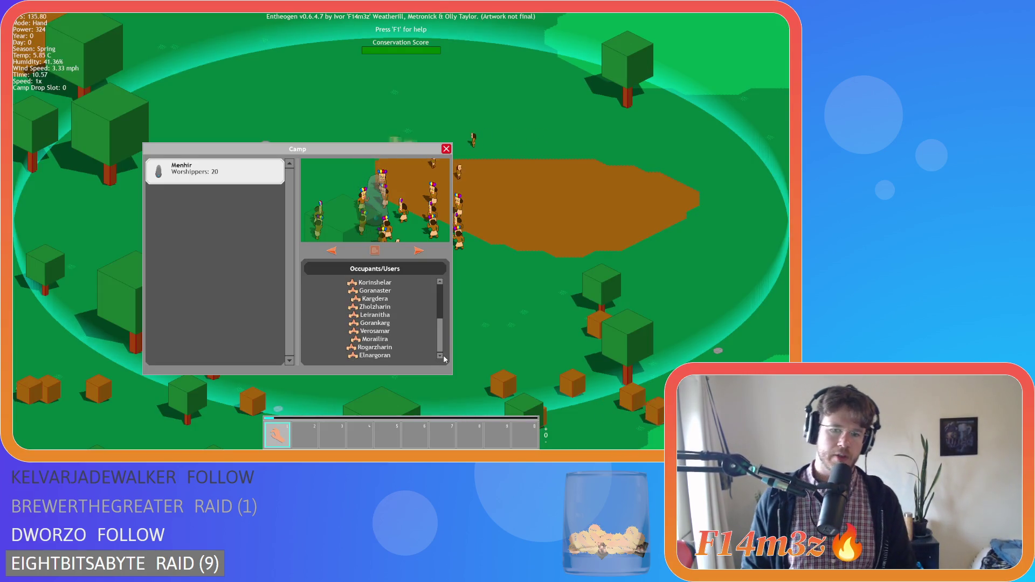
- Wheel-scroll the Occupants/Users list up and down, then bring up the quit prompt with Escape
scroll(439, 323, up, 5)
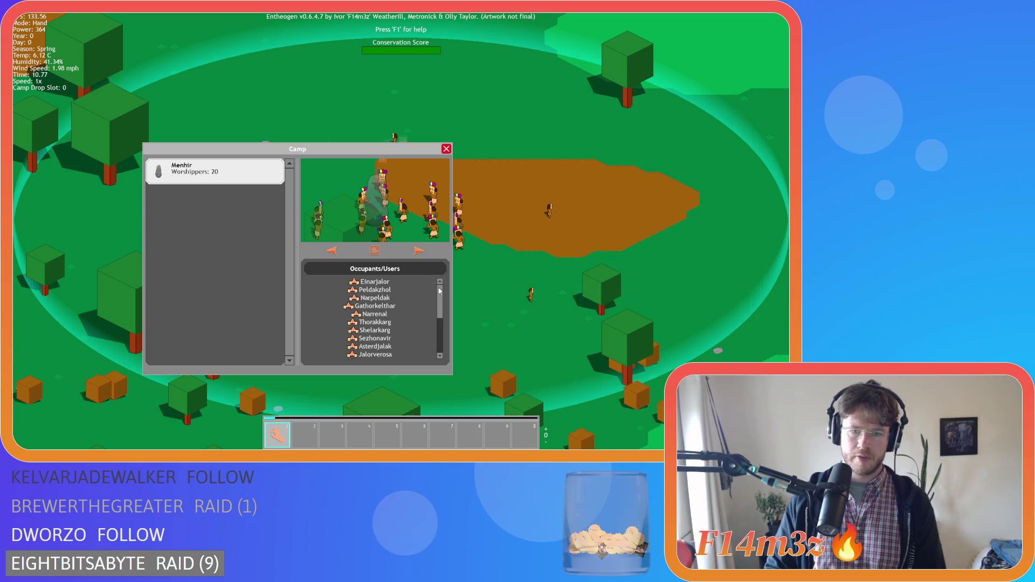
scroll(439, 345, down, 5)
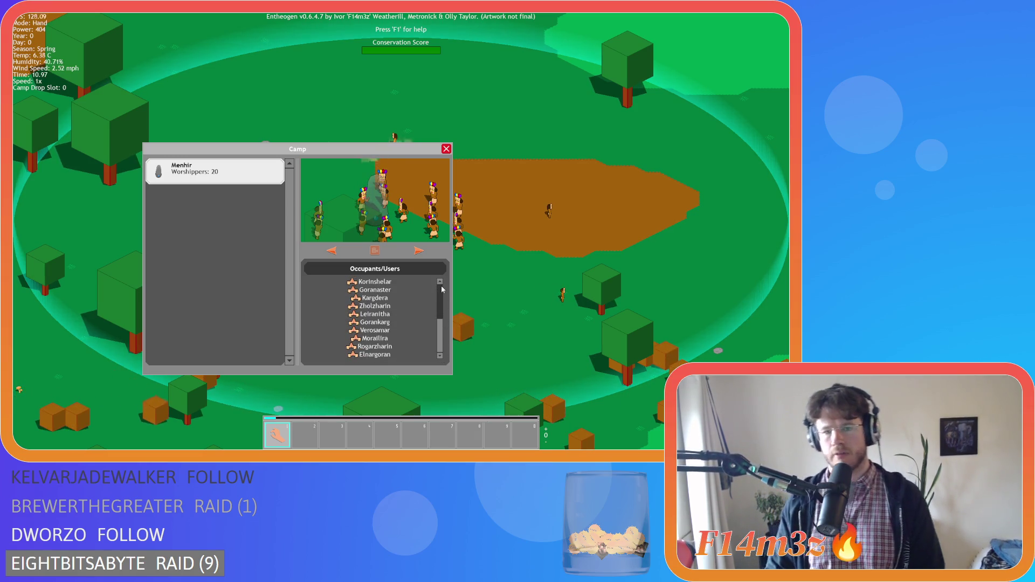
scroll(440, 302, down, 3)
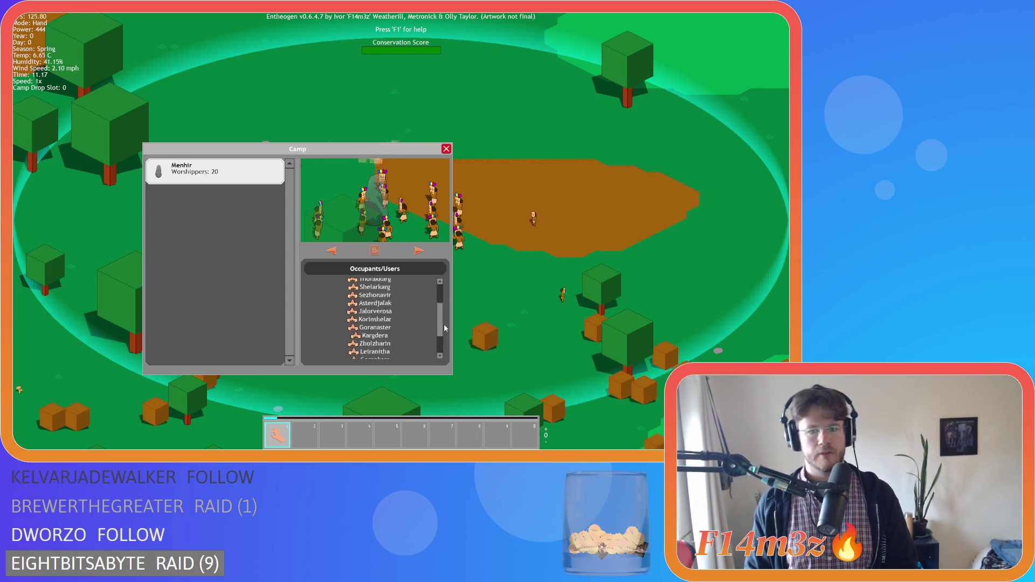
scroll(440, 356, up, 2)
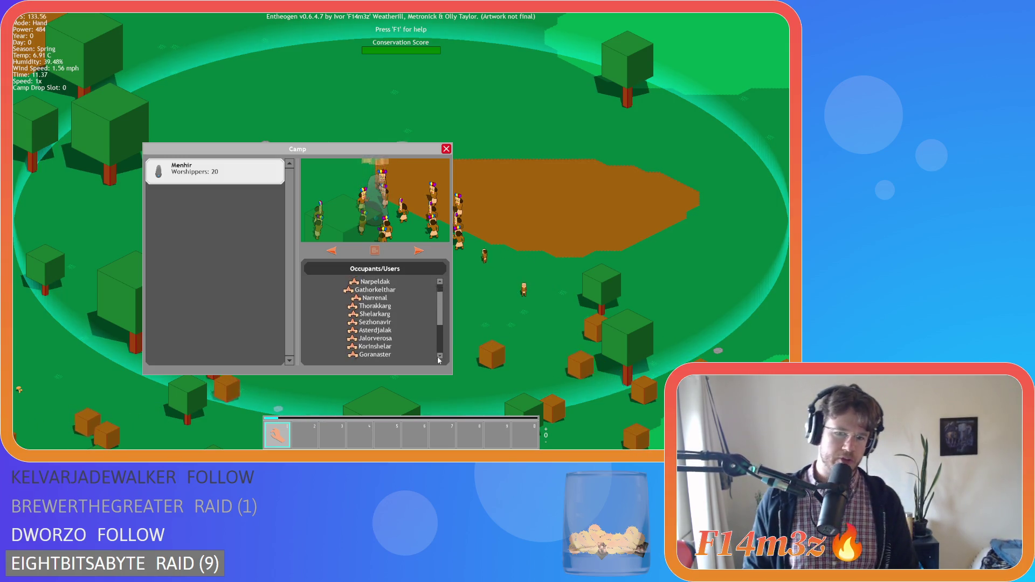
scroll(440, 311, up, 6)
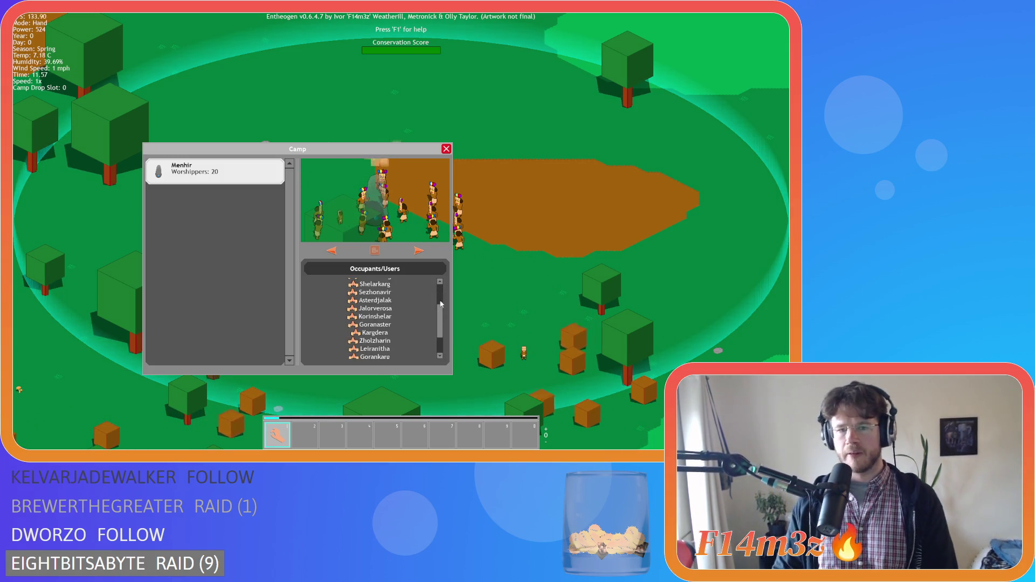
scroll(440, 313, up, 2)
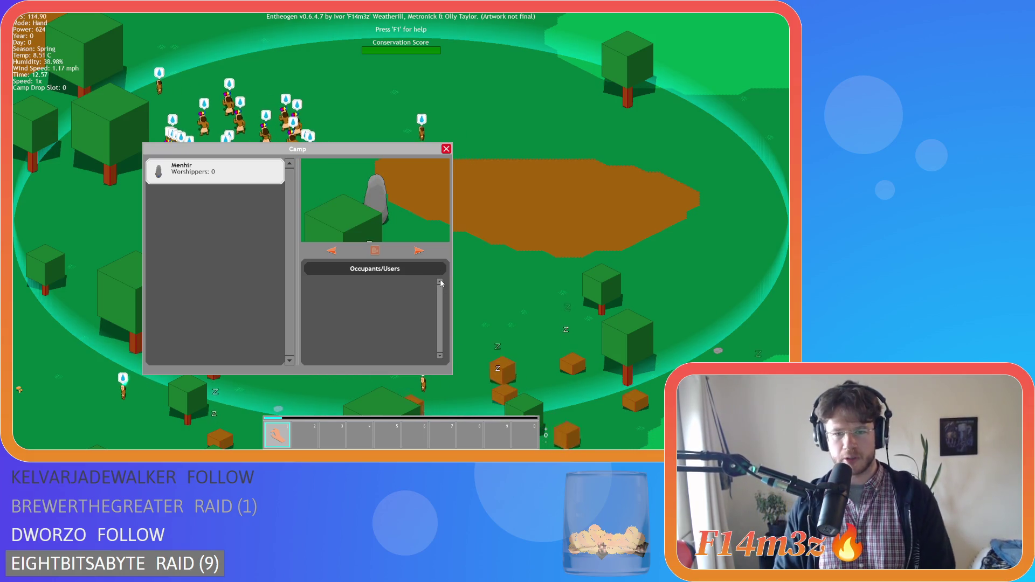
key(Escape)
key(Escape)
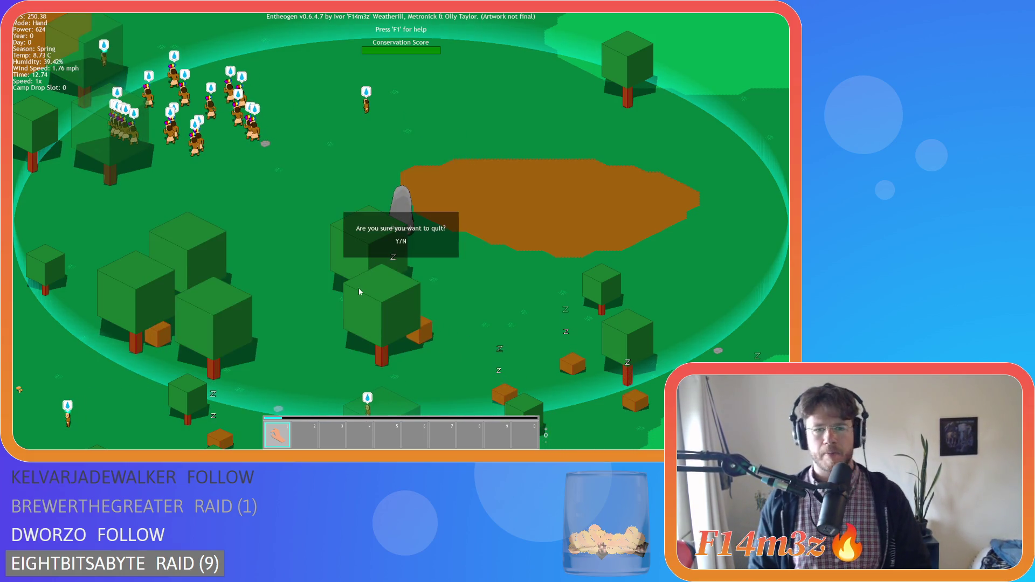
- Quit the game and move to the mouse-wheel blocks in sc_windowCamp.gml
key(y)
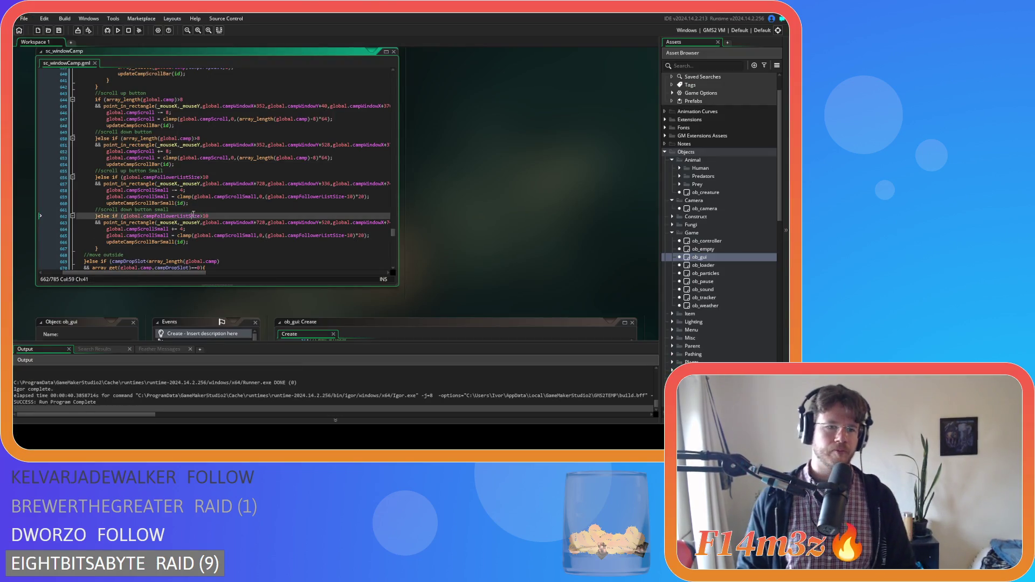
scroll(197, 241, down, 2)
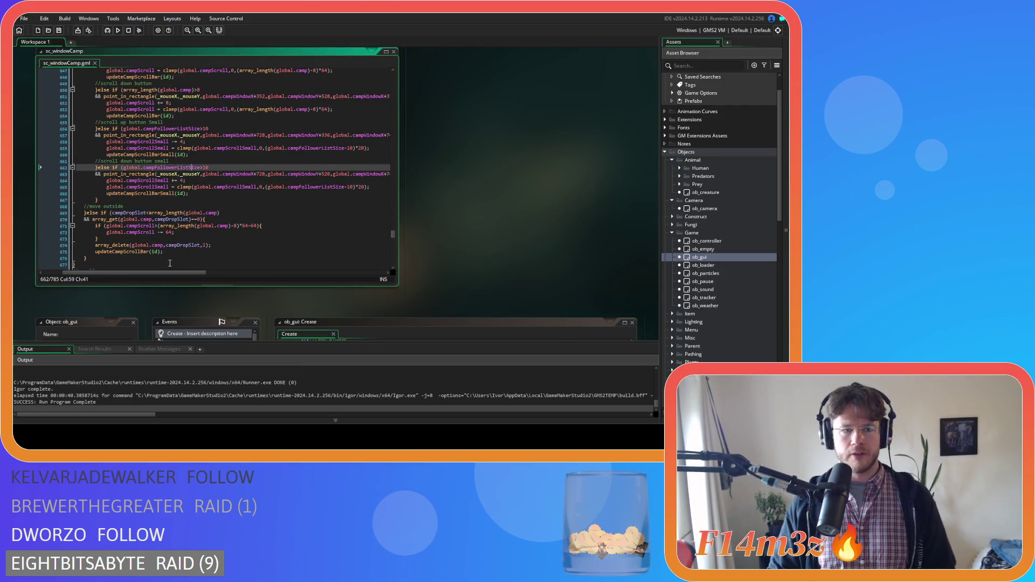
drag(155, 274, 135, 276)
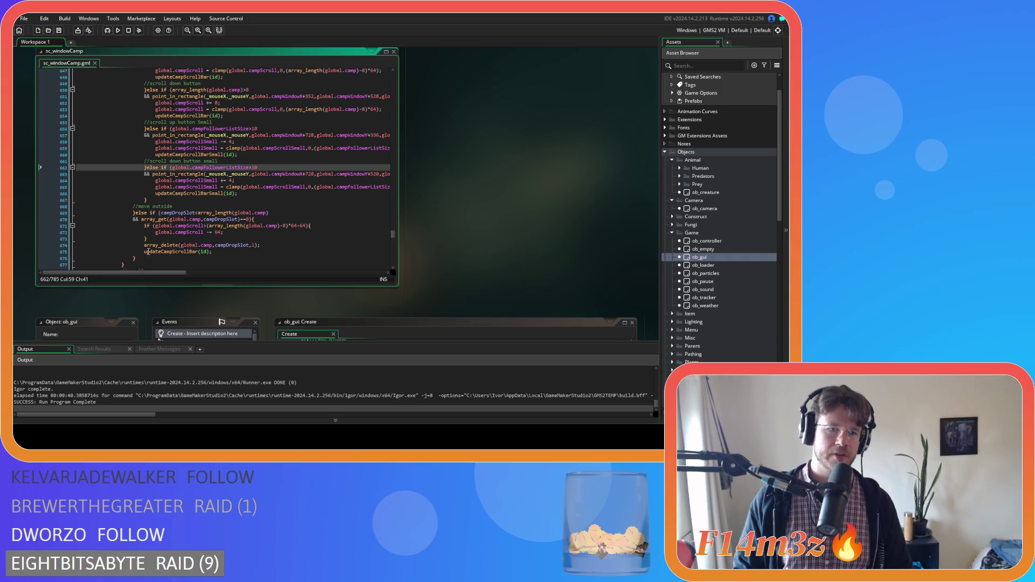
key(Down)
key(Down)
key(Down)
- Select lines 729–749 holding the mouse-wheel scroll up and down blocks
scroll(131, 235, down, 2)
scroll(131, 235, down, 20)
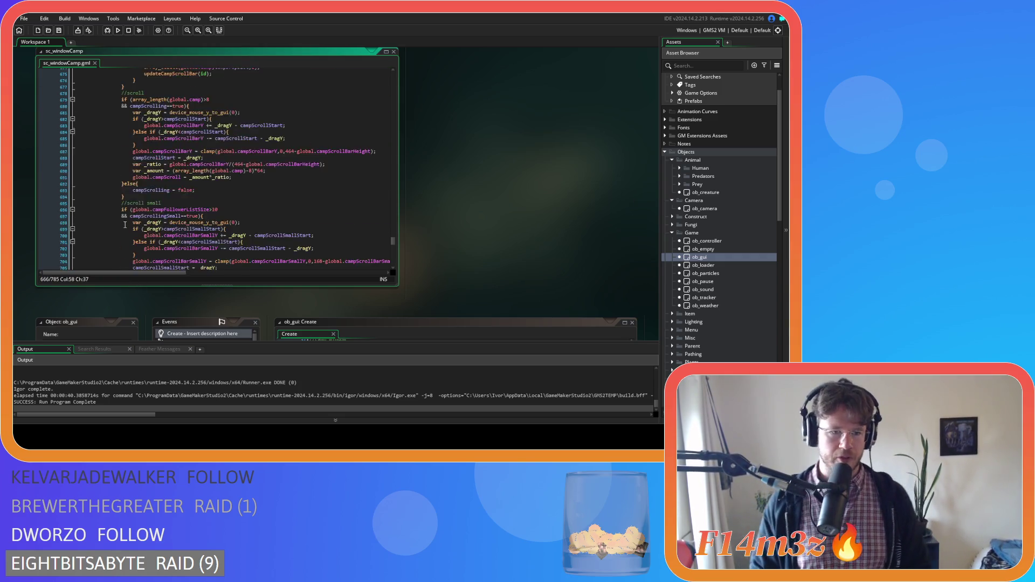
scroll(128, 216, up, 4)
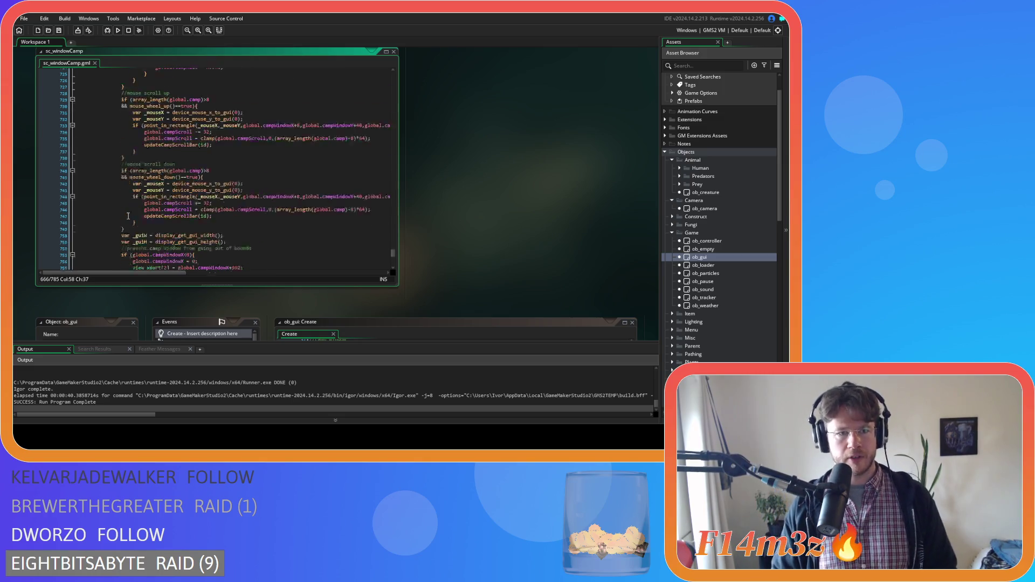
scroll(146, 235, down, 2)
drag(127, 213, 118, 85)
- Duplicate the selected mouse-wheel scroll up and down blocks below the originals
key(ctrl+d)
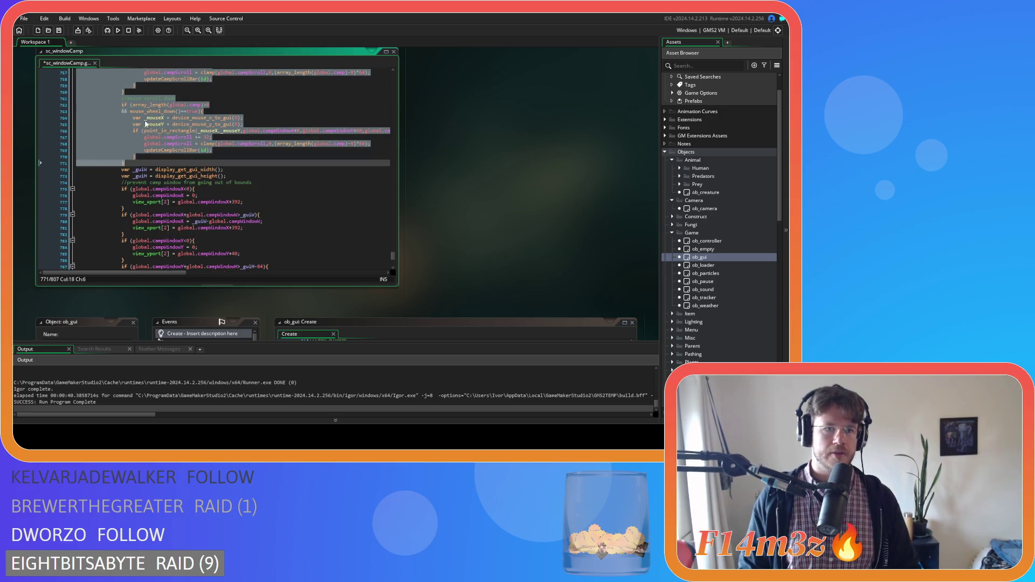
scroll(210, 159, up, 2)
scroll(184, 169, down, 7)
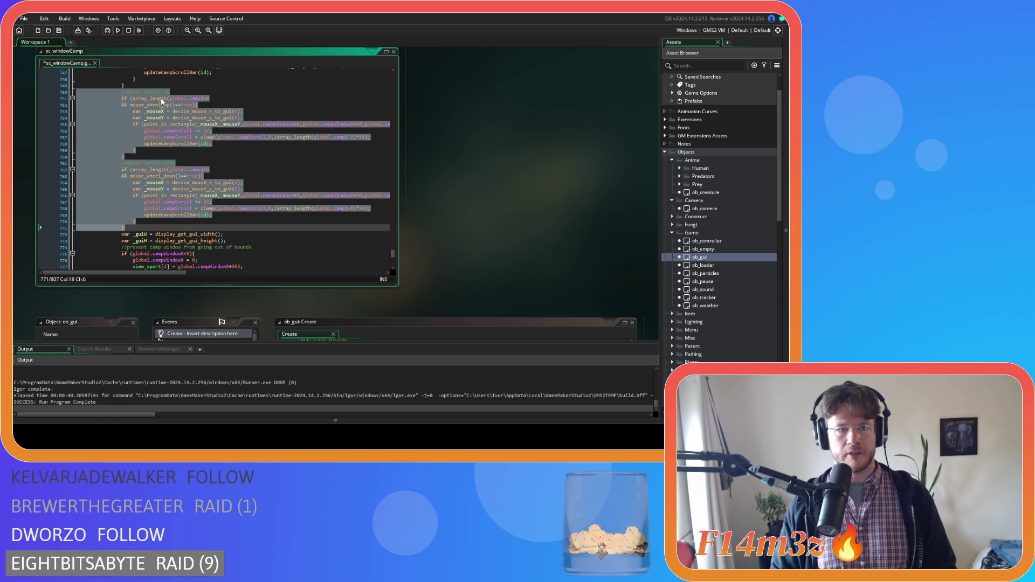
- Label the copies 'mouse scroll up small' and 'mouse scroll down small', and save
click(171, 91)
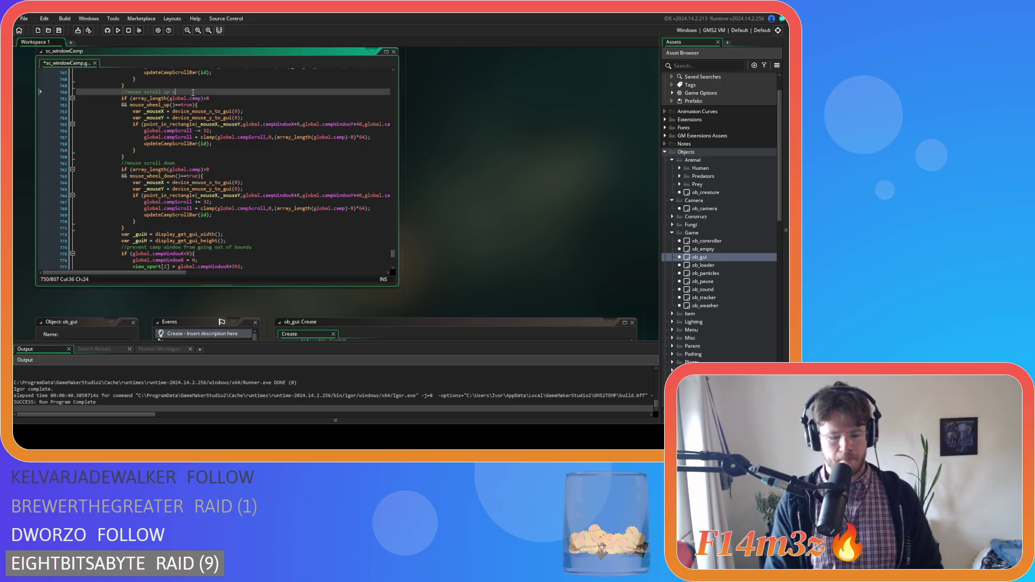
click(201, 160)
text(small)
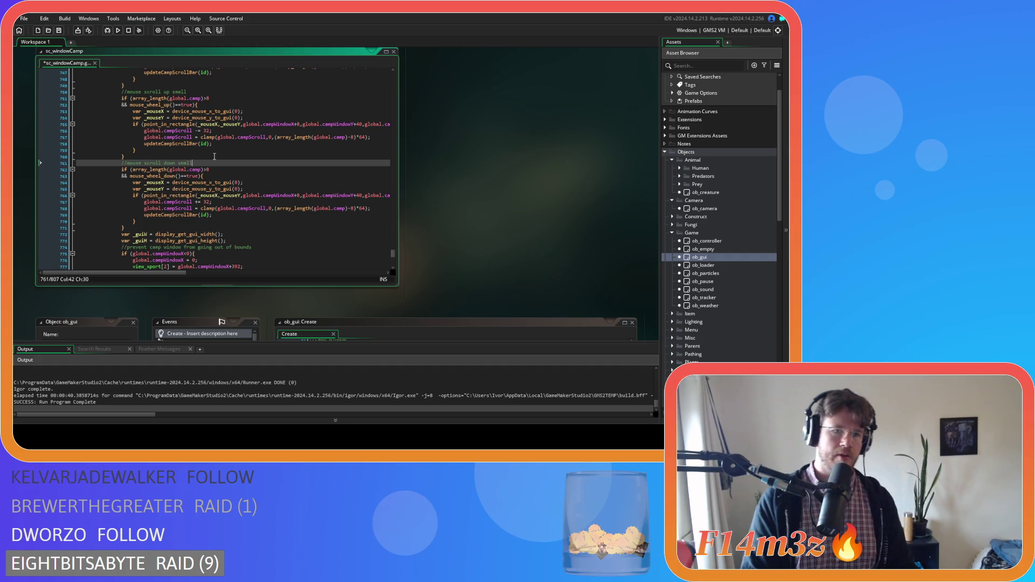
key(ctrl+s)
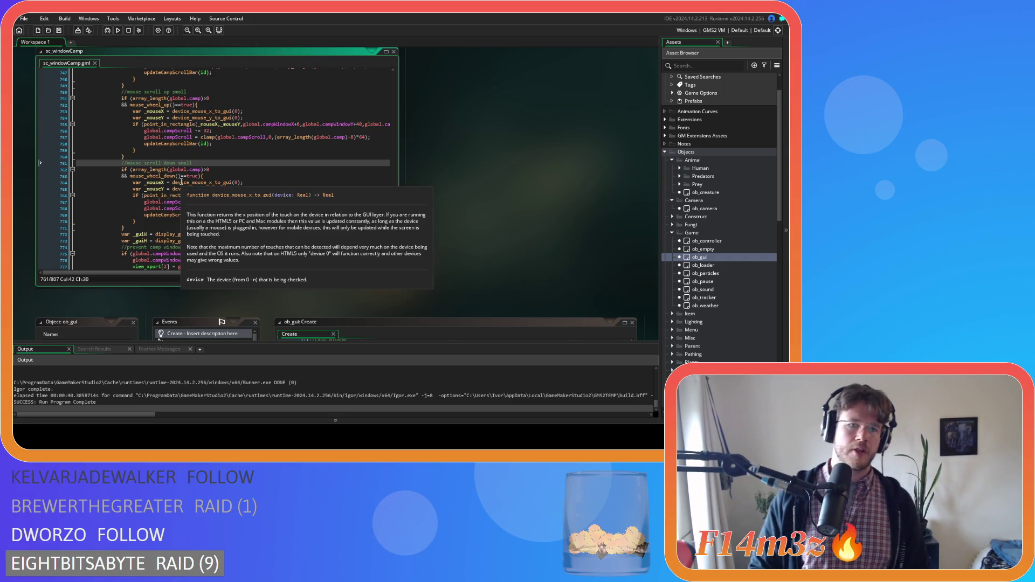
scroll(382, 192, up, 3)
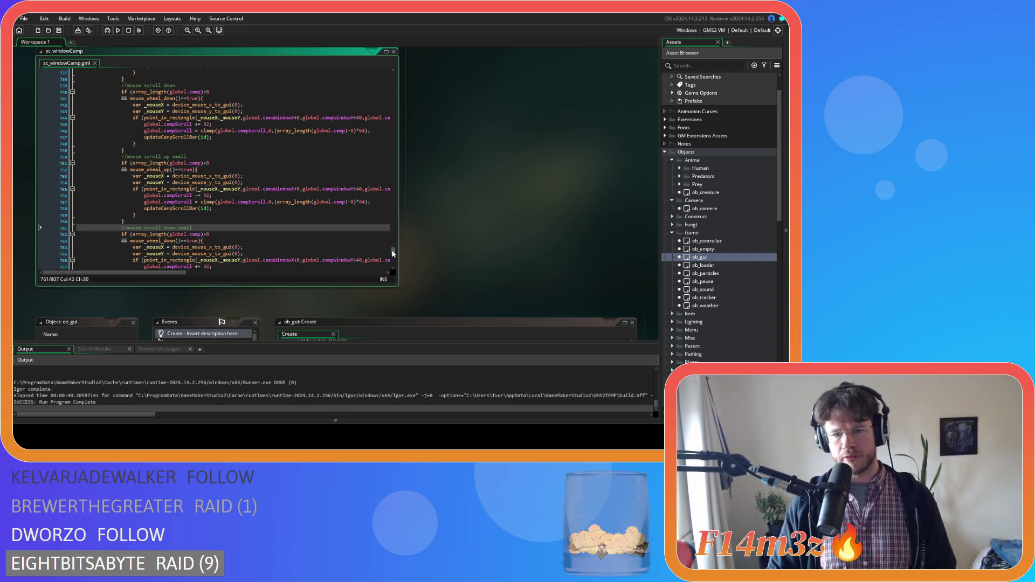
drag(393, 252, 378, 79)
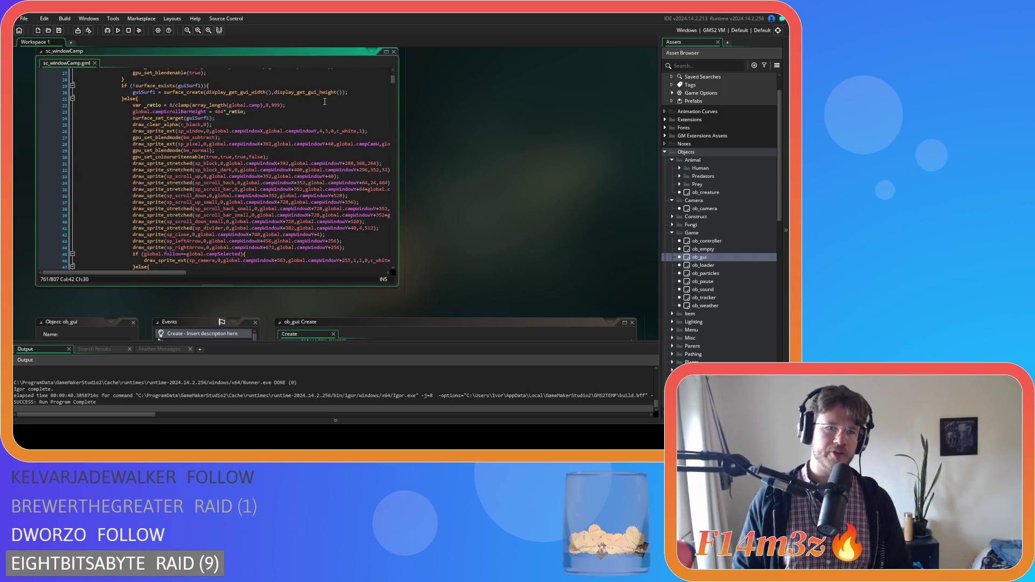
scroll(298, 137, down, 1)
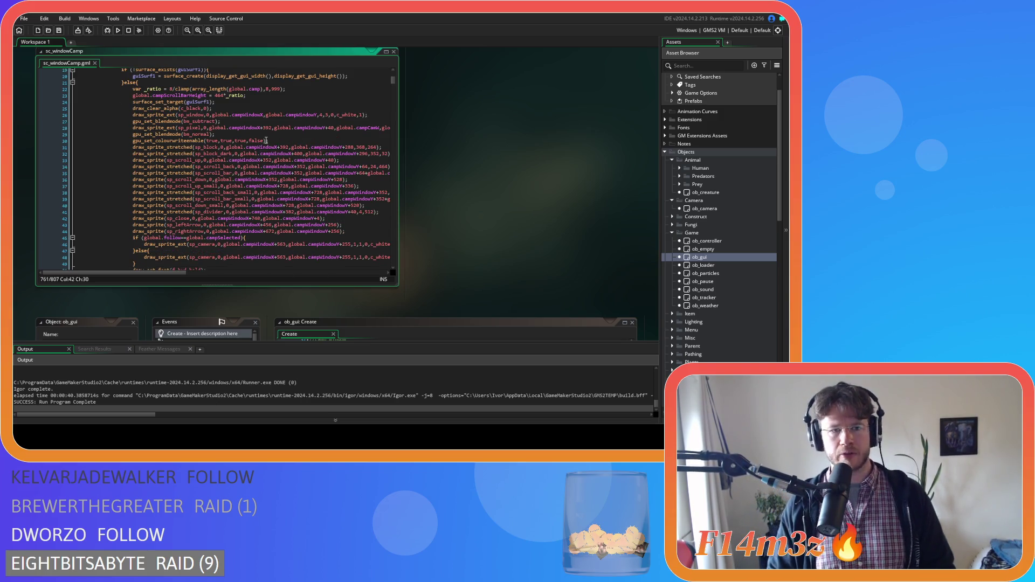
click(217, 147)
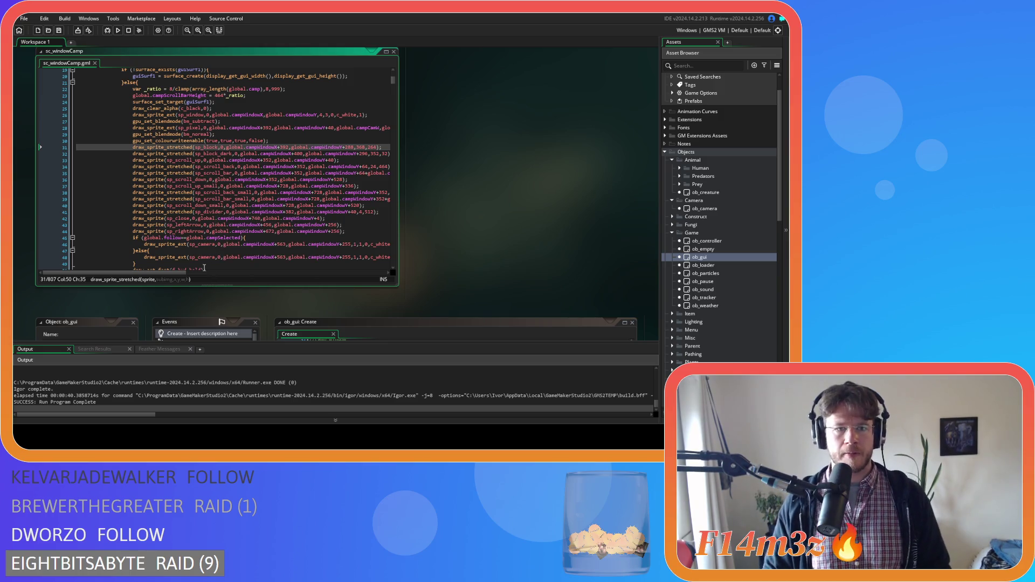
drag(178, 271, 193, 277)
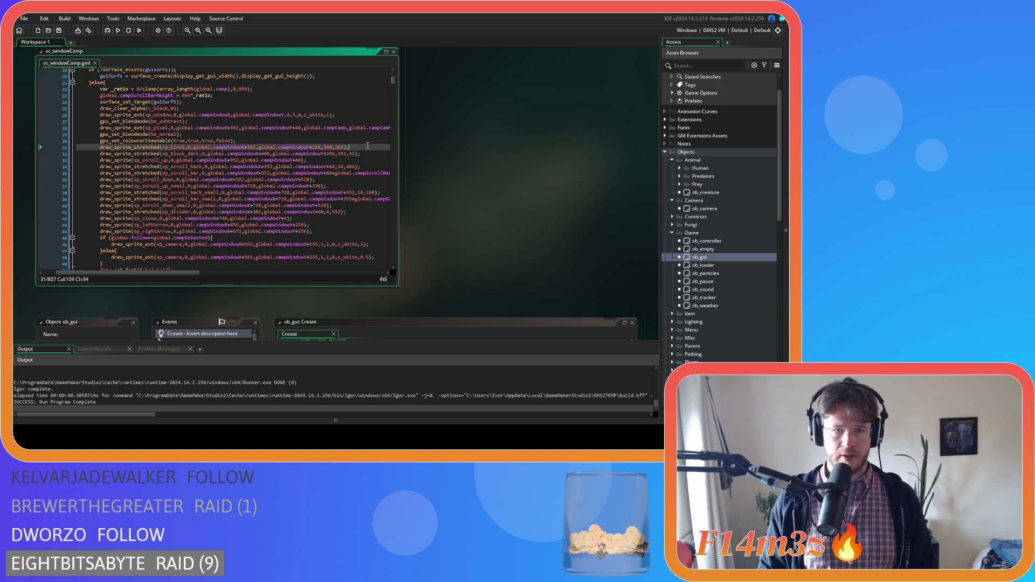
drag(350, 147, 214, 149)
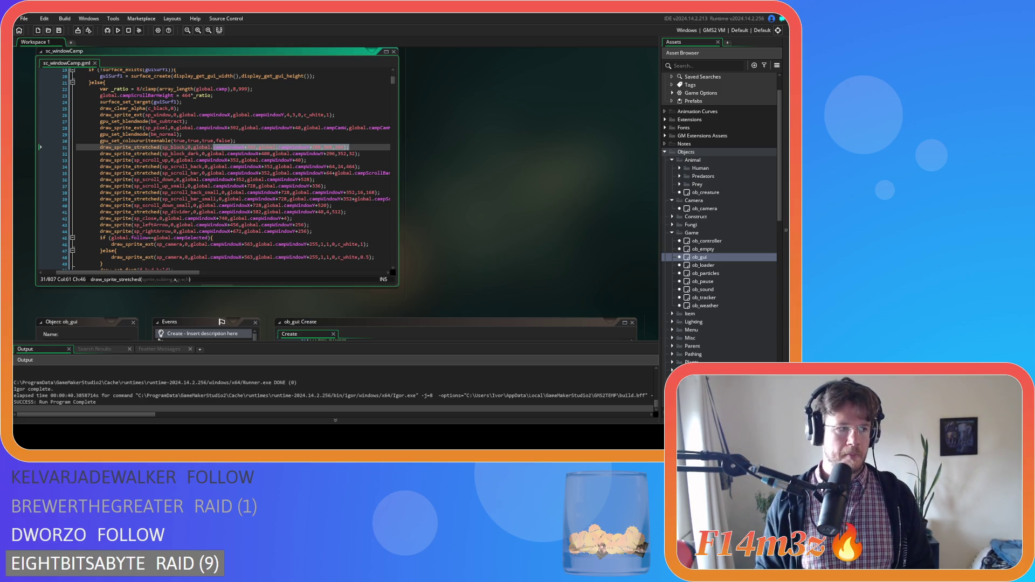
click(317, 180)
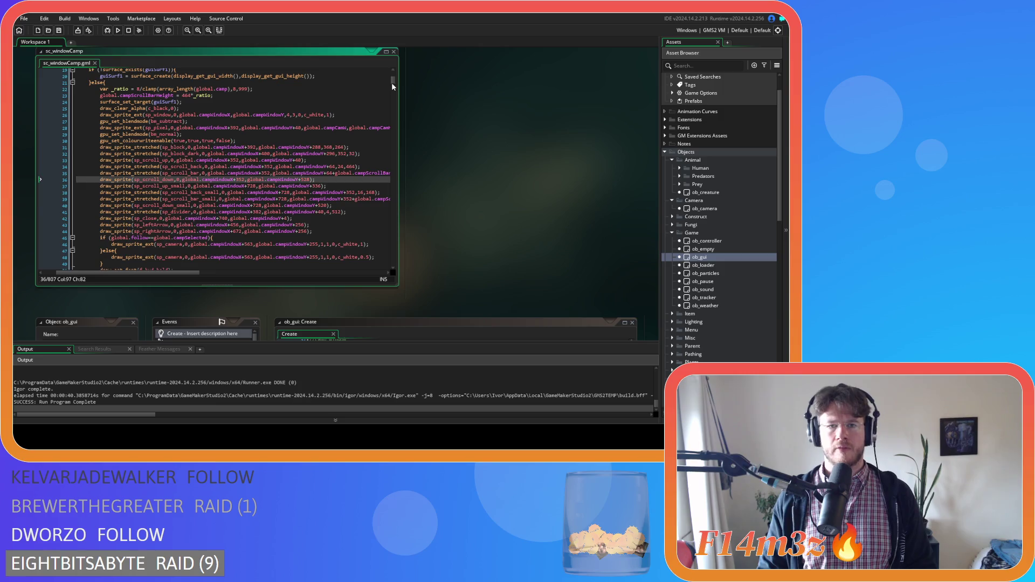
drag(392, 83, 381, 251)
scroll(249, 211, down, 4)
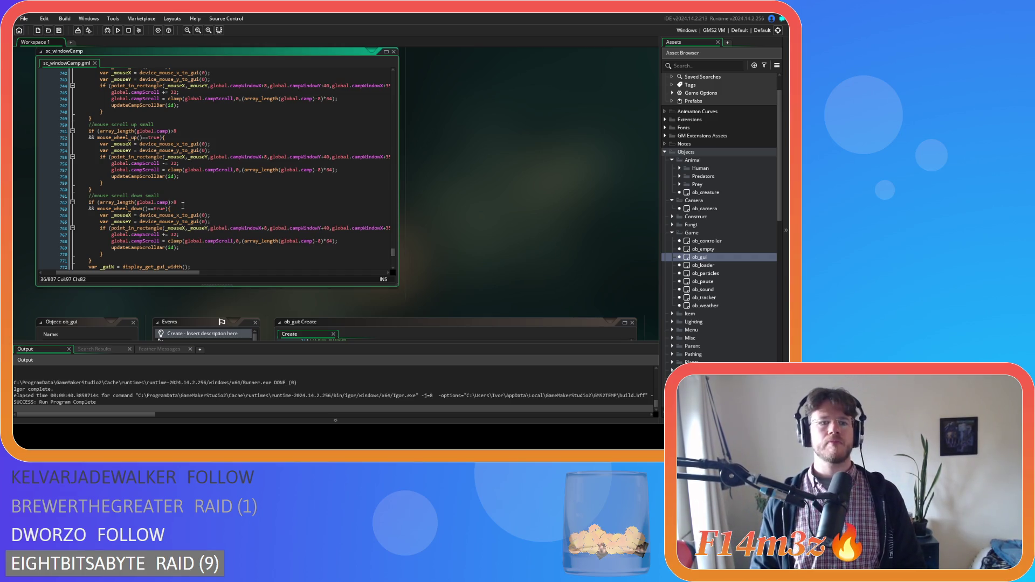
- Replace line 751's array_length condition with global.campFollowerListSize>10, copied from line 696
scroll(183, 202, up, 10)
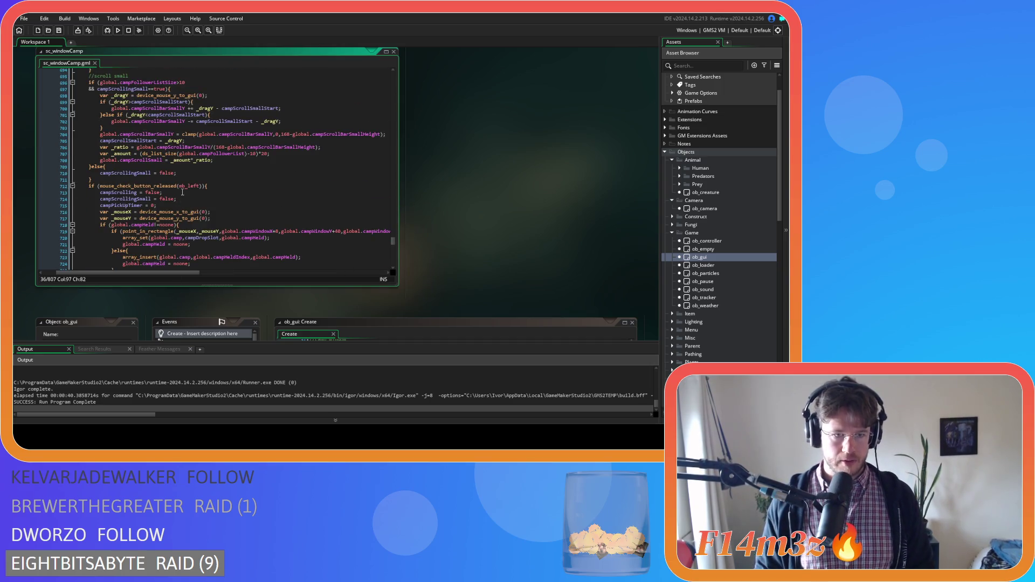
scroll(183, 191, up, 2)
drag(185, 131, 97, 138)
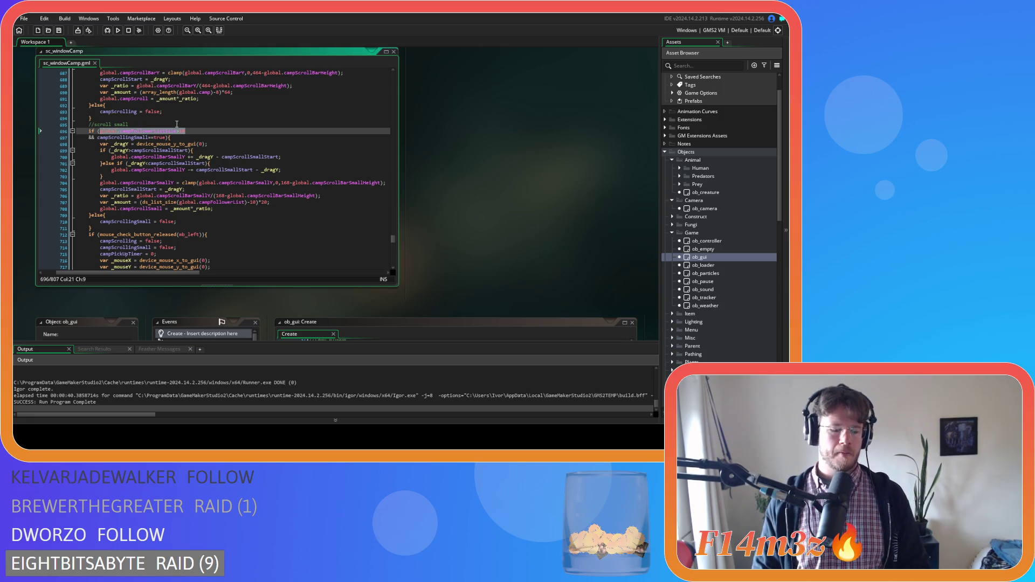
scroll(210, 163, down, 8)
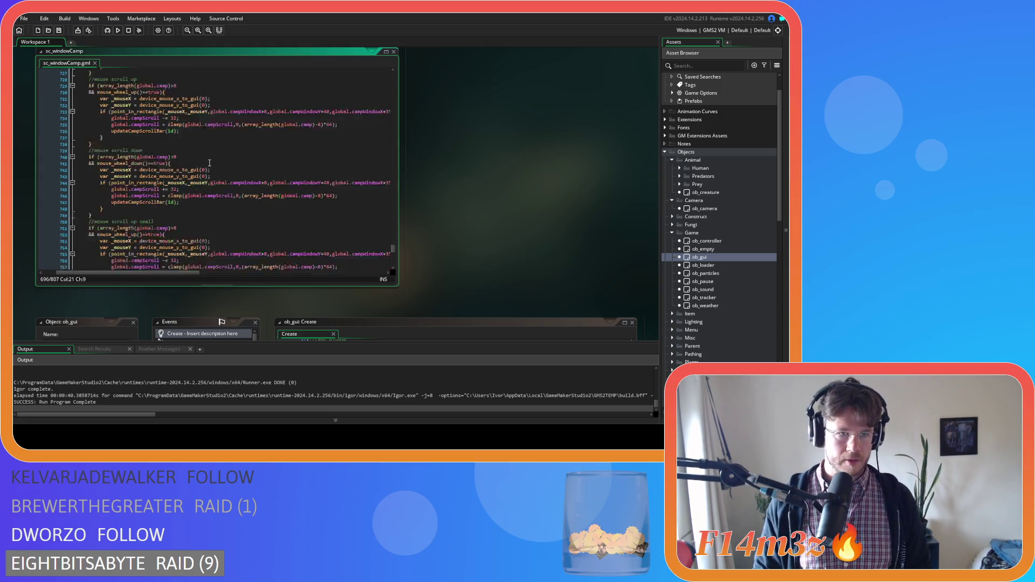
scroll(210, 163, down, 3)
drag(177, 131, 102, 138)
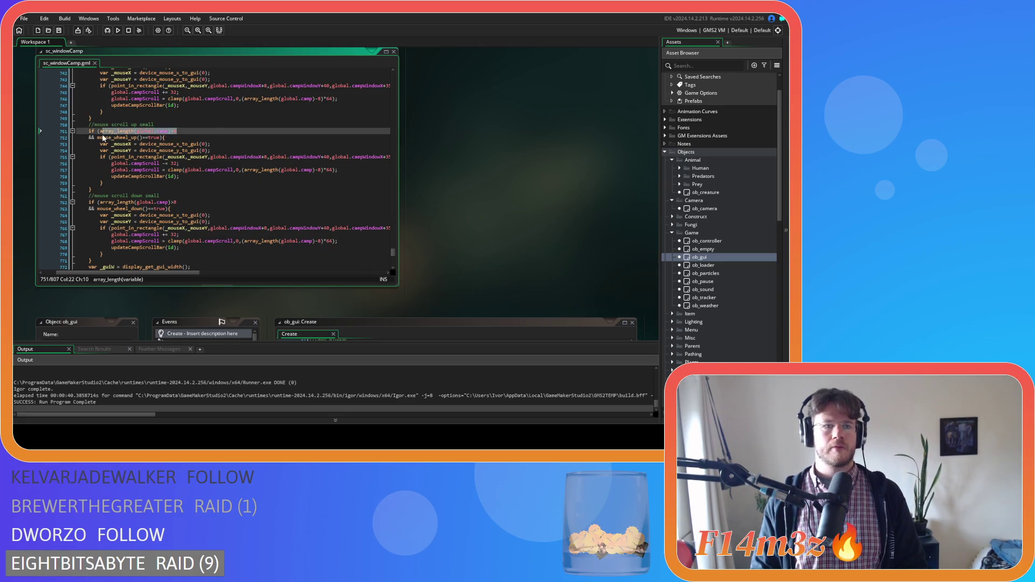
text(global.campFollowerListSize>10)
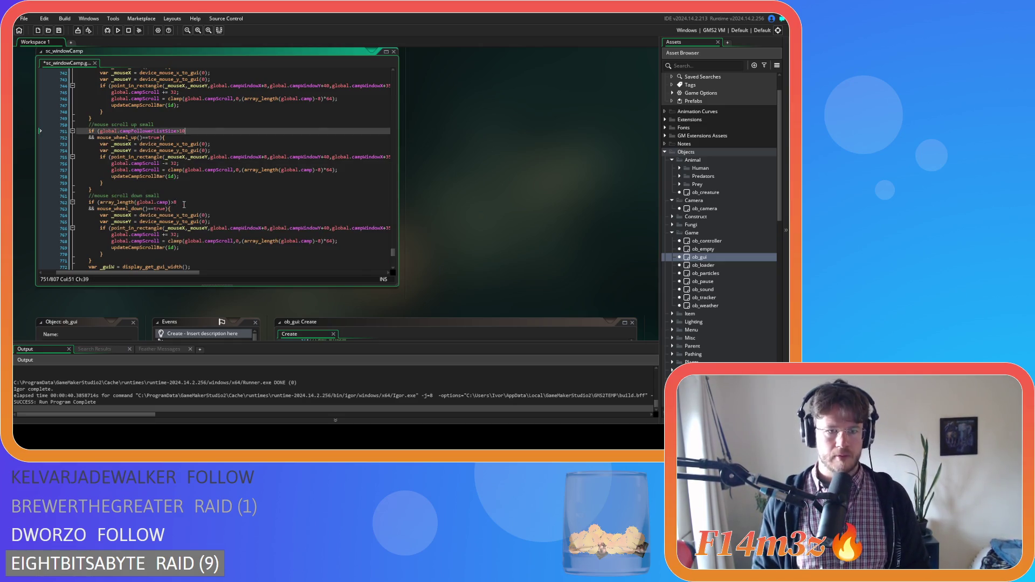
- Put global.campFollowerListSize>10 over line 762's camp-length condition as well, and save
drag(184, 204, 98, 203)
key(ctrl+v)
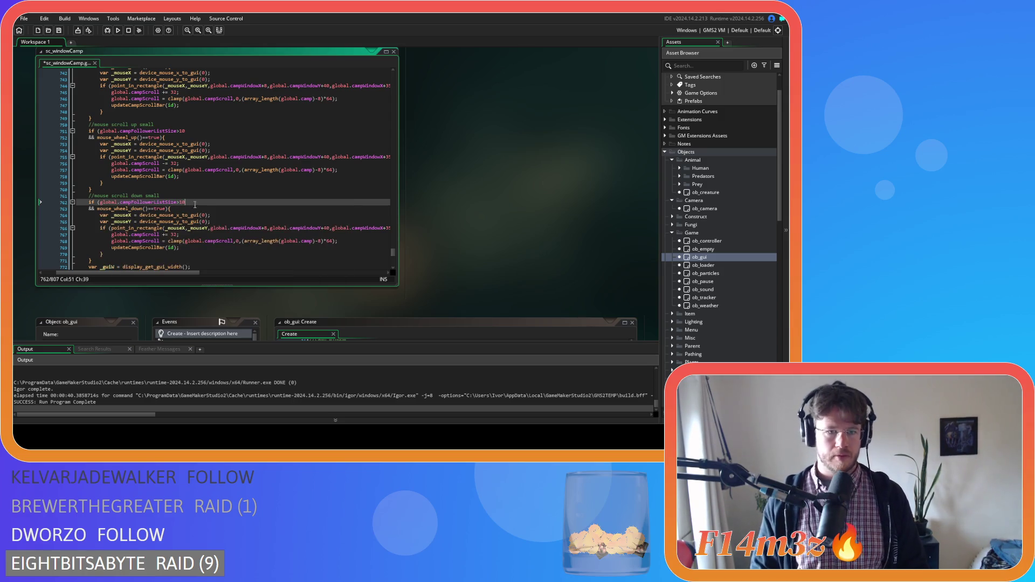
key(ctrl+s)
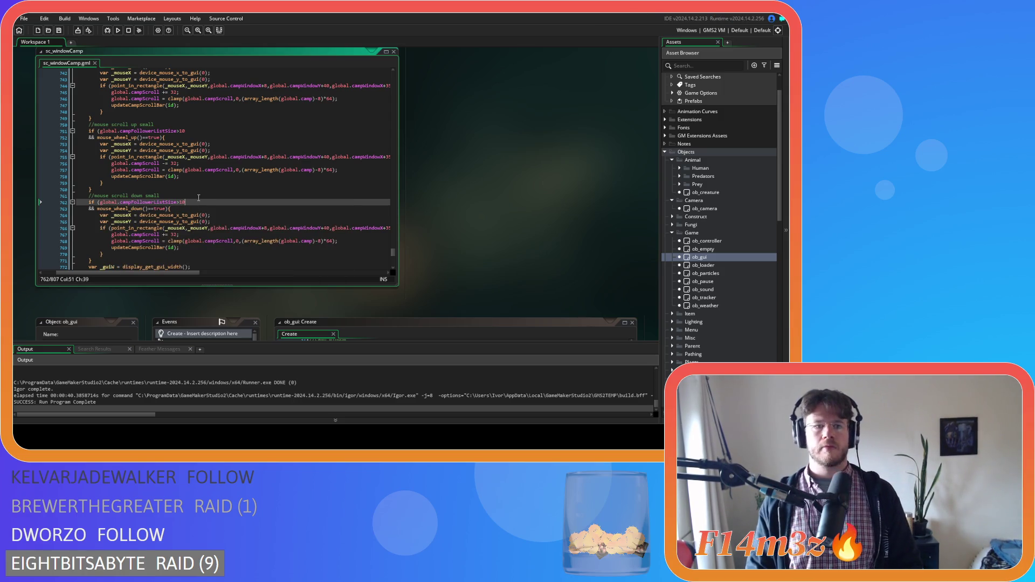
scroll(198, 198, down, 2)
drag(177, 272, 178, 271)
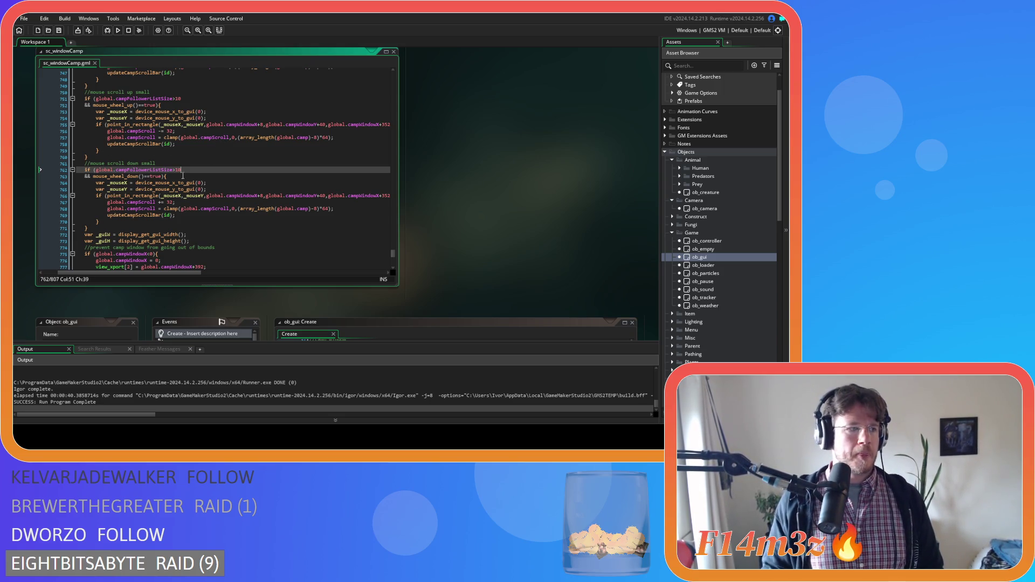
- Change line 755's hit-area offsets to campWindowX+392, campWindowY+288 and campWindowX+760
click(262, 125)
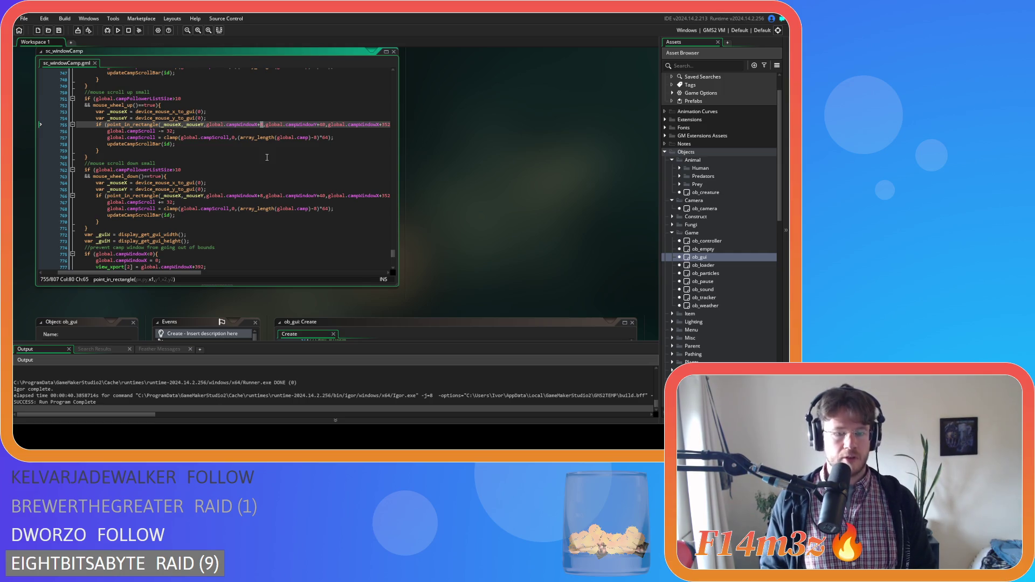
key(BackSpace)
text(392)
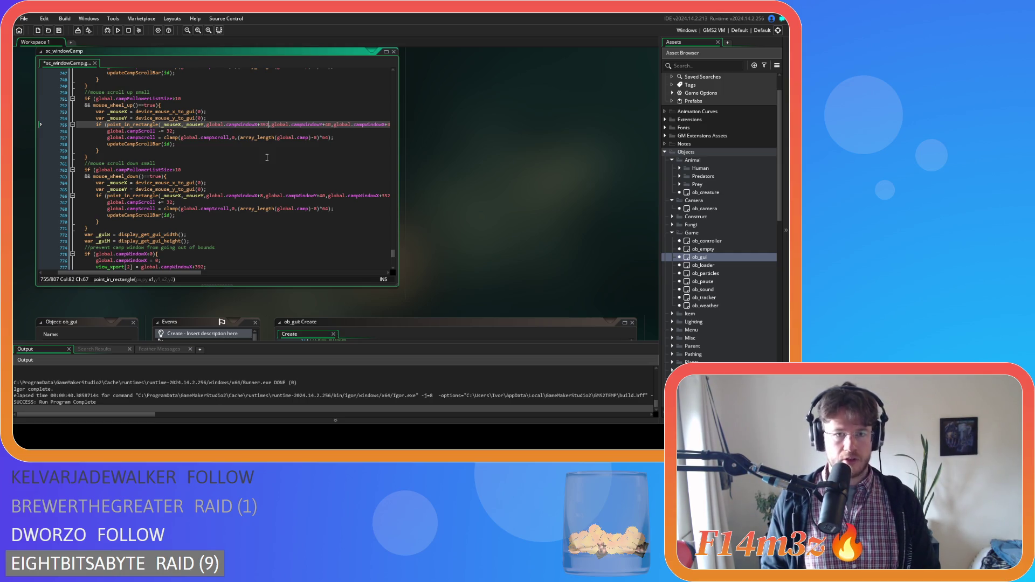
double_click(327, 124)
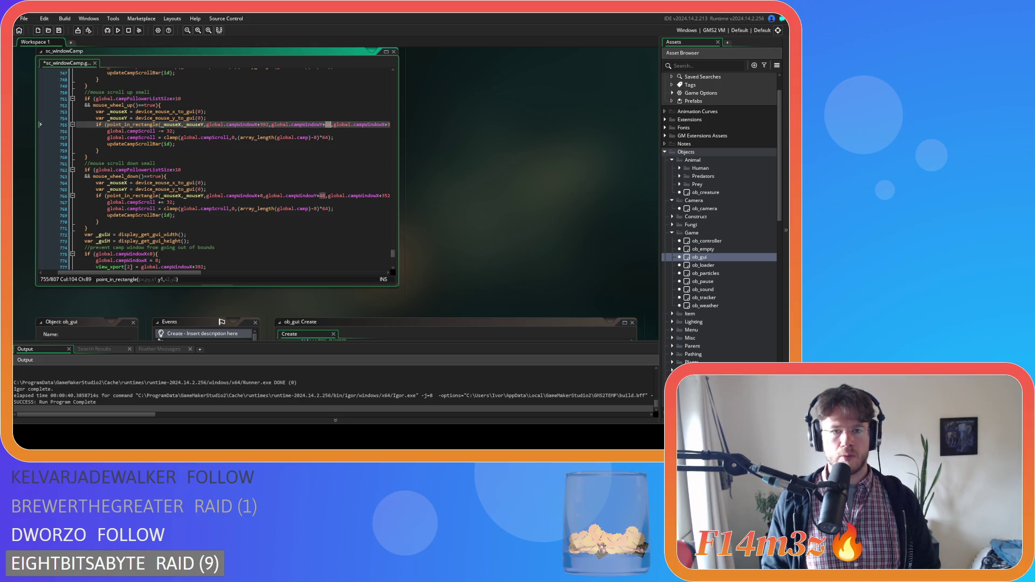
text(2)
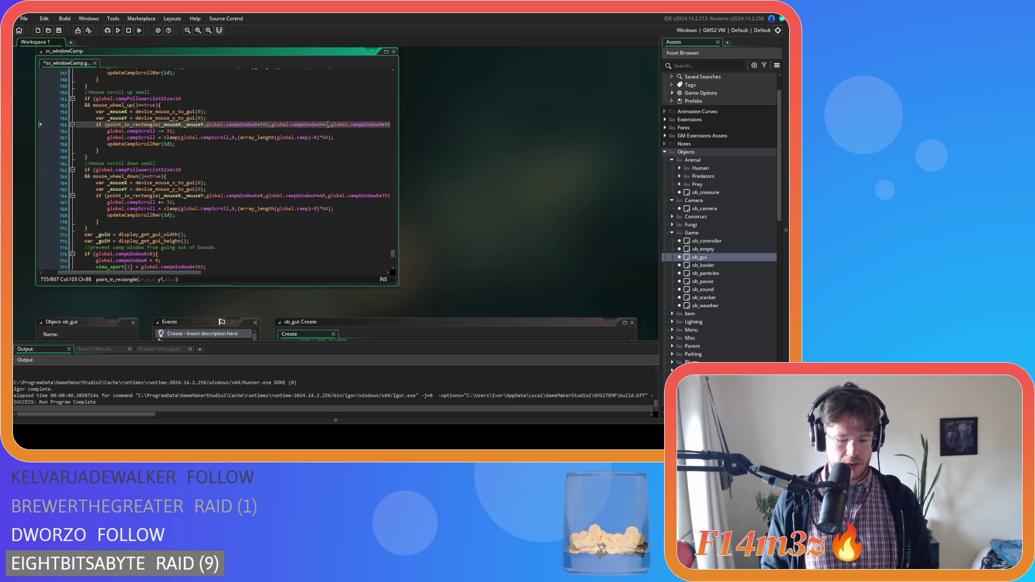
text(88)
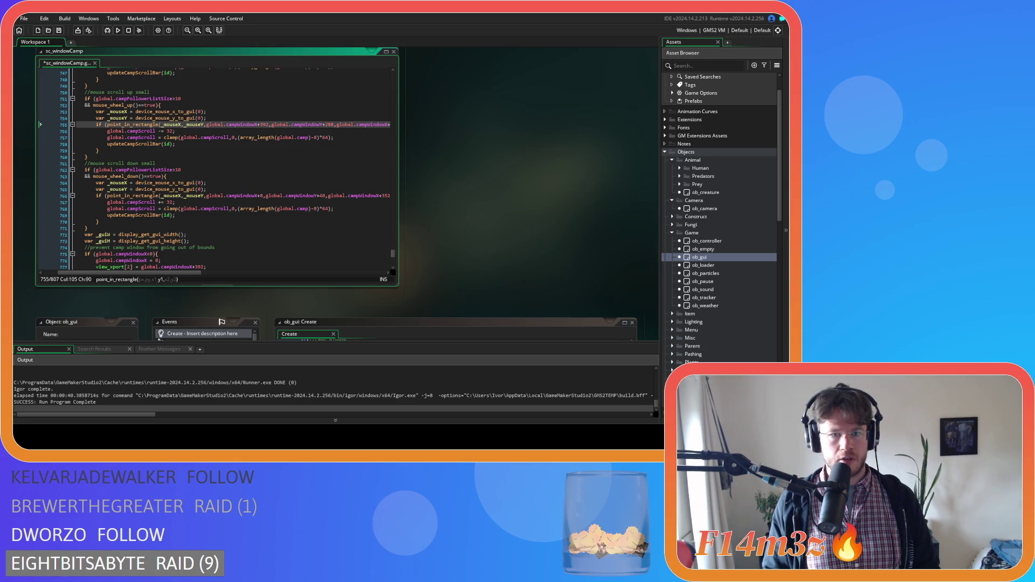
drag(183, 273, 241, 274)
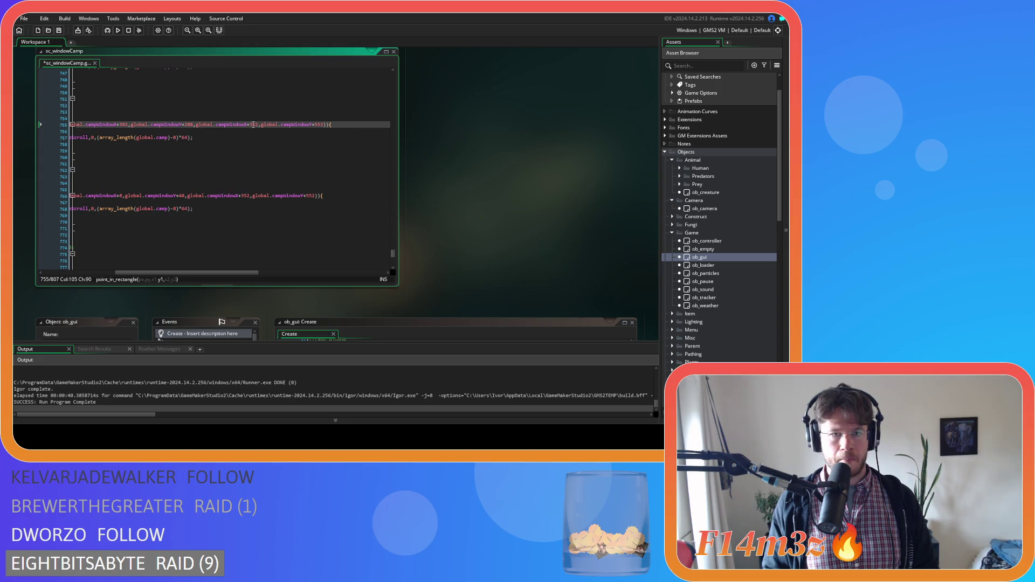
double_click(253, 125)
text(760)
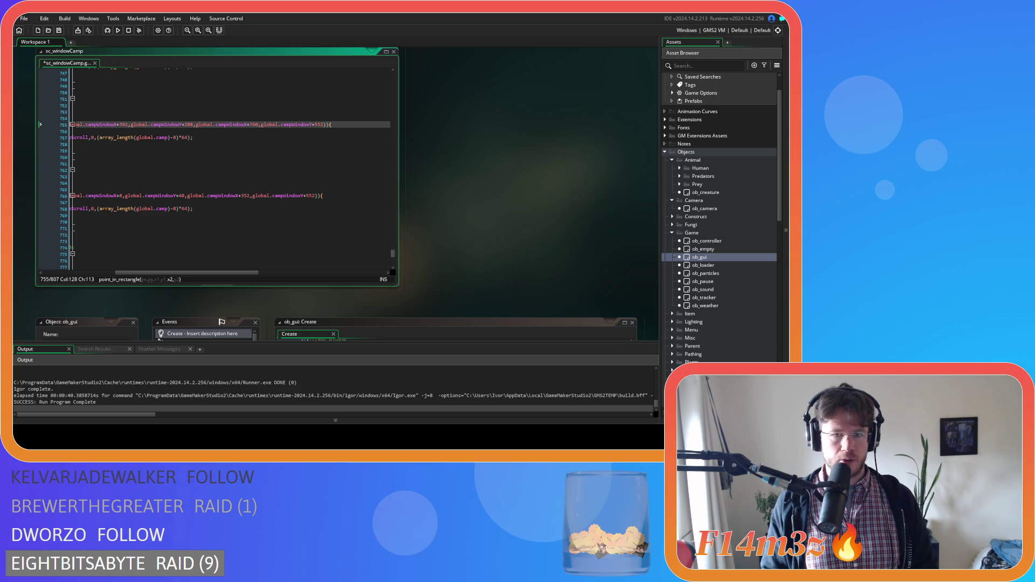
double_click(318, 125)
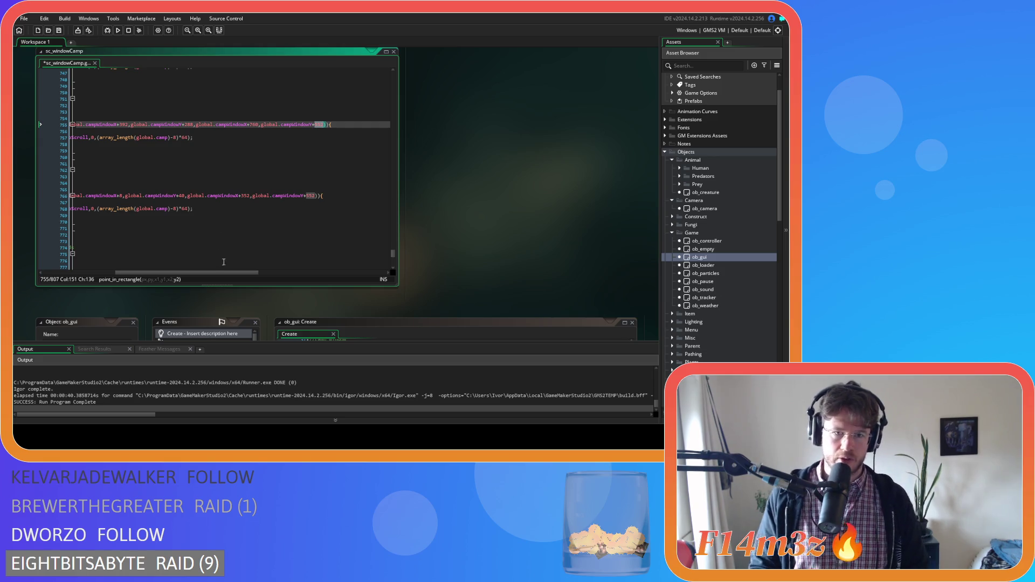
drag(244, 273, 224, 276)
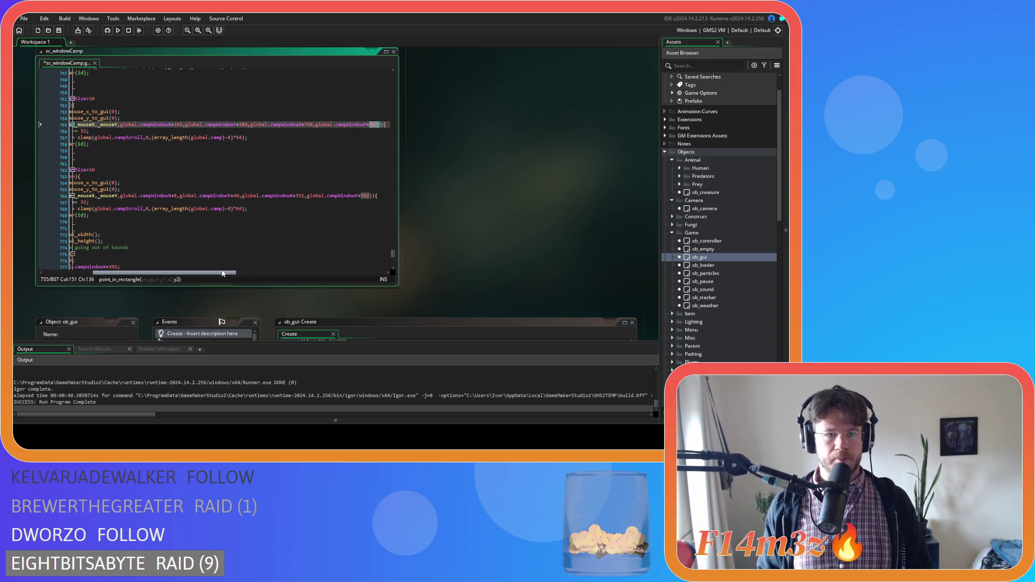
double_click(178, 124)
key(ctrl+c)
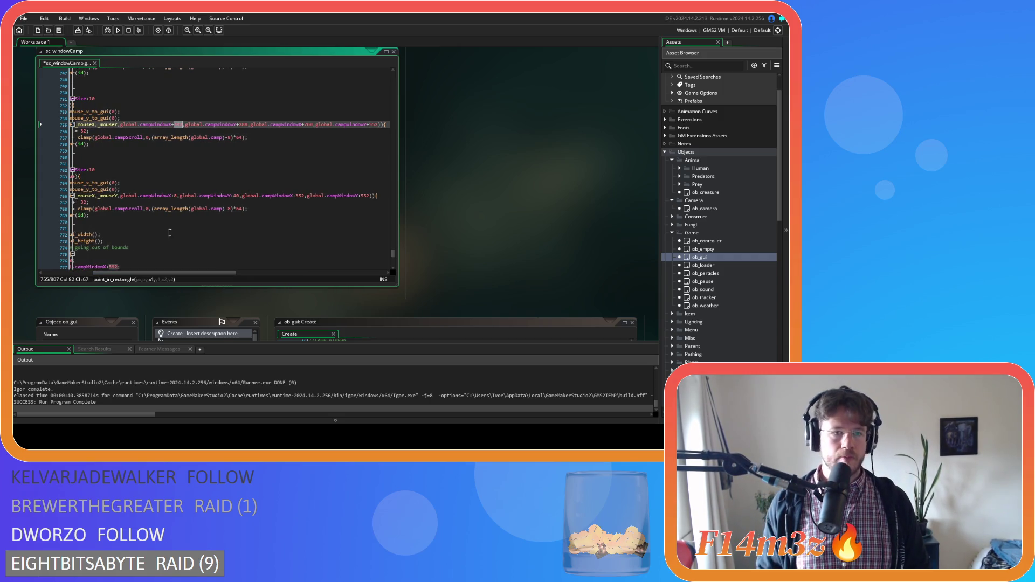
mouse_move(162, 272)
mouse_down()
mouse_move(97, 276)
mouse_move(137, 277)
mouse_up()
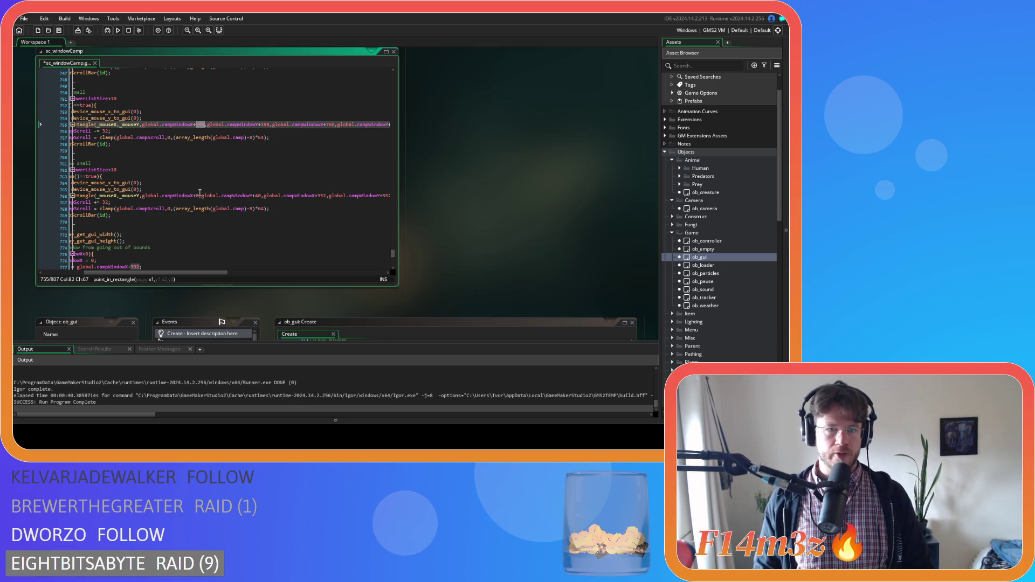
- Copy the 392, 288 and 760 offsets into line 766's rectangle and save
double_click(200, 193)
key(ctrl+v)
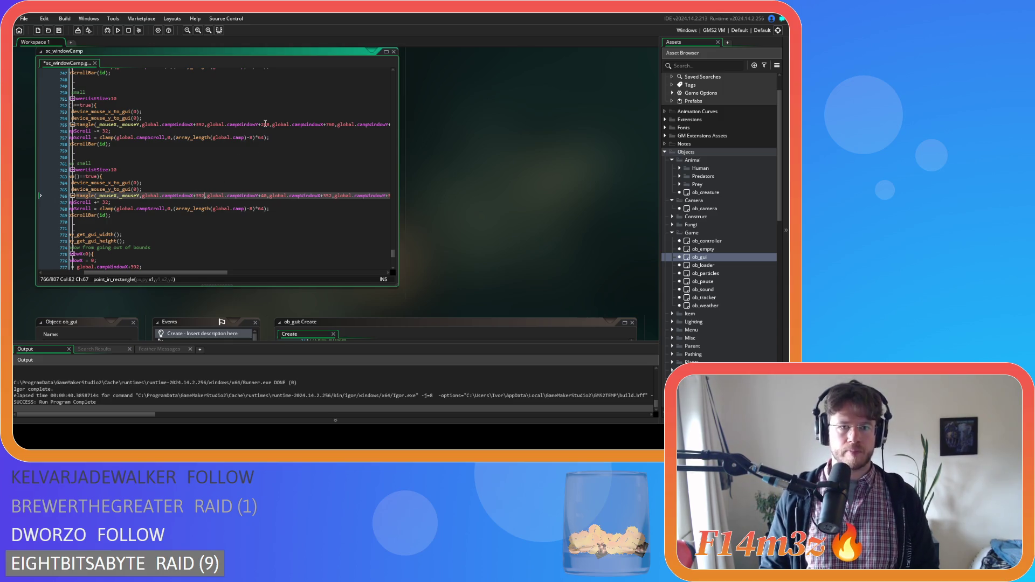
double_click(265, 124)
key(ctrl+c)
click(262, 196)
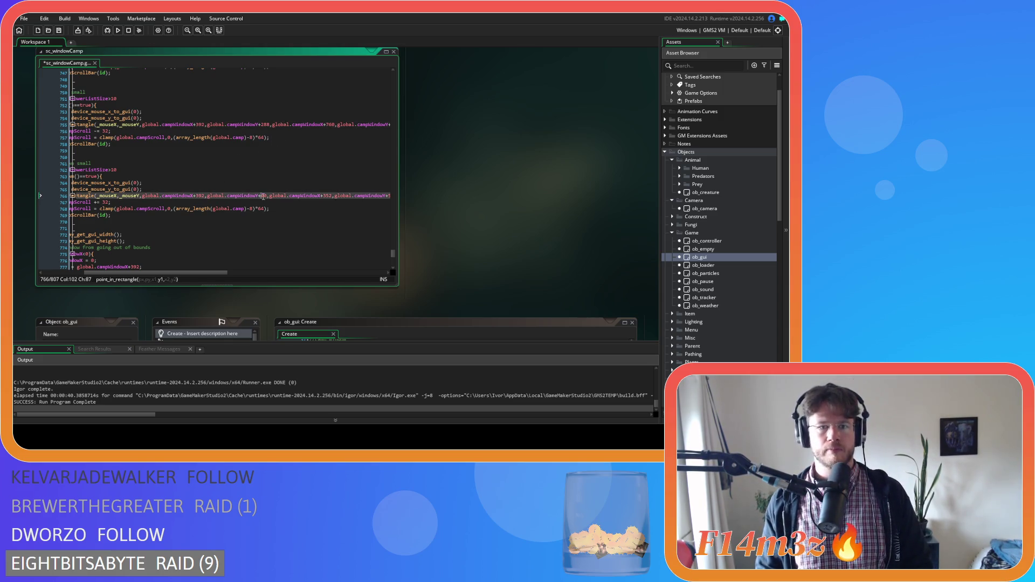
double_click(264, 196)
key(ctrl+v)
double_click(329, 124)
key(ctrl+c)
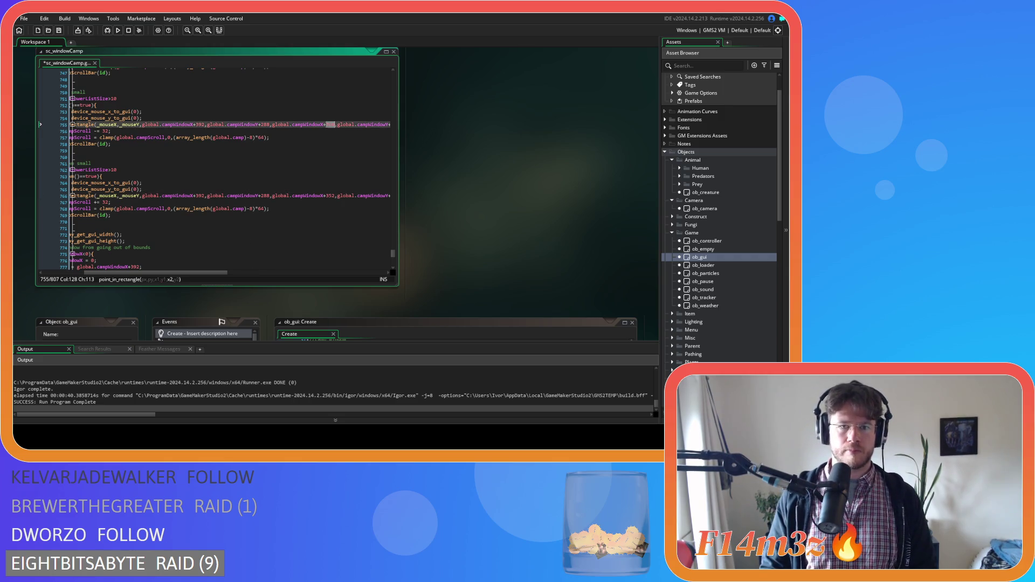
double_click(329, 195)
key(ctrl+v)
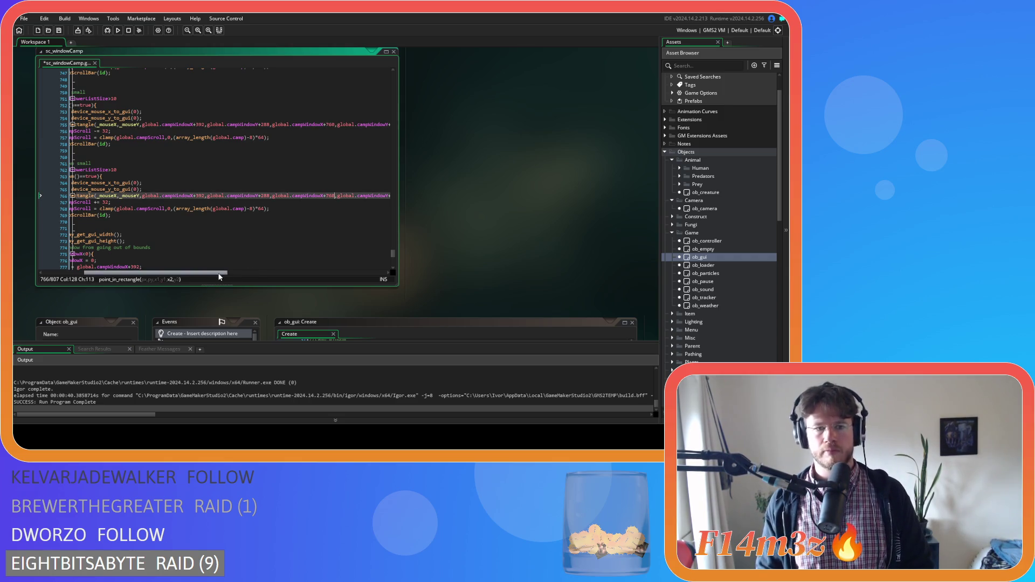
mouse_move(219, 273)
mouse_down()
mouse_move(260, 273)
mouse_move(177, 274)
mouse_up()
key(ctrl+s)
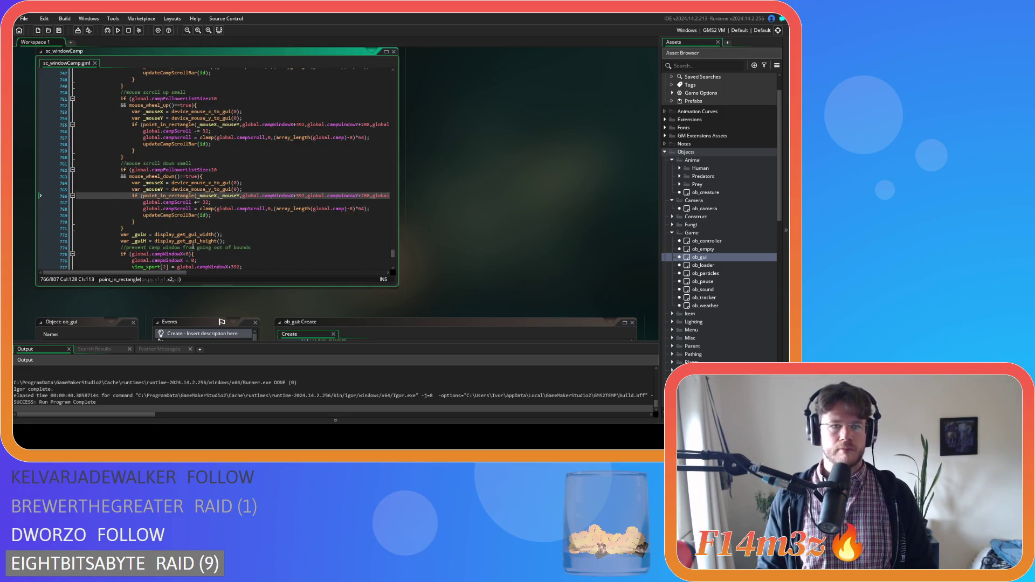
- Rename global.campScroll to global.campScrollSmall on lines 767–768, including the clamp argument
click(254, 177)
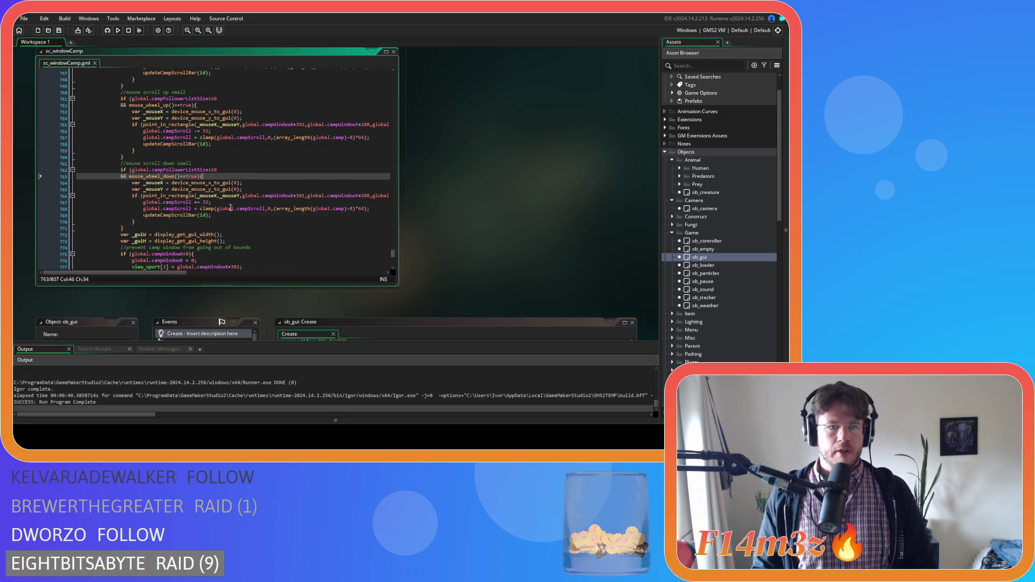
click(192, 202)
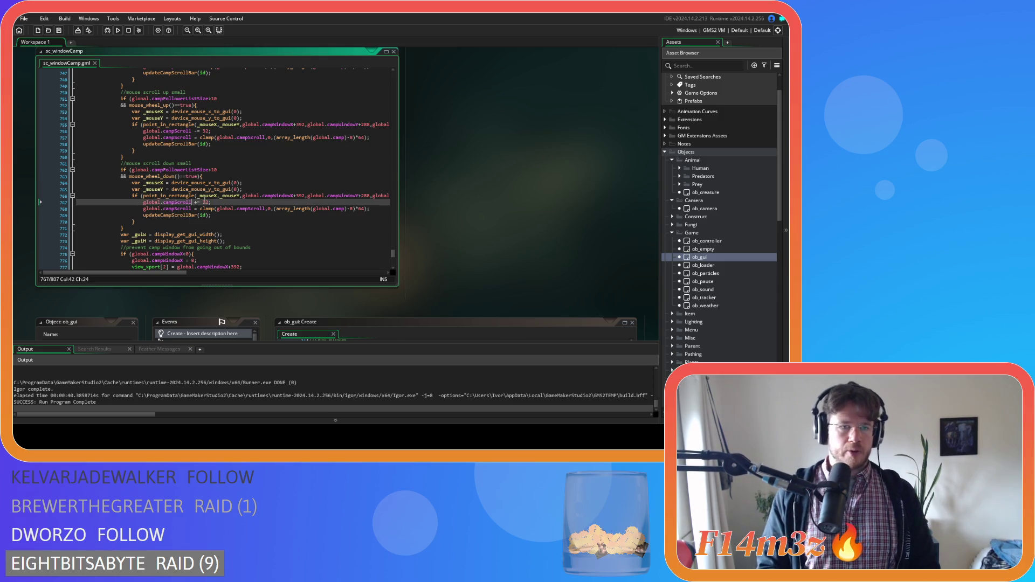
text(Small)
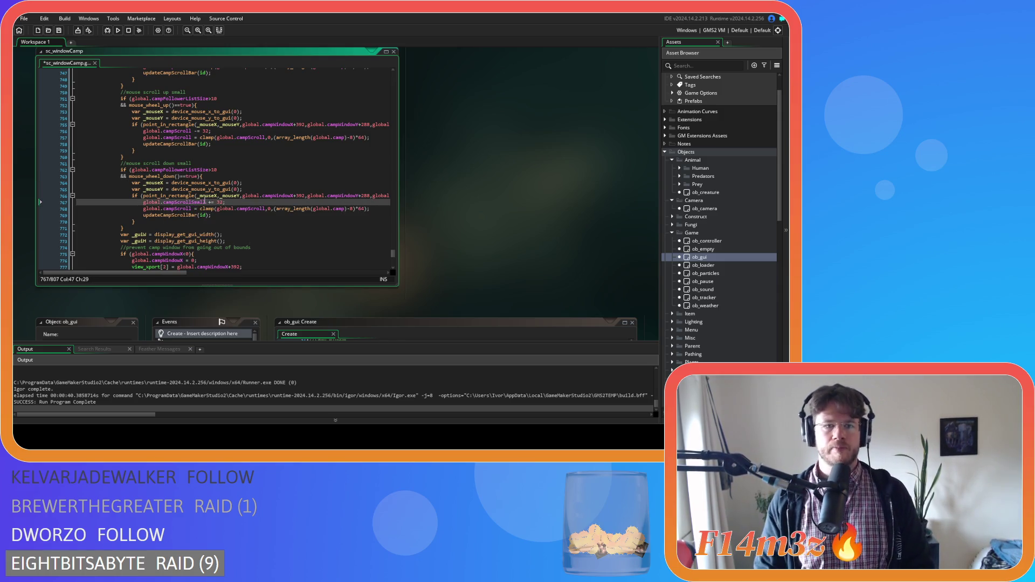
drag(204, 202, 192, 202)
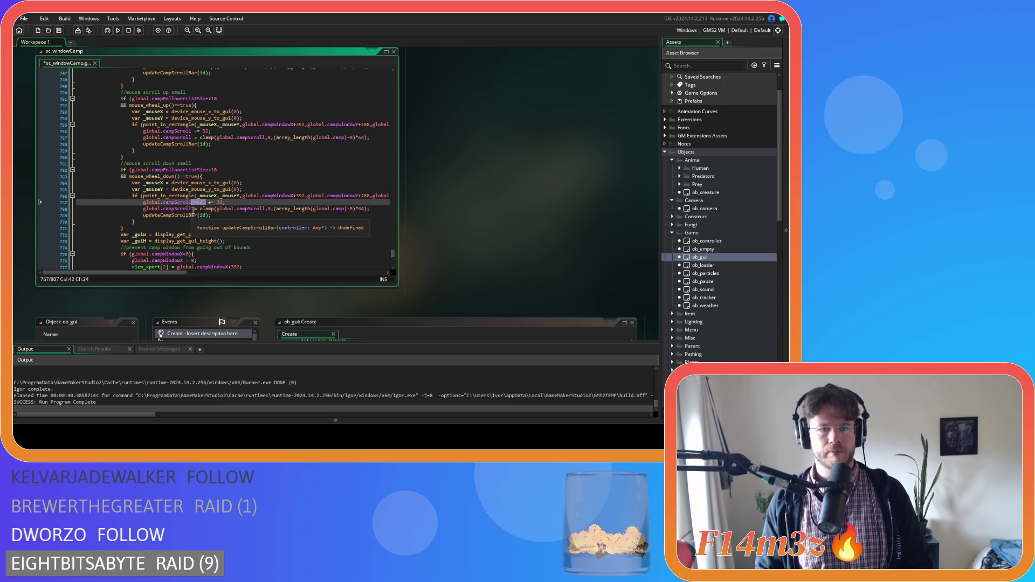
click(192, 209)
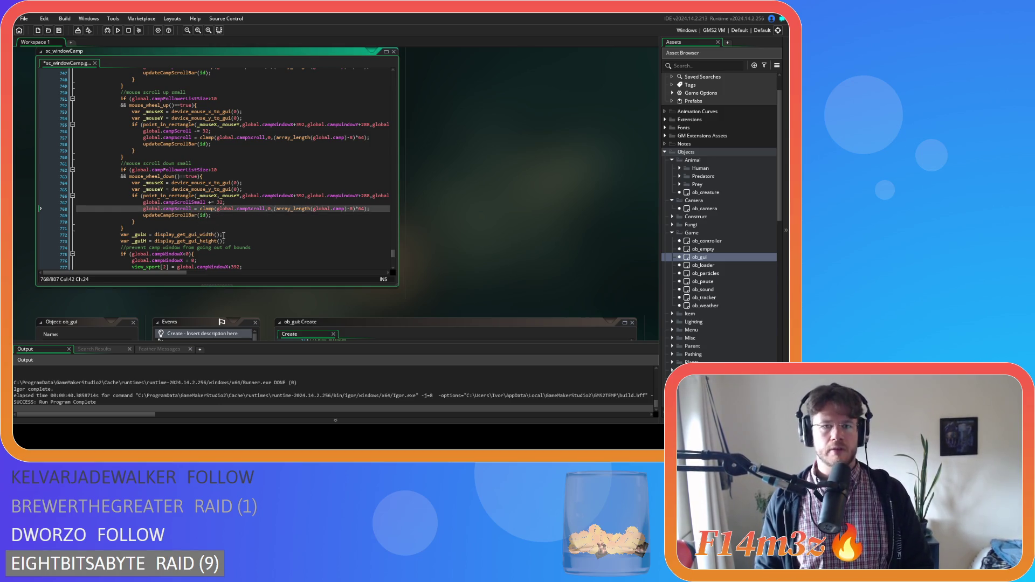
text(Small)
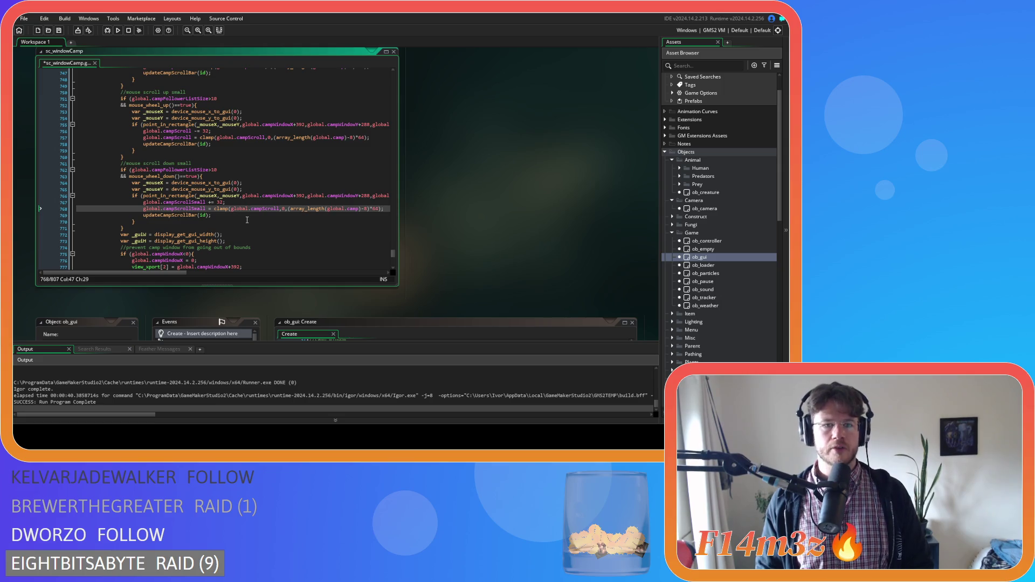
key(ctrl+z)
key(ctrl+y)
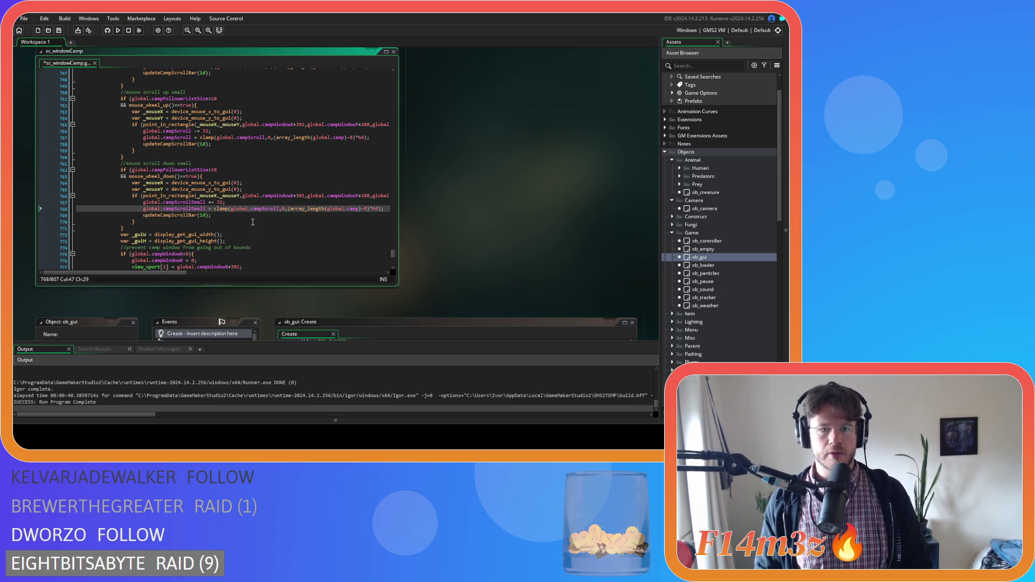
click(279, 209)
text(Small)
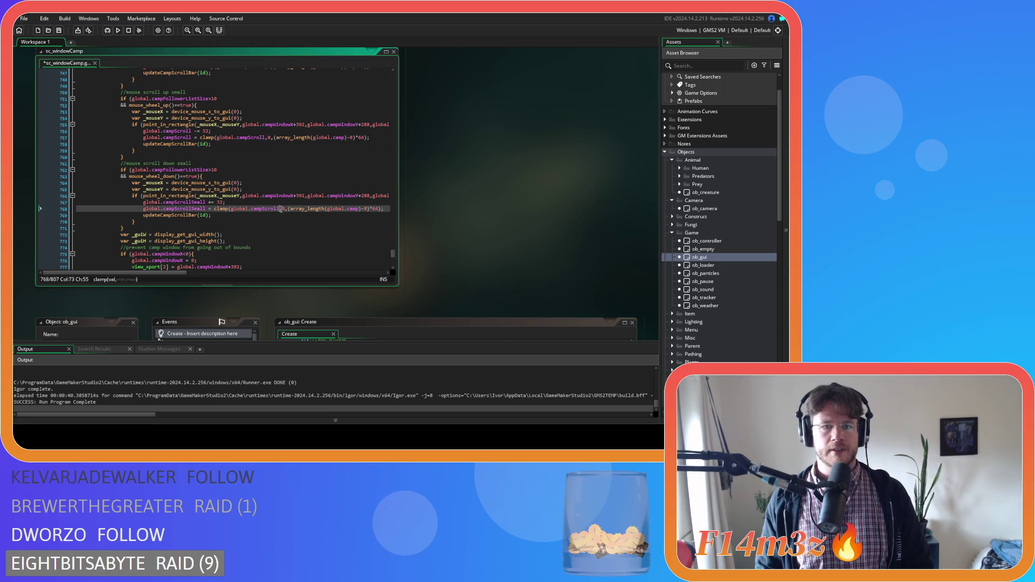
scroll(210, 236, up, 3)
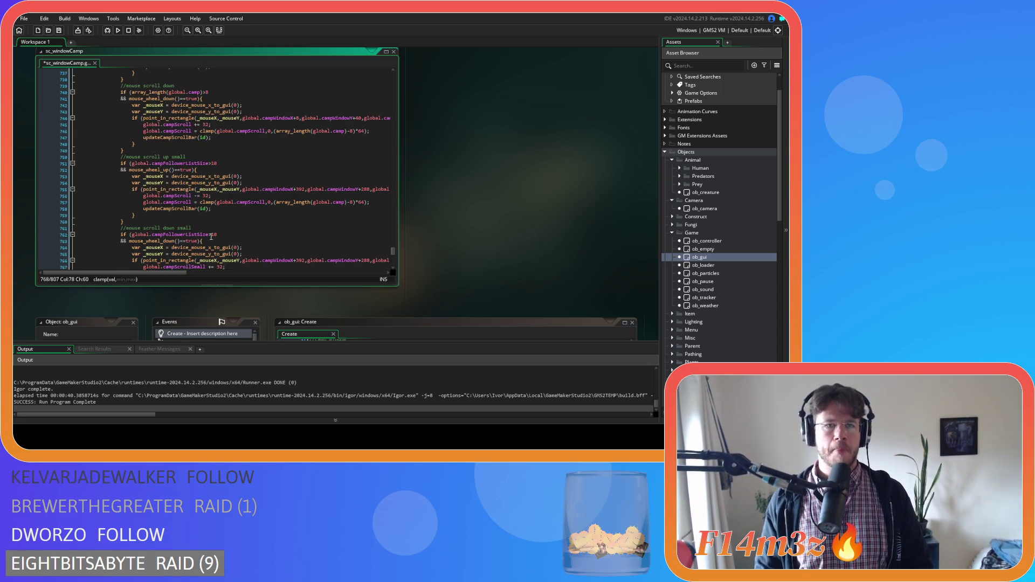
scroll(210, 236, up, 4)
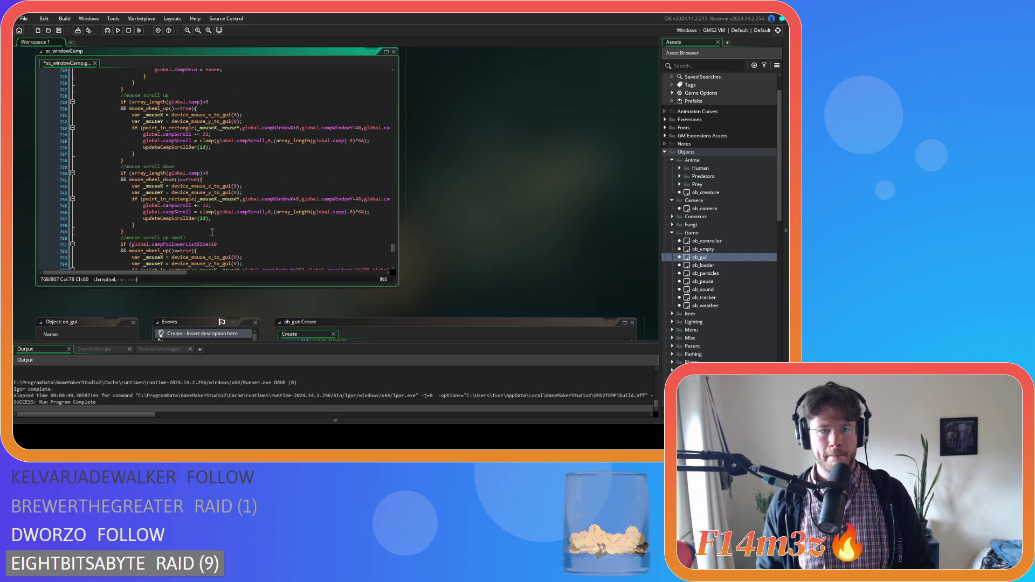
scroll(211, 231, up, 20)
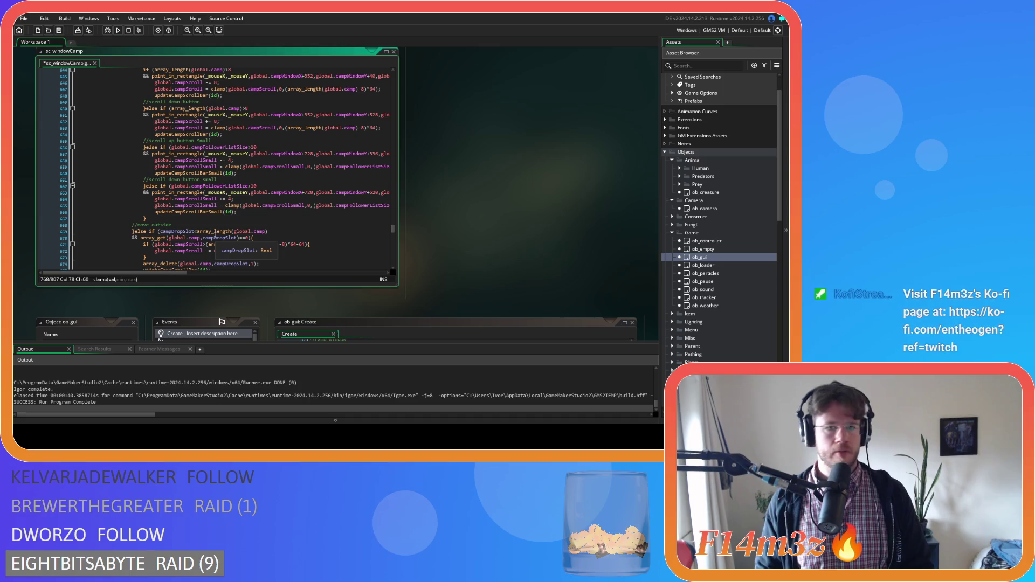
mouse_move(214, 233)
scroll(214, 233, down, 20)
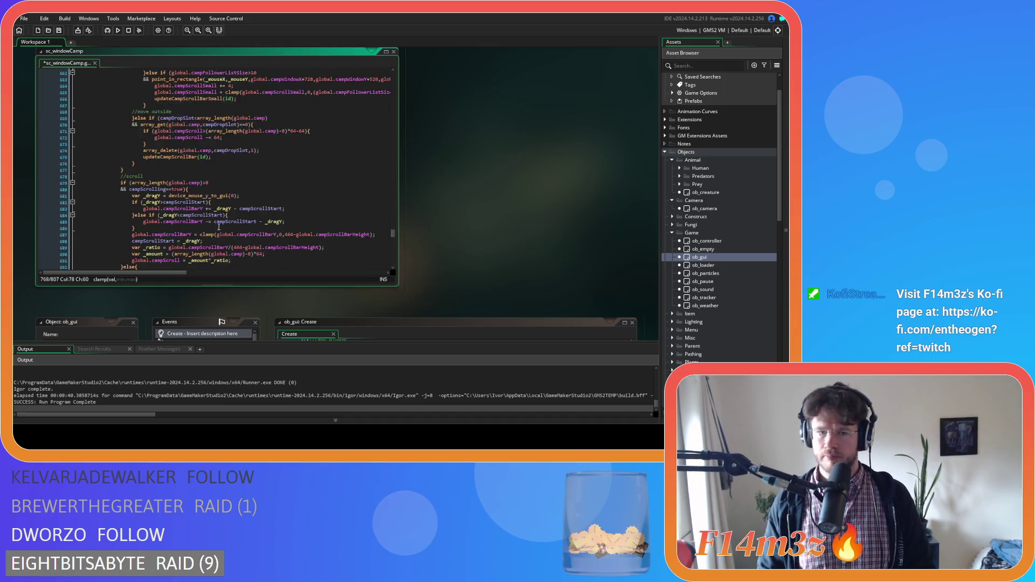
scroll(222, 220, down, 11)
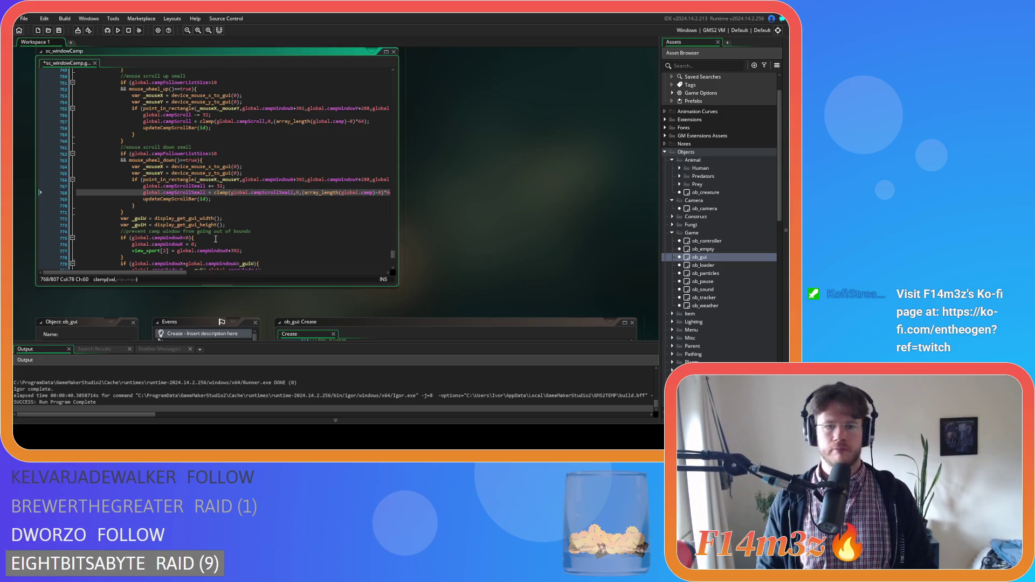
- Rename global.campScroll to global.campScrollSmall on lines 756–757, including the clamp argument
drag(167, 273, 204, 276)
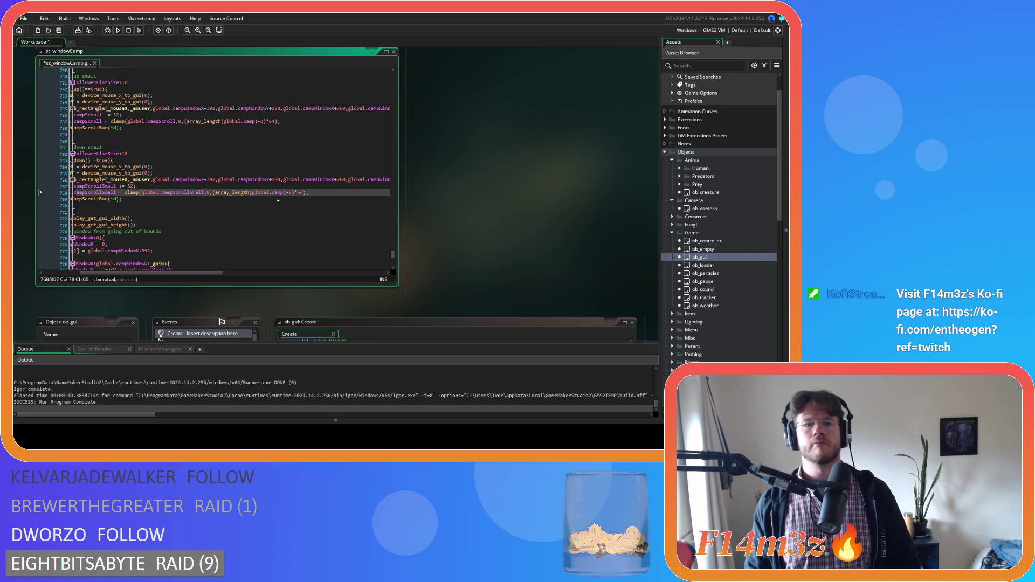
drag(193, 275, 170, 273)
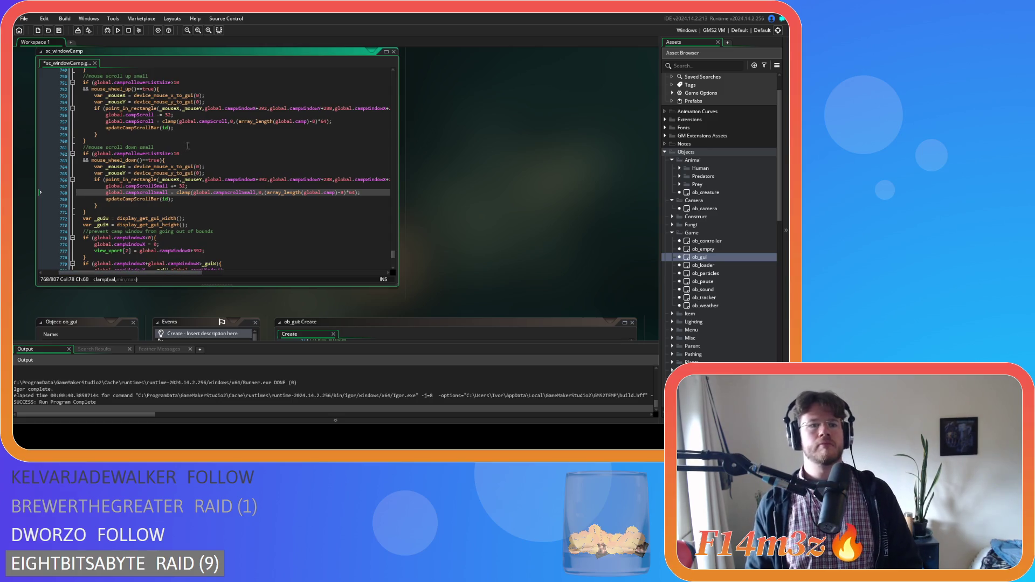
click(154, 114)
text(Small)
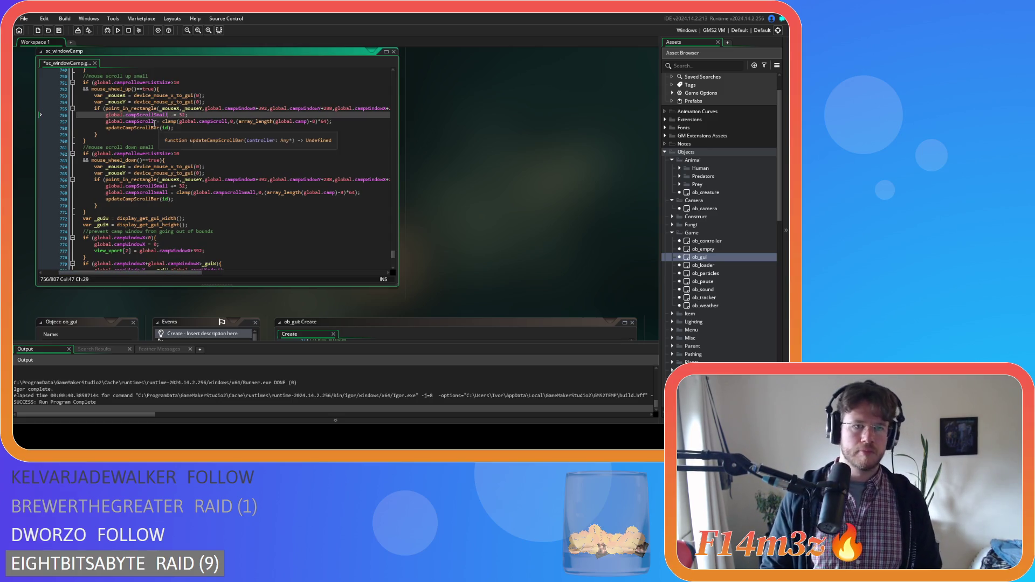
click(155, 121)
text(Small)
click(241, 121)
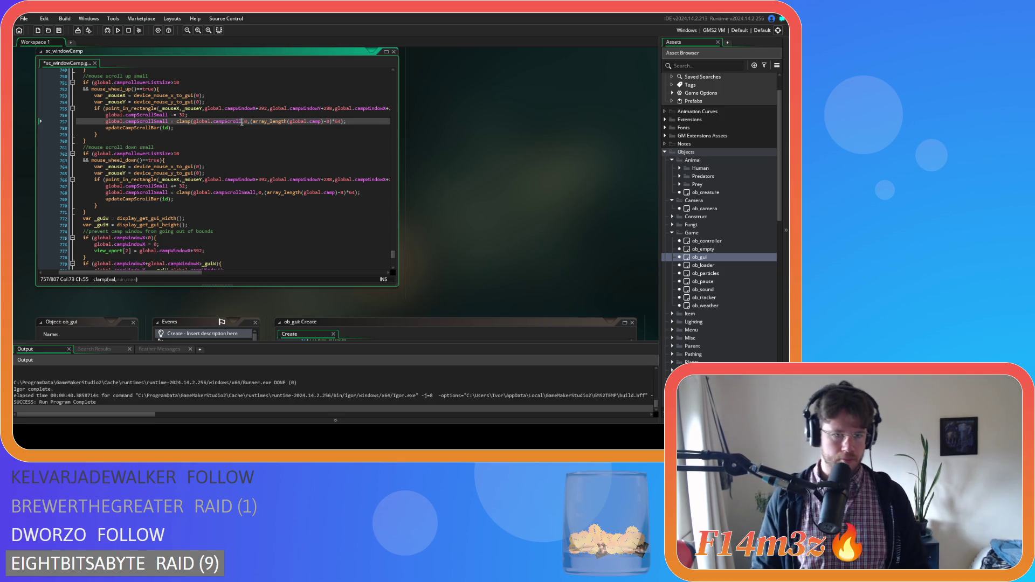
text(Small)
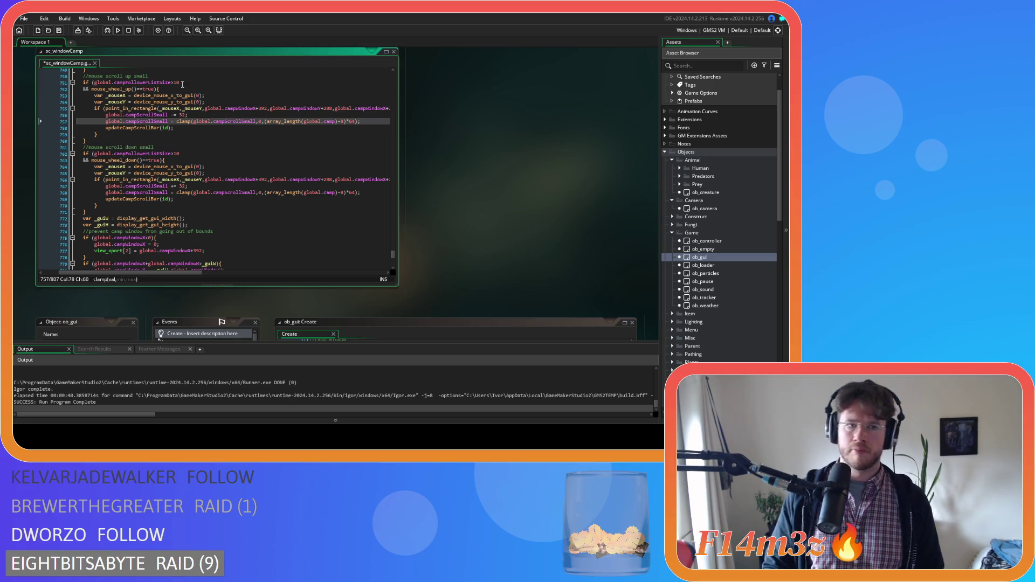
- Clamp line 757 to (global.campFollowerListSize-10)*20 and select it to copy over line 768
drag(173, 82, 100, 85)
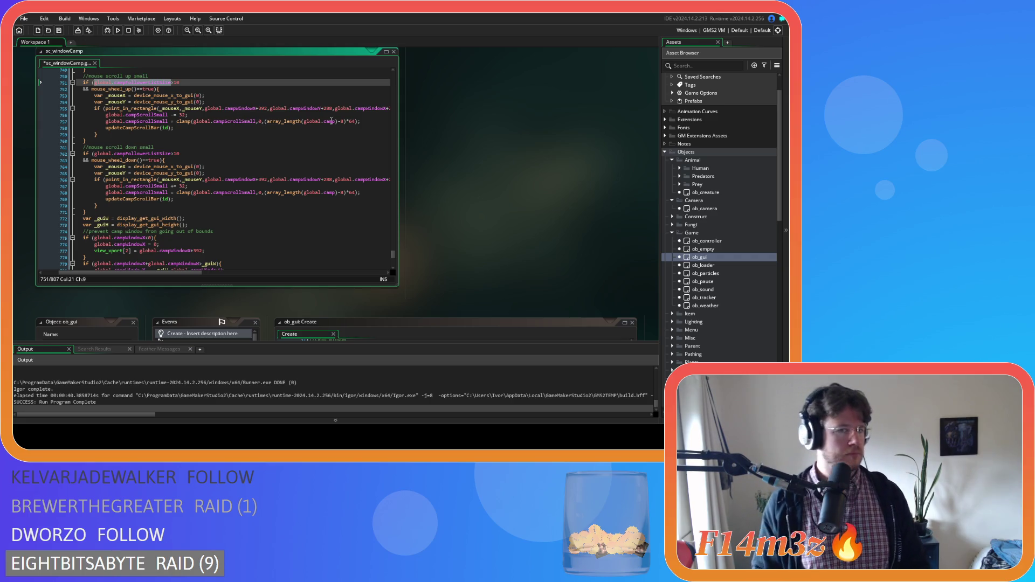
drag(334, 122, 270, 123)
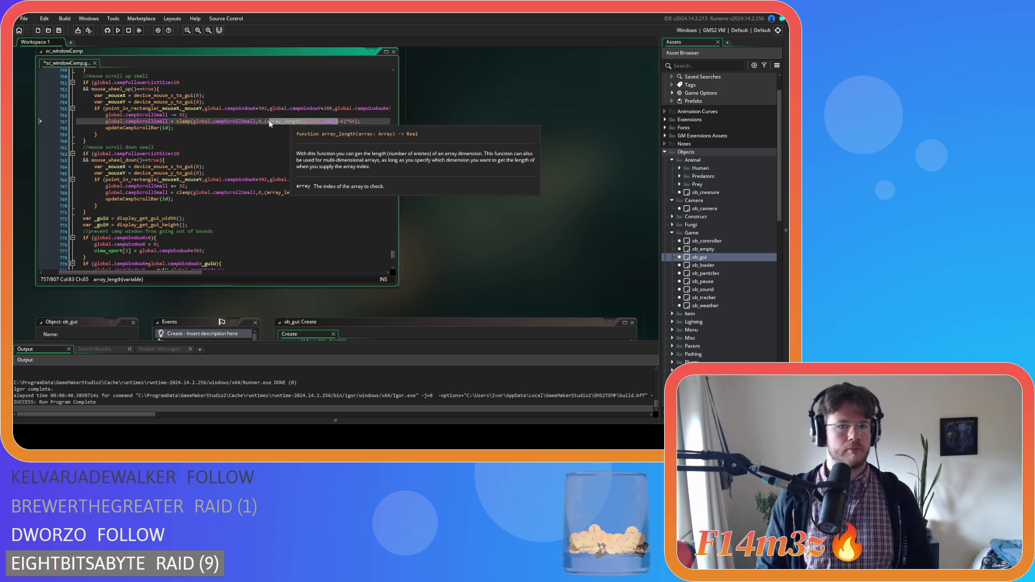
text(global.campFollowerListSize-)
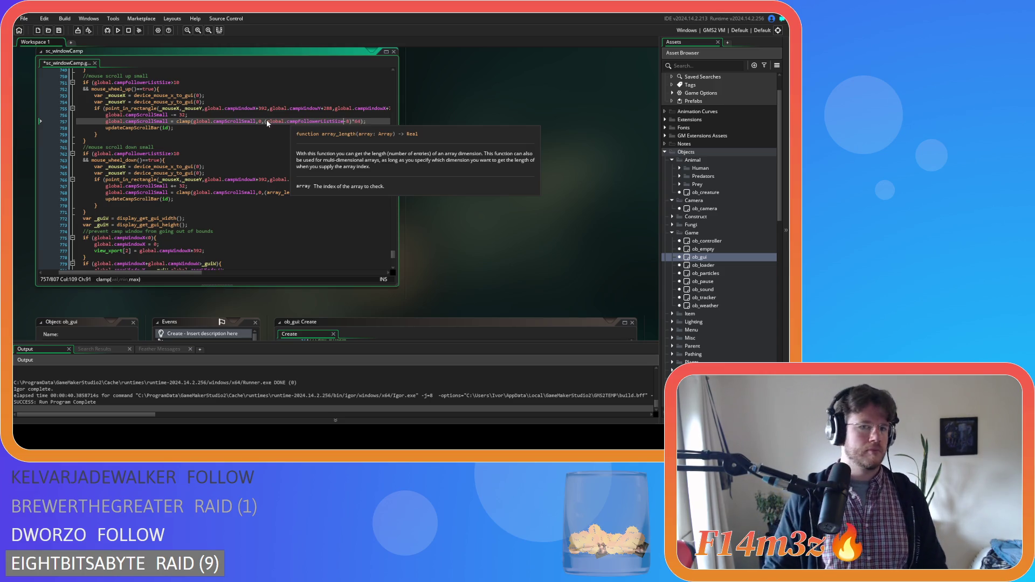
text(10)
double_click(360, 122)
text(20)
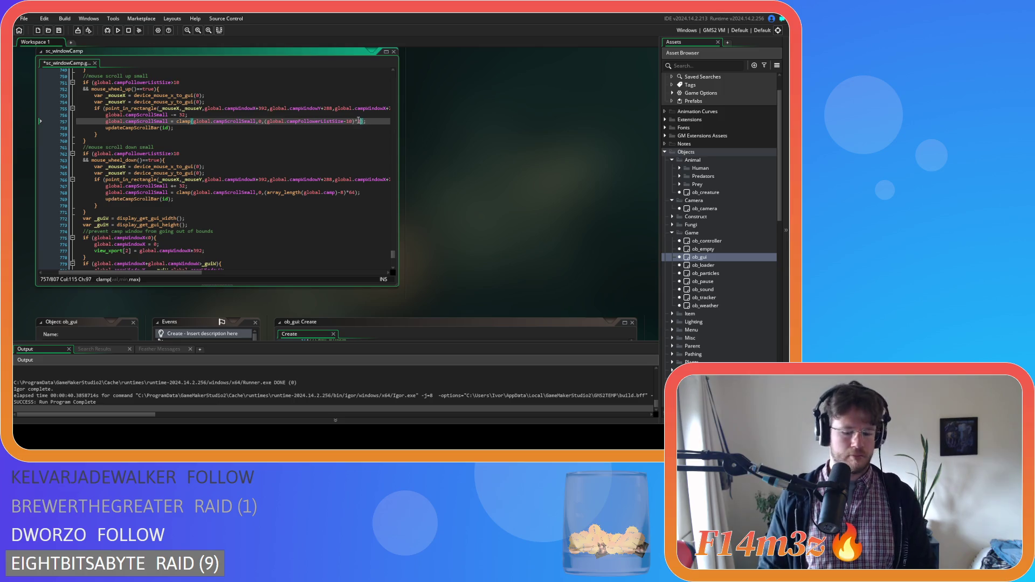
drag(371, 123, 105, 122)
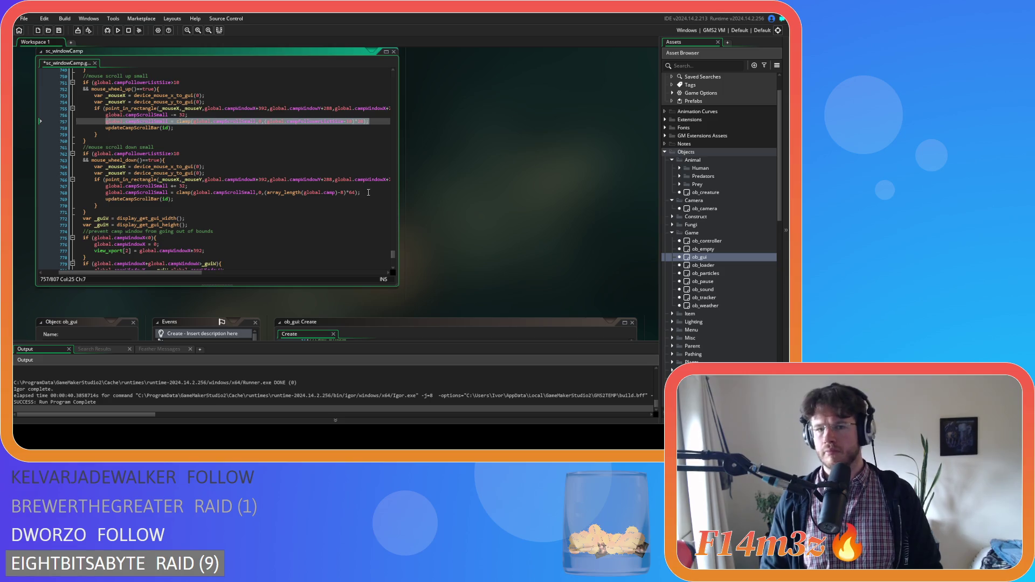
drag(370, 193, 107, 194)
- Paste the corrected clamp over line 768, save, and change the 32 scroll steps to 20
text(global.campScrollSmall = clamp(global.campScrollSmall,0,(global.campFollowerListSize-10)*20);)
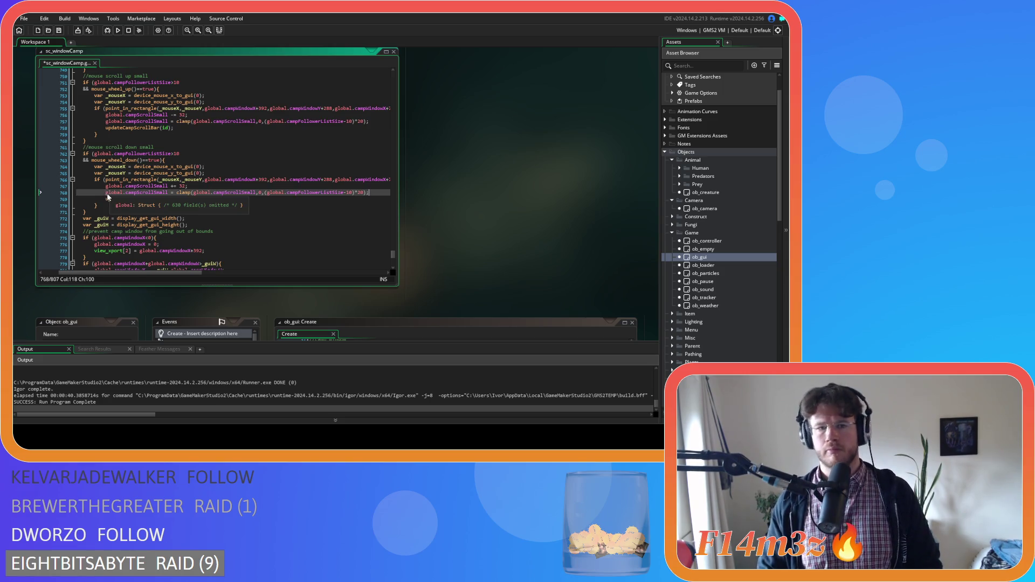
key(ctrl+s)
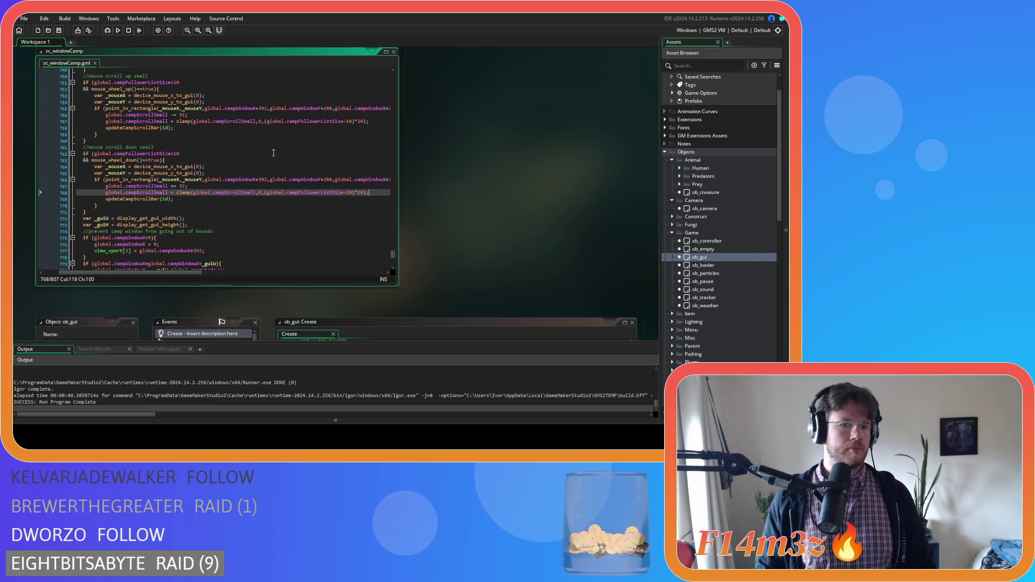
double_click(182, 115)
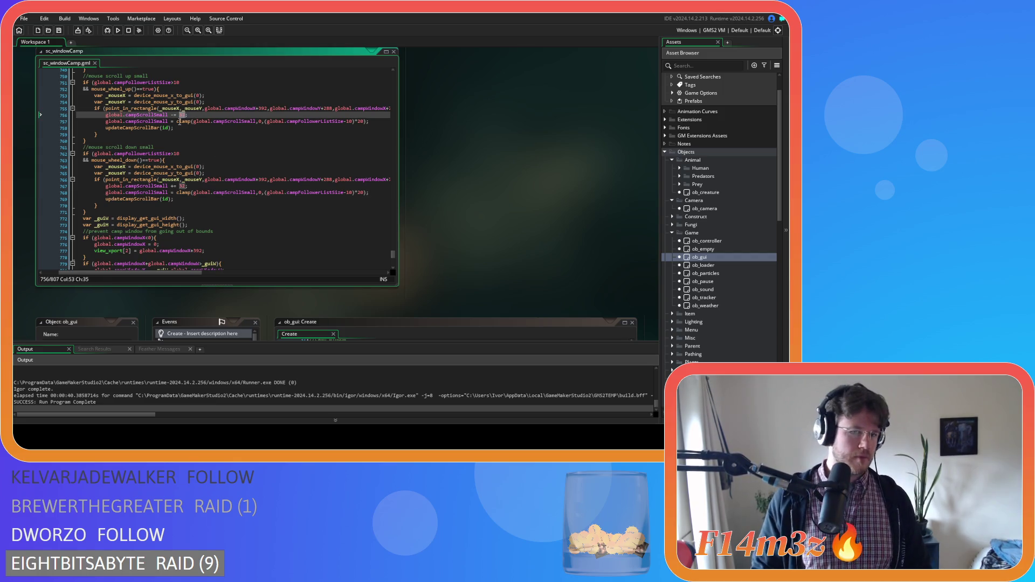
text(10)
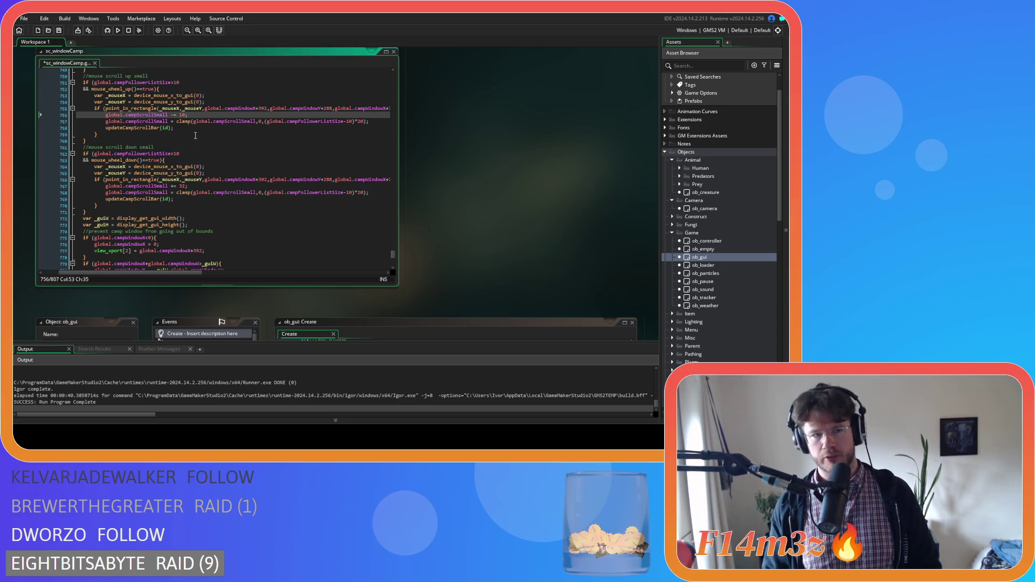
key(BackSpace)
key(BackSpace)
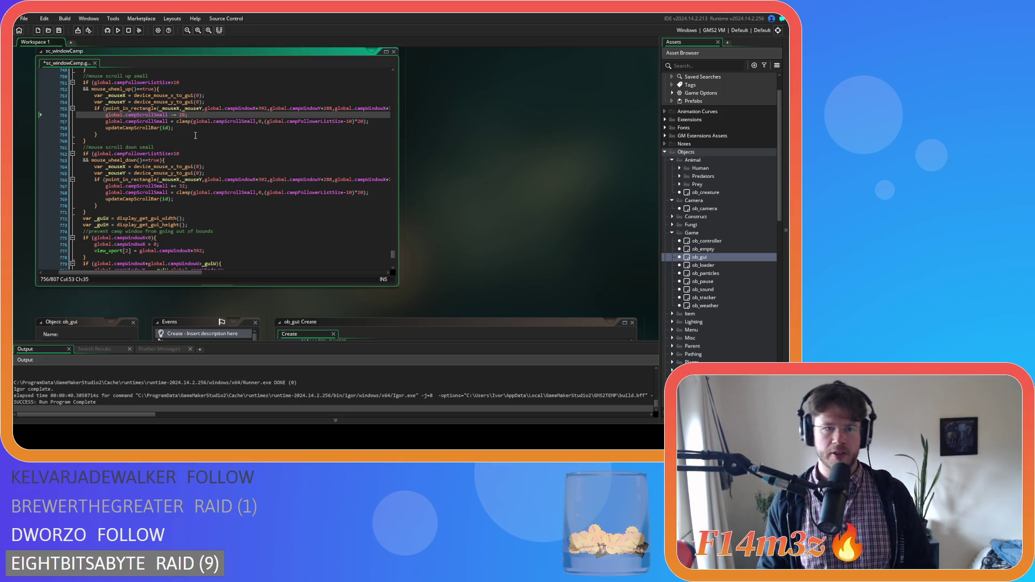
click(182, 186)
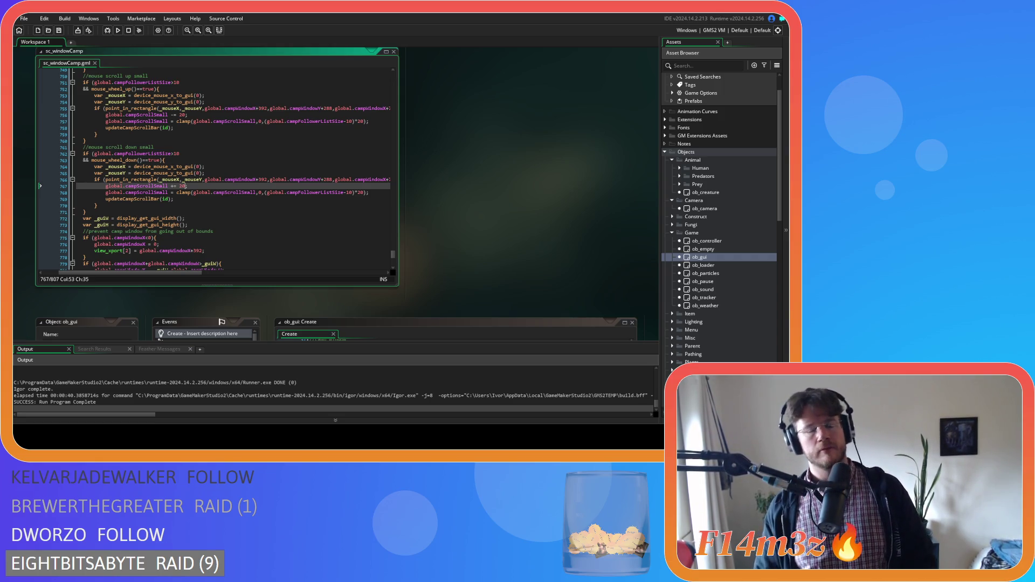
click(220, 192)
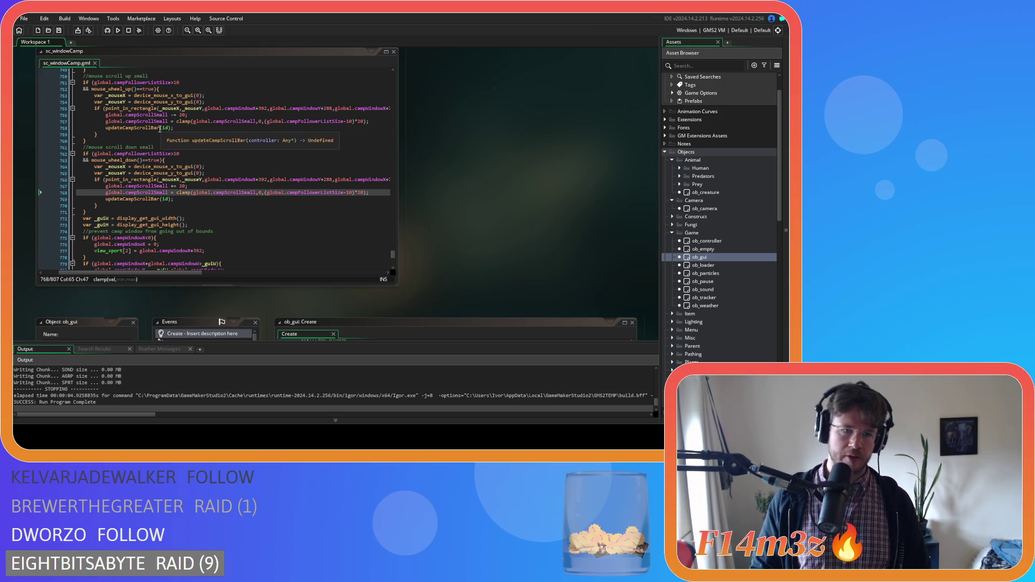
- Change both updateCampScrollBar calls on lines 758 and 769 to updateCampScrollBarSmall, save, and run
click(160, 128)
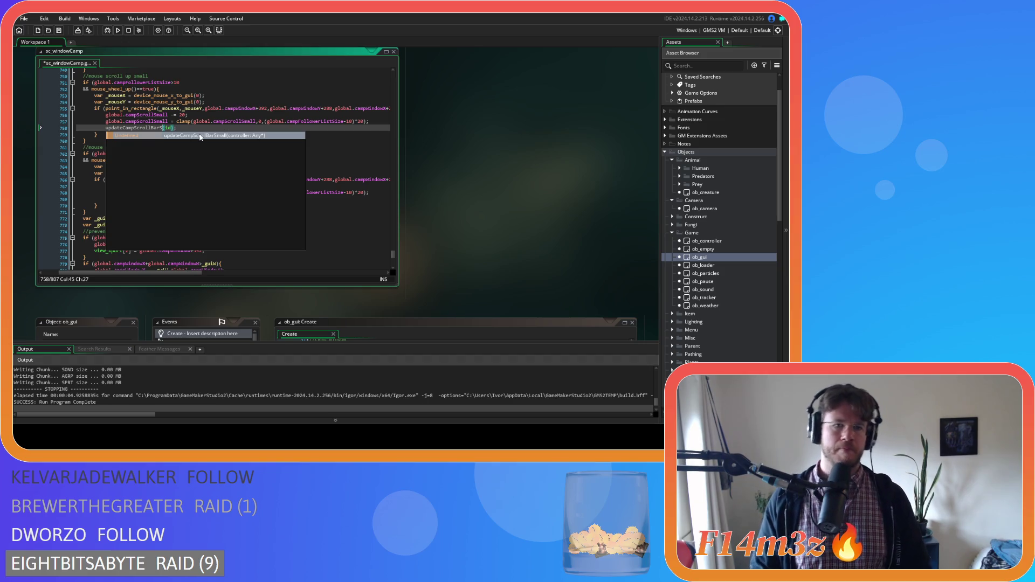
text(mall)
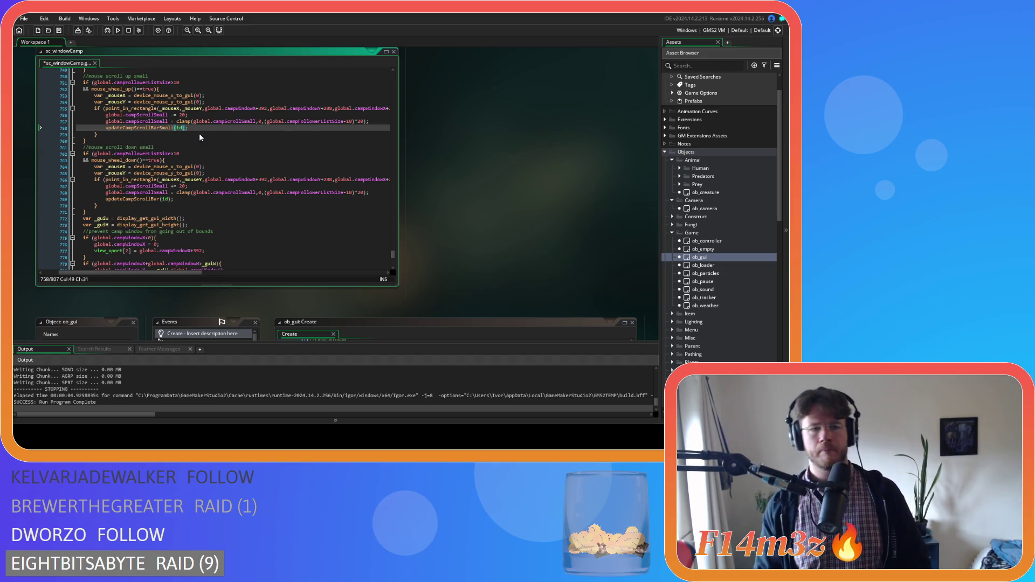
click(158, 200)
text(Small)
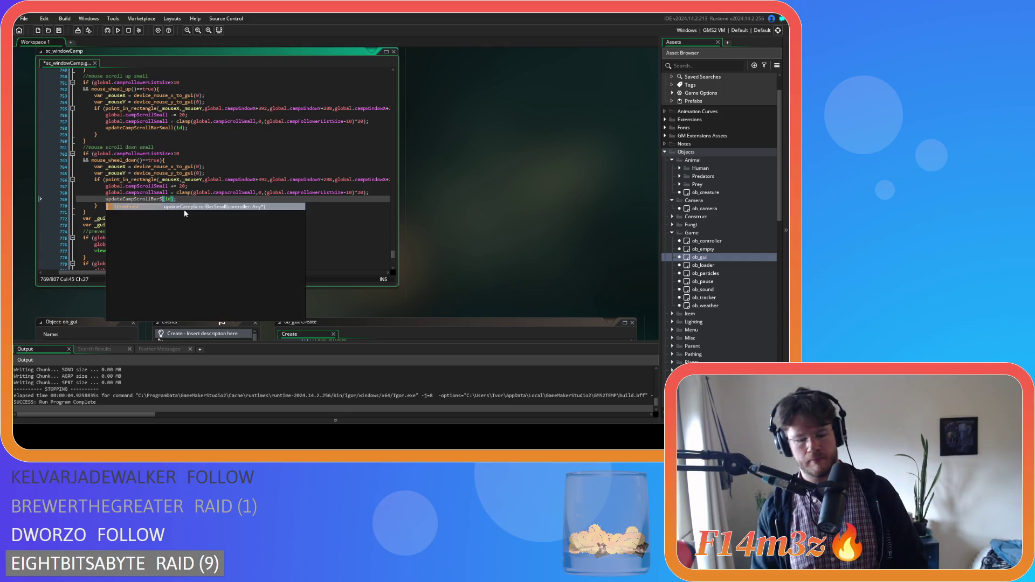
key(ctrl+s)
key(F5)
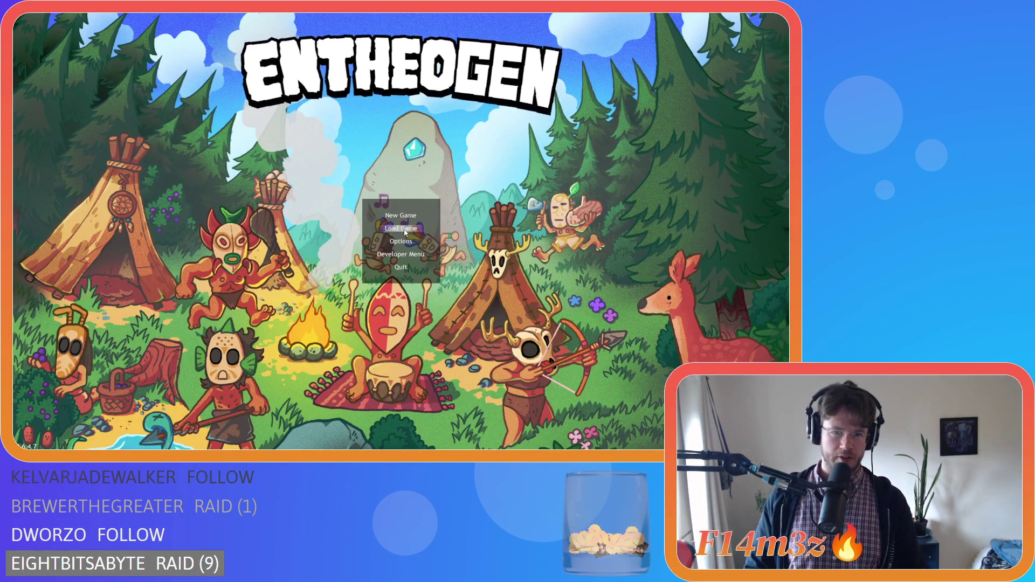
- Close the running game and relaunch a fresh build with F5
key(Escape)
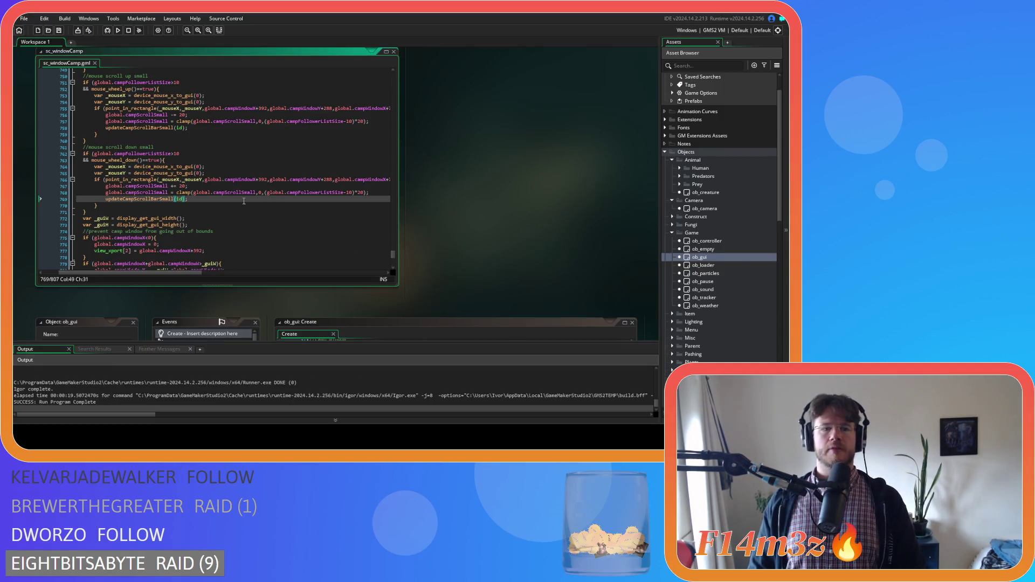
key(F5)
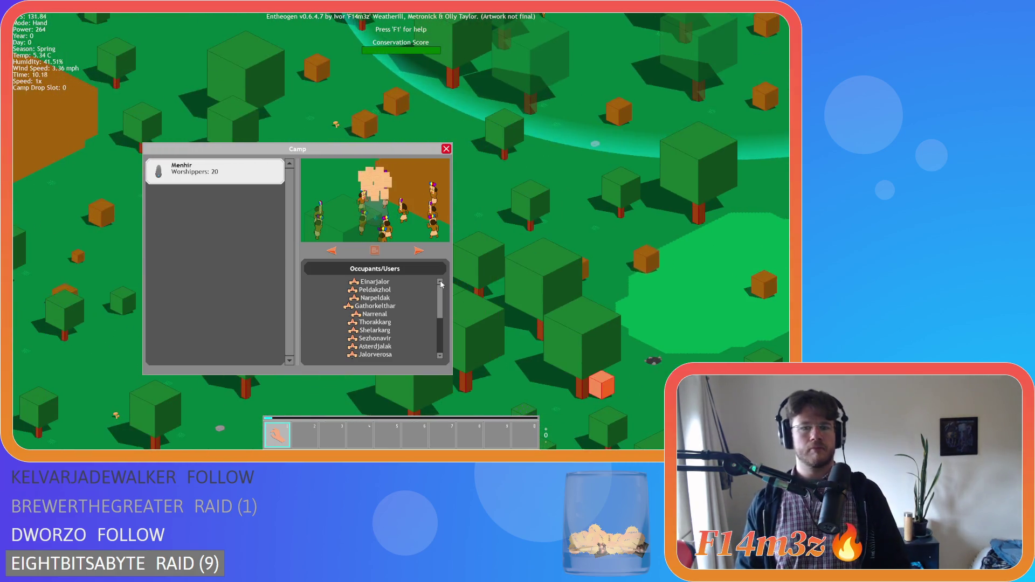
- Wheel-scroll the Occupants/Users list down and up, then pan the view toward the menhir
scroll(416, 299, down, 5)
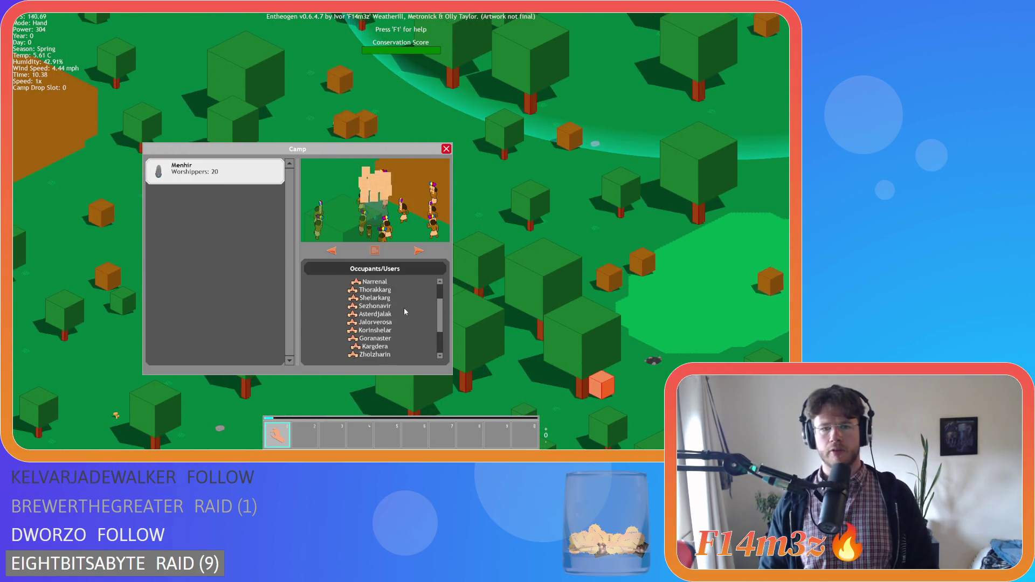
scroll(399, 311, up, 2)
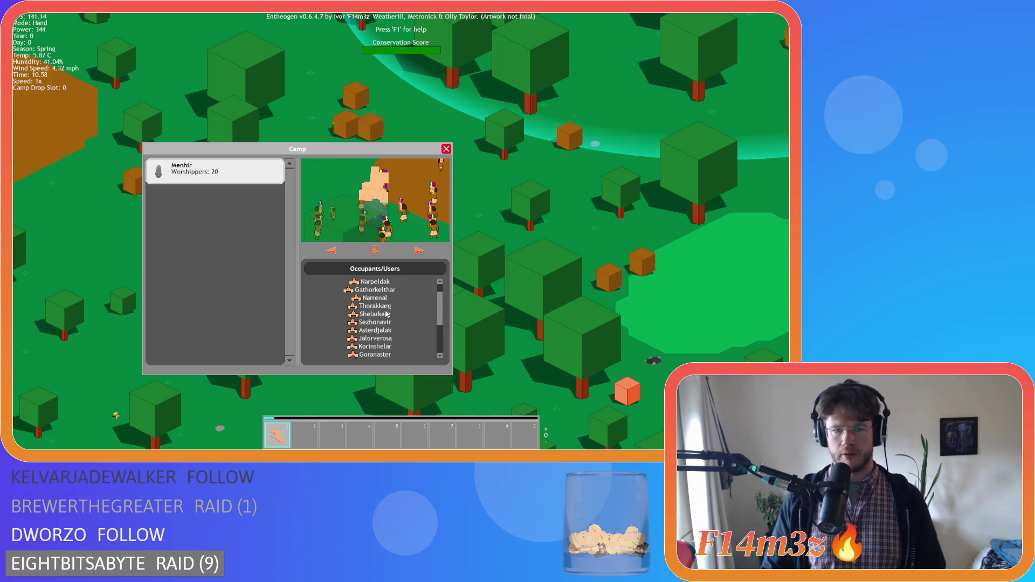
scroll(387, 314, up, 2)
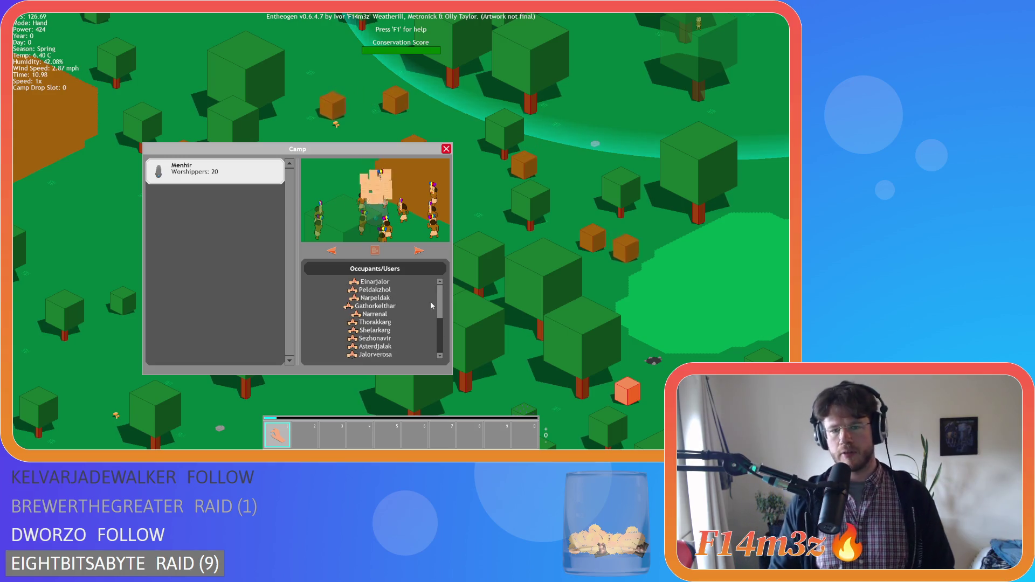
scroll(438, 287, down, 3)
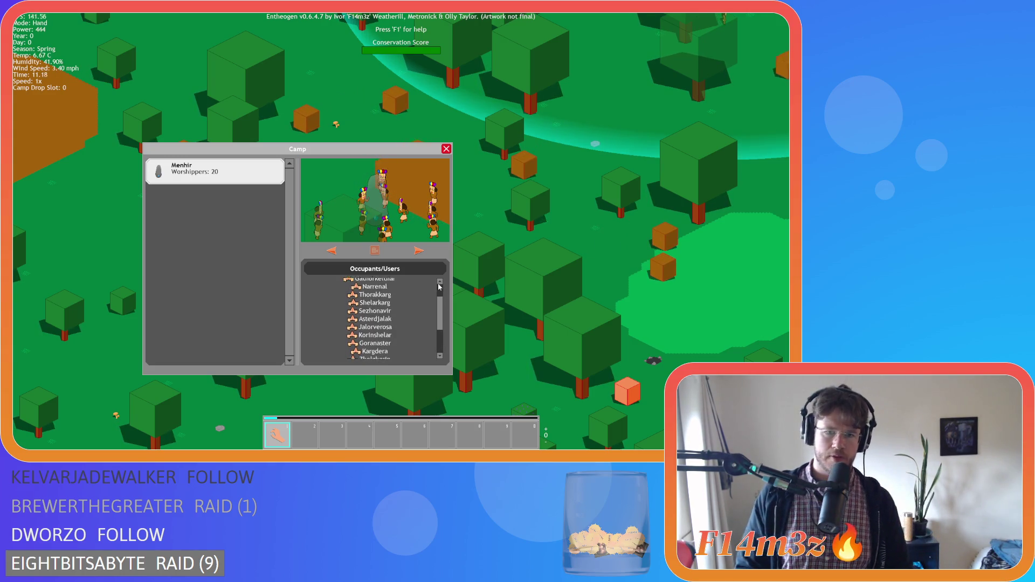
scroll(376, 340, up, 2)
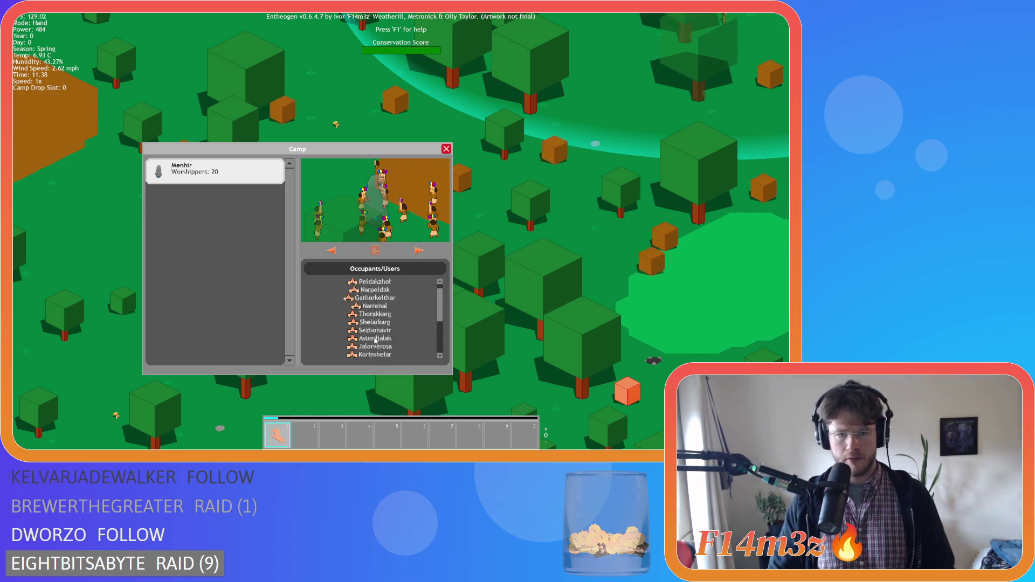
scroll(376, 339, down, 3)
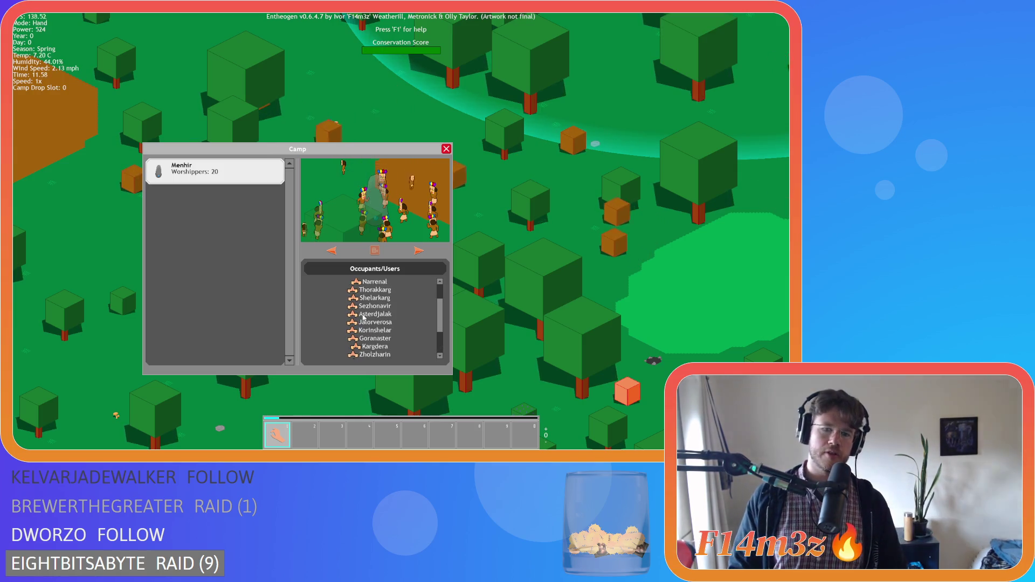
scroll(363, 318, up, 4)
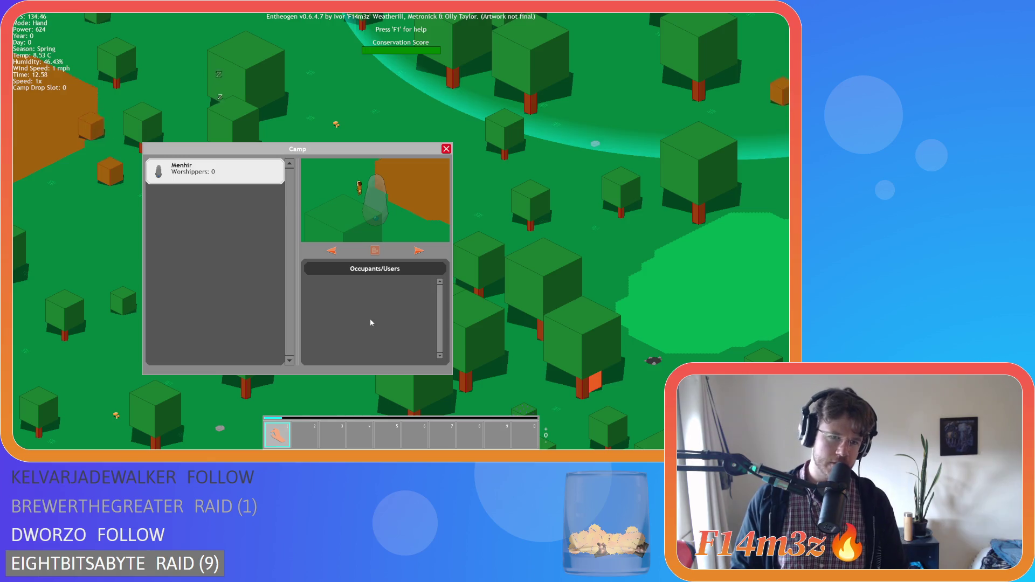
key(Up)
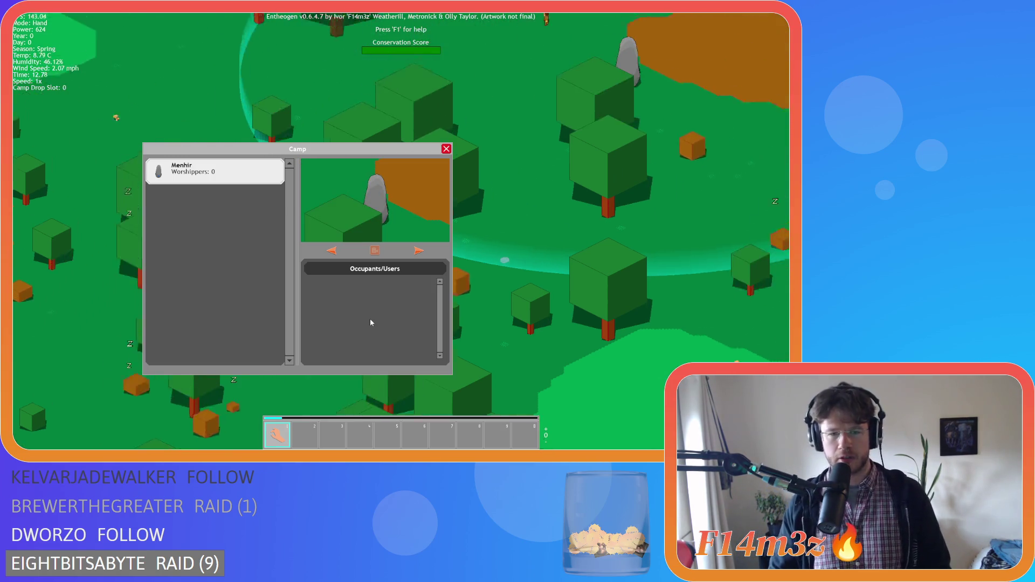
key(Up)
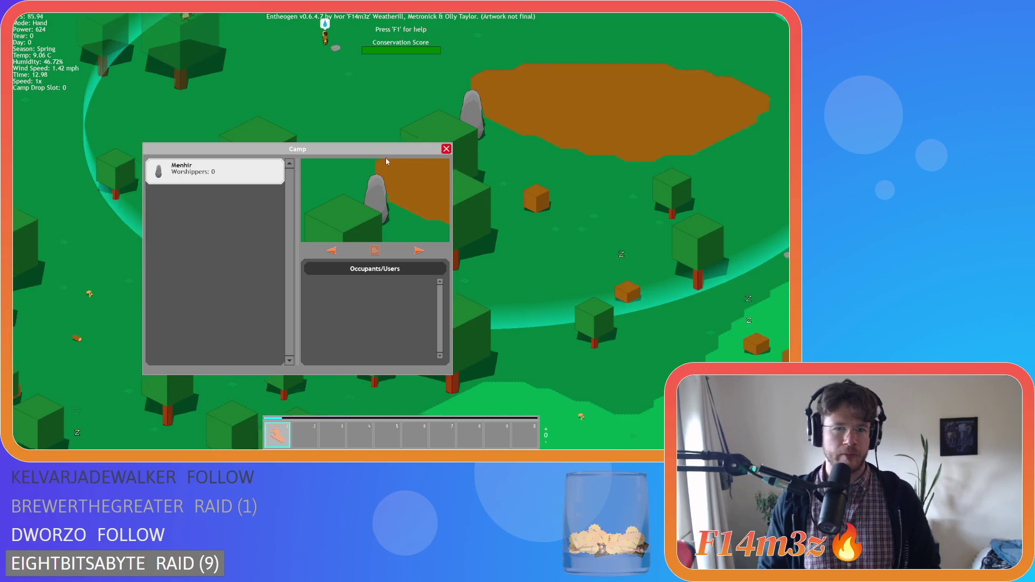